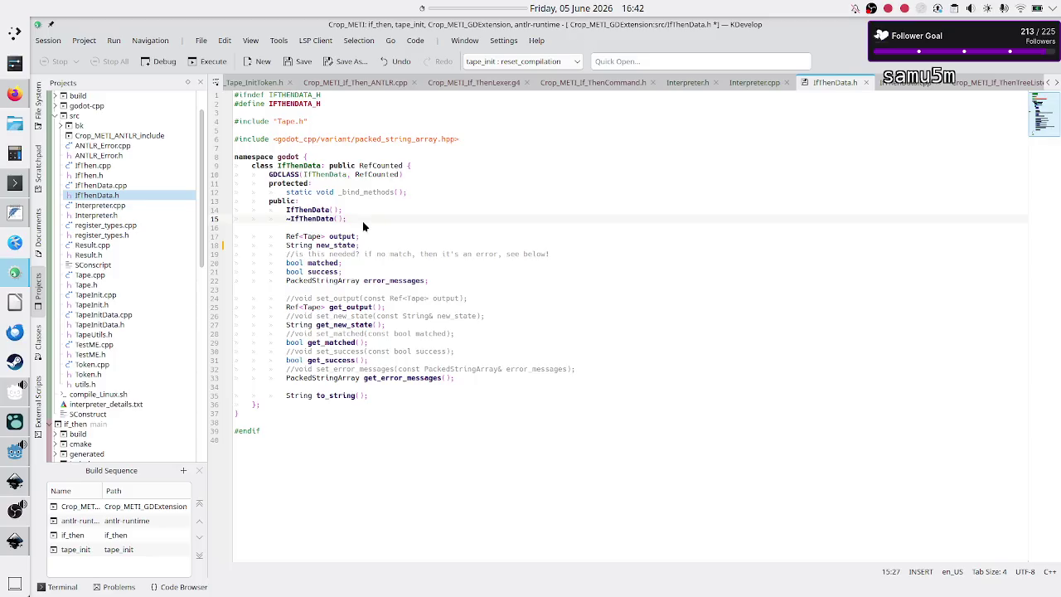
# Highlight the output, new_state and matched fields on lines 17–20 of IfThenData.h, then switch to Godot.
pyautogui.press('Down')
pyautogui.press('Up')
pyautogui.press('Up')
pyautogui.press('Down')
pyautogui.press('Down')
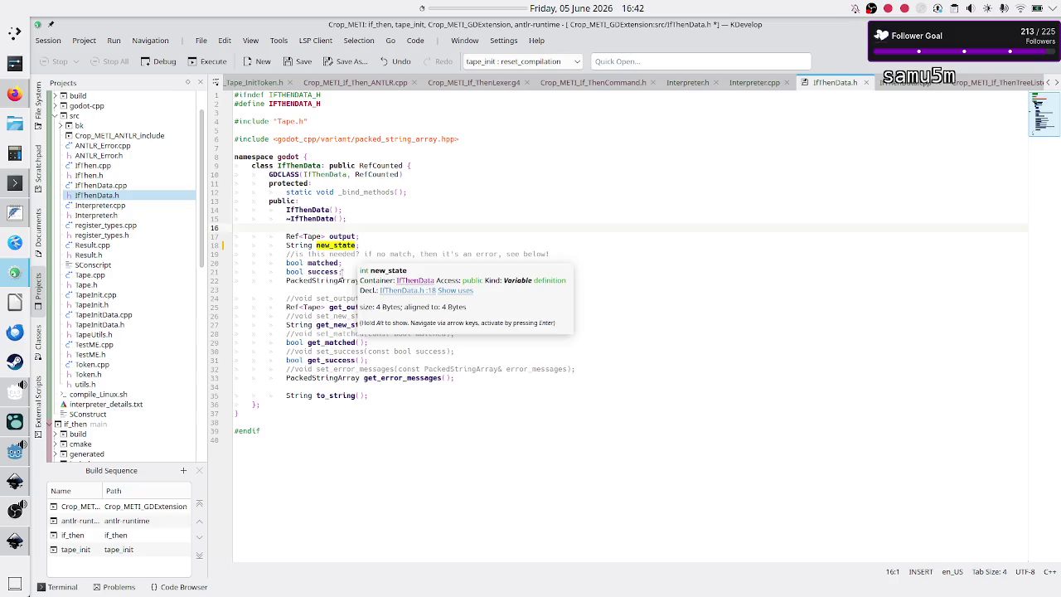
pyautogui.moveTo(342, 263)
pyautogui.mouseDown()
pyautogui.moveTo(276, 245)
pyautogui.moveTo(280, 236)
pyautogui.mouseUp()
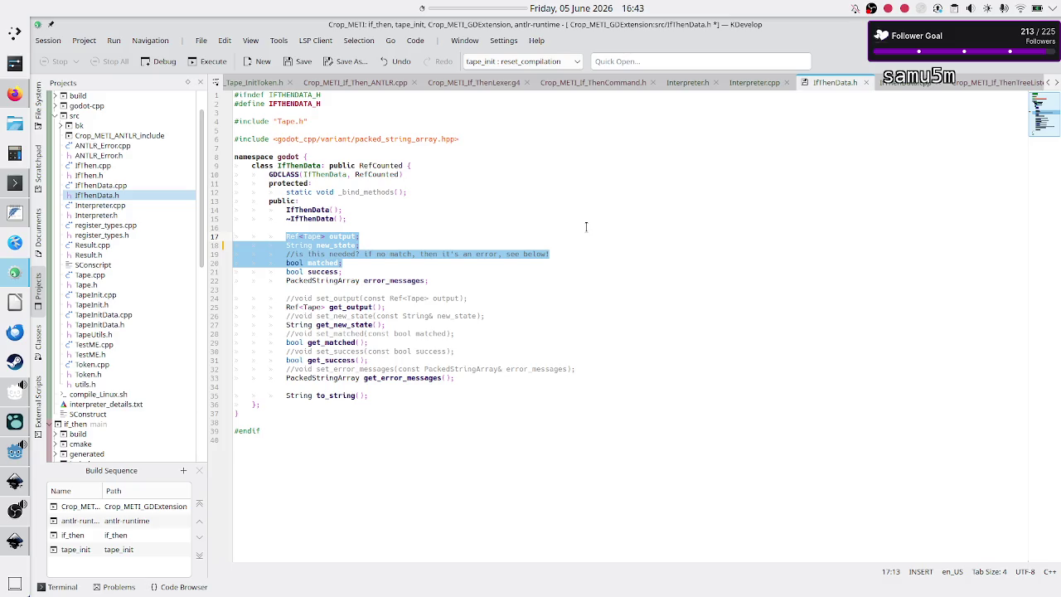
pyautogui.hotkey('alt', 'Tab')
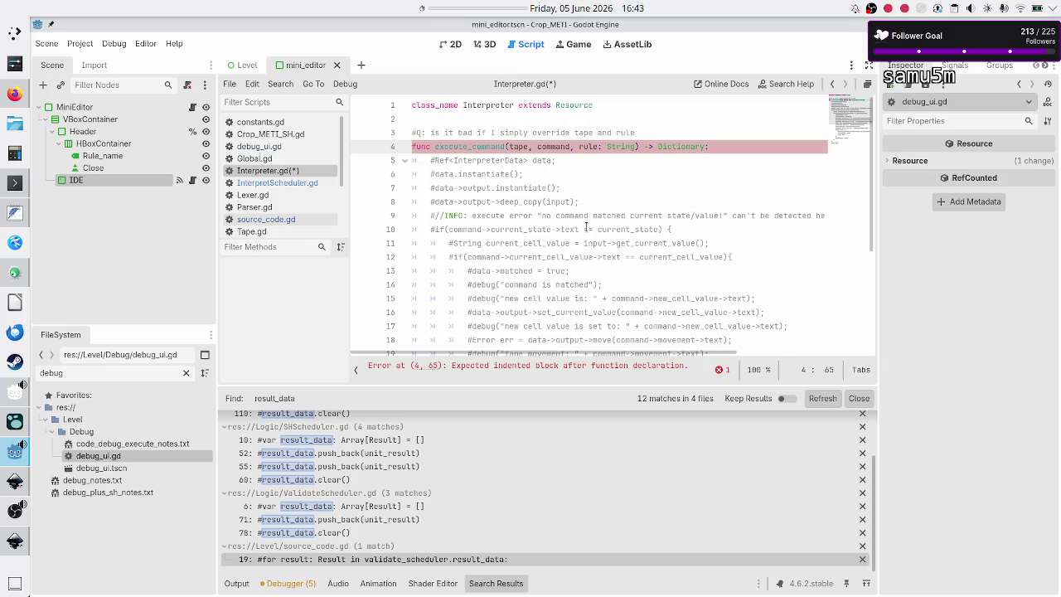
# Add `var interpreter_data: Dictionary = {}` on a new line under the execute_command signature.
pyautogui.press('Down')
pyautogui.press('Up')
pyautogui.press('End')
pyautogui.press('Return')
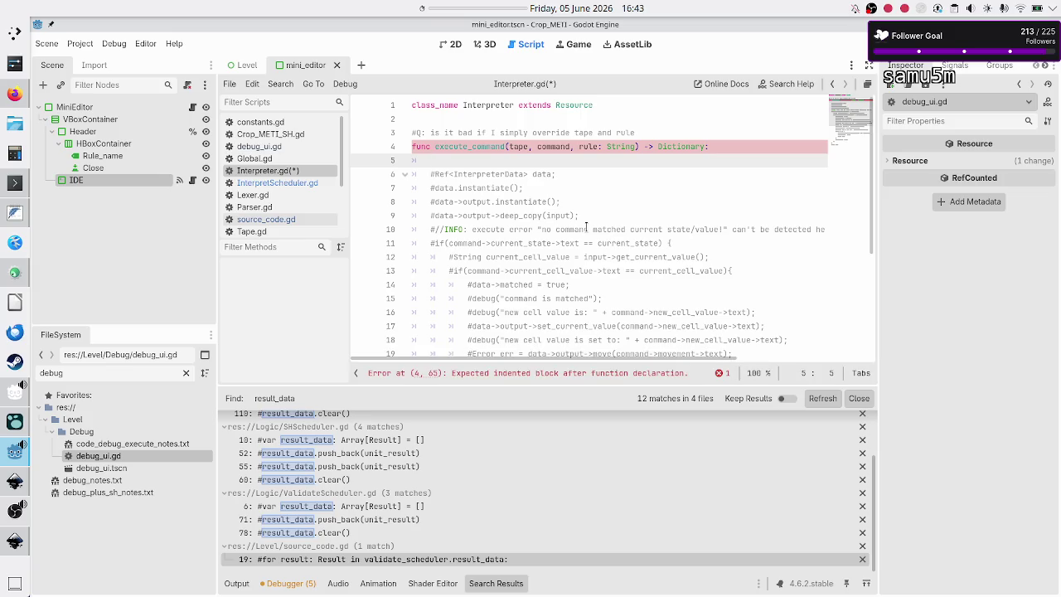
pyautogui.press('Down')
pyautogui.press('Down')
pyautogui.press('Down')
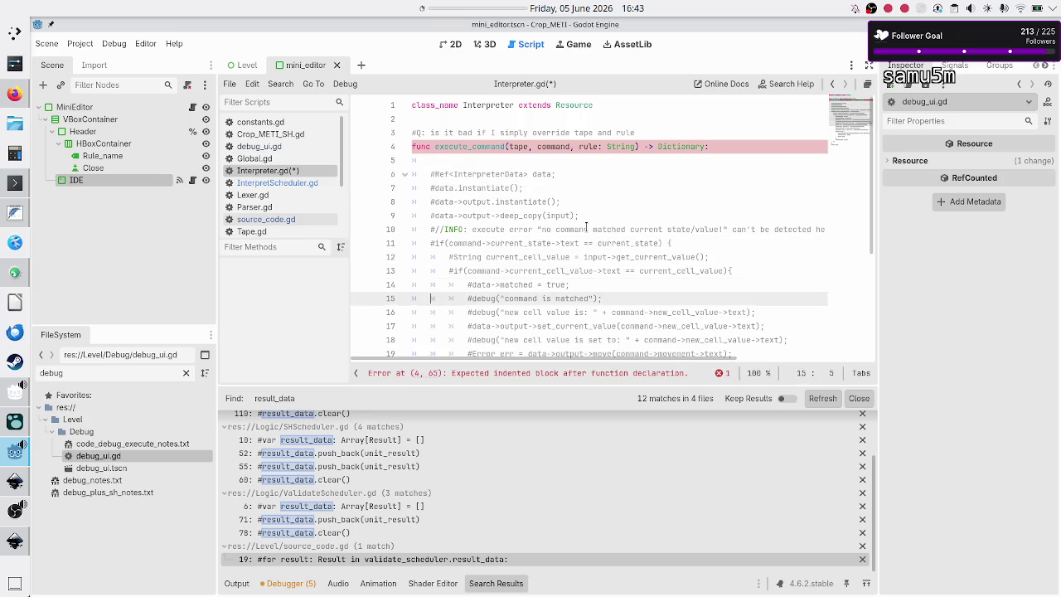
pyautogui.press('Up')
pyautogui.press('Up')
pyautogui.press('Up')
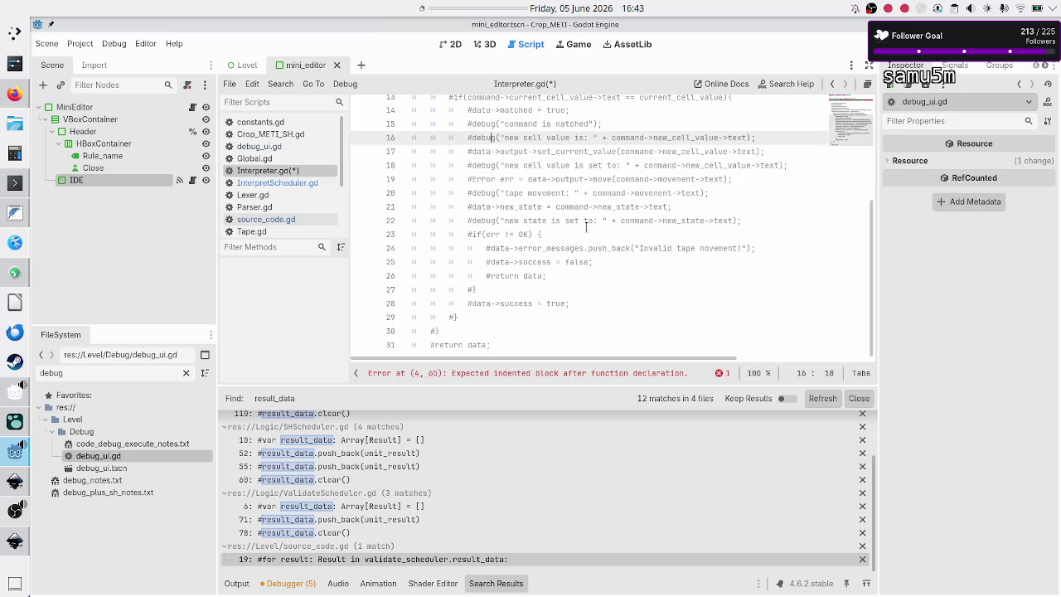
pyautogui.press('Up')
pyautogui.press('Up')
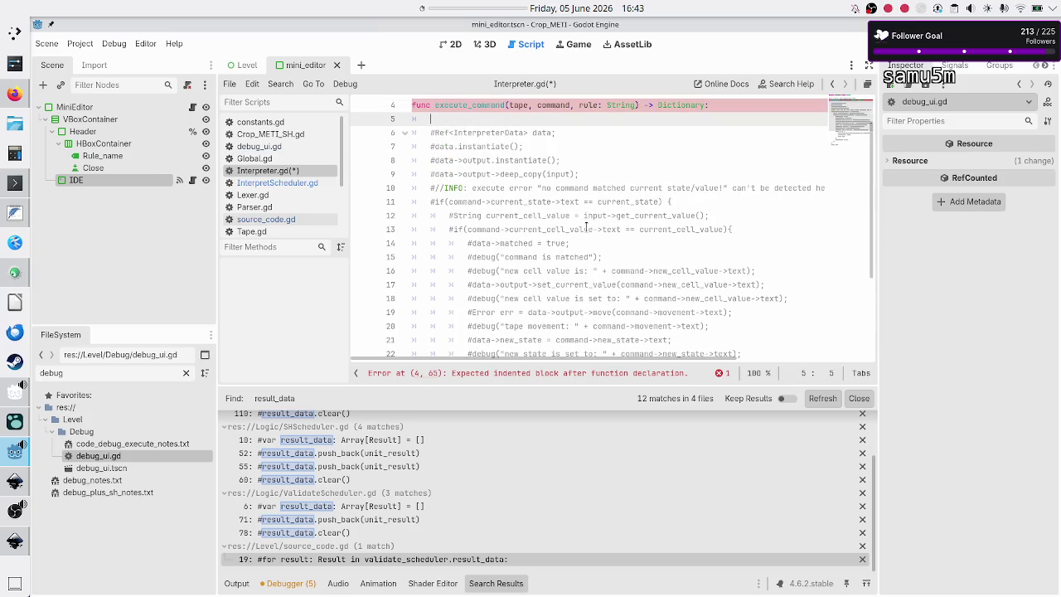
pyautogui.write('var ')
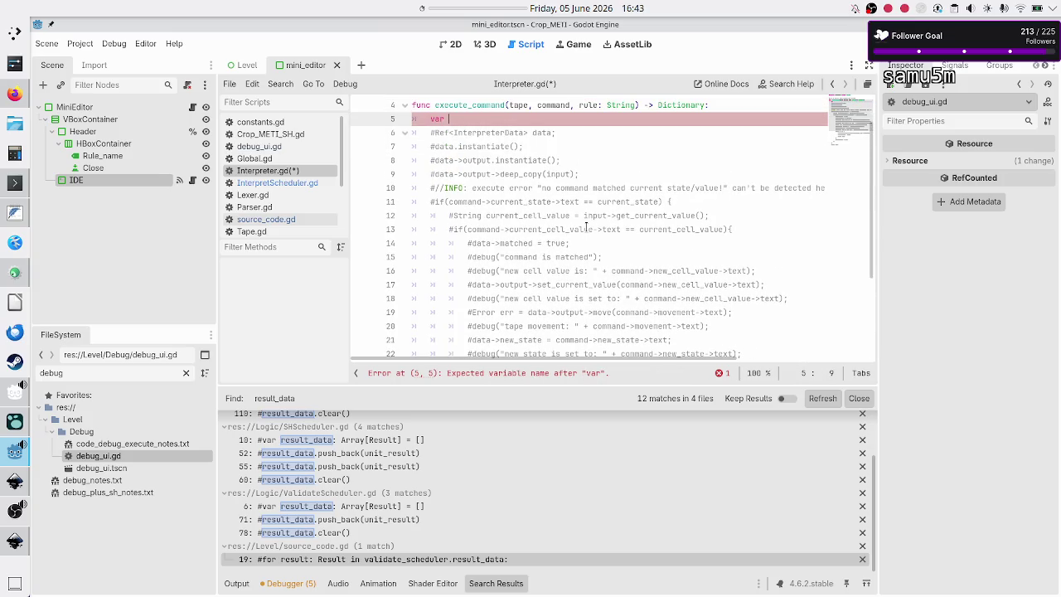
pyautogui.write('interpreter_dat')
pyautogui.write('a: Dic')
pyautogui.press('Return')
pyautogui.write('= {}')
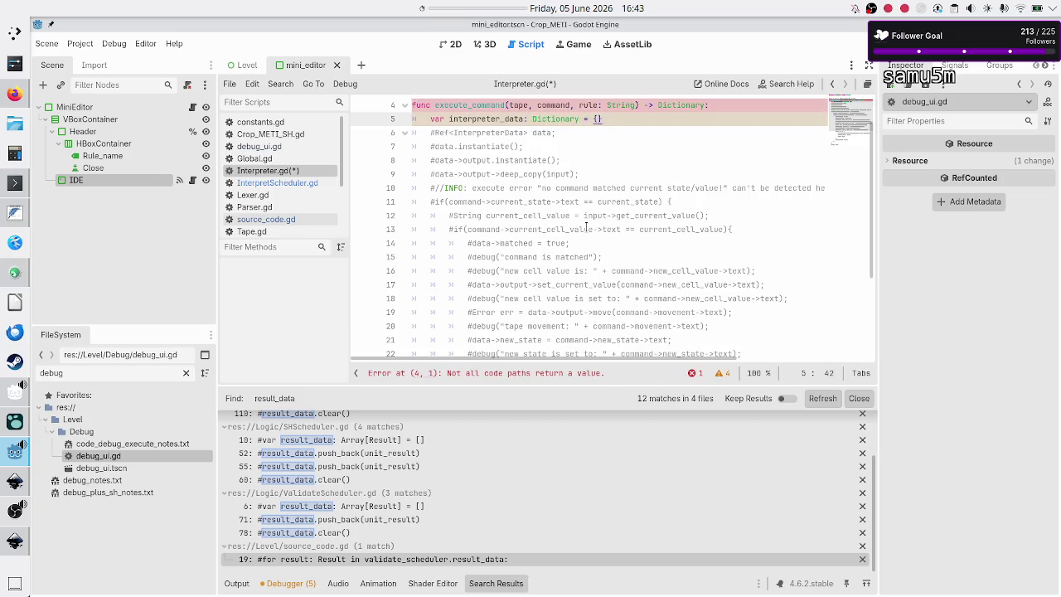
pyautogui.press('Left')
pyautogui.press('Right')
pyautogui.press('Right')
# Select the commented #Ref, instantiate and deep_copy lines below the new declaration.
pyautogui.hotkey('shift', 'Down')
pyautogui.hotkey('shift', 'Down')
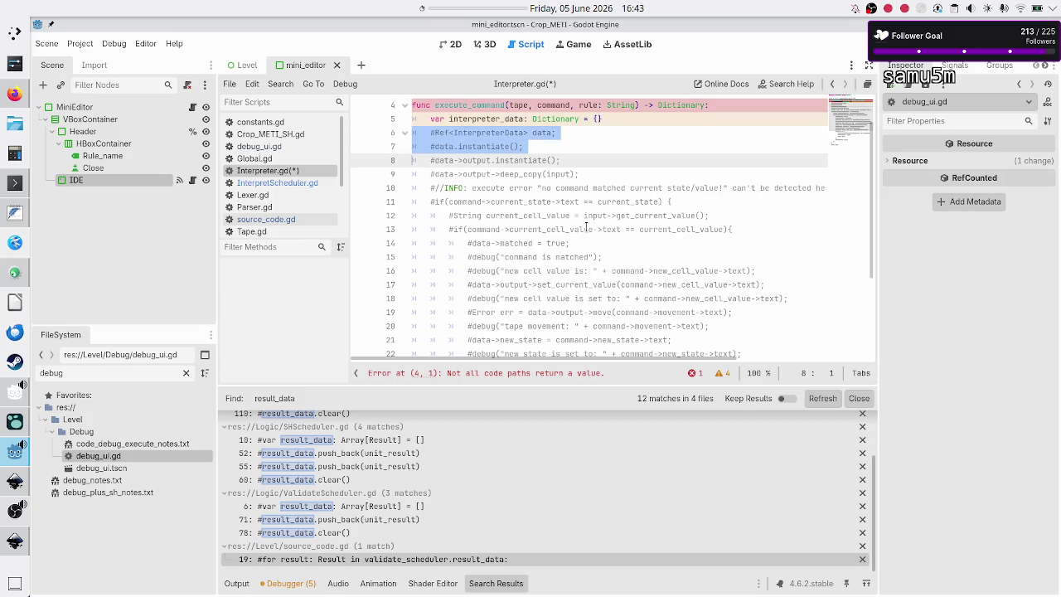
pyautogui.hotkey('shift', 'Down')
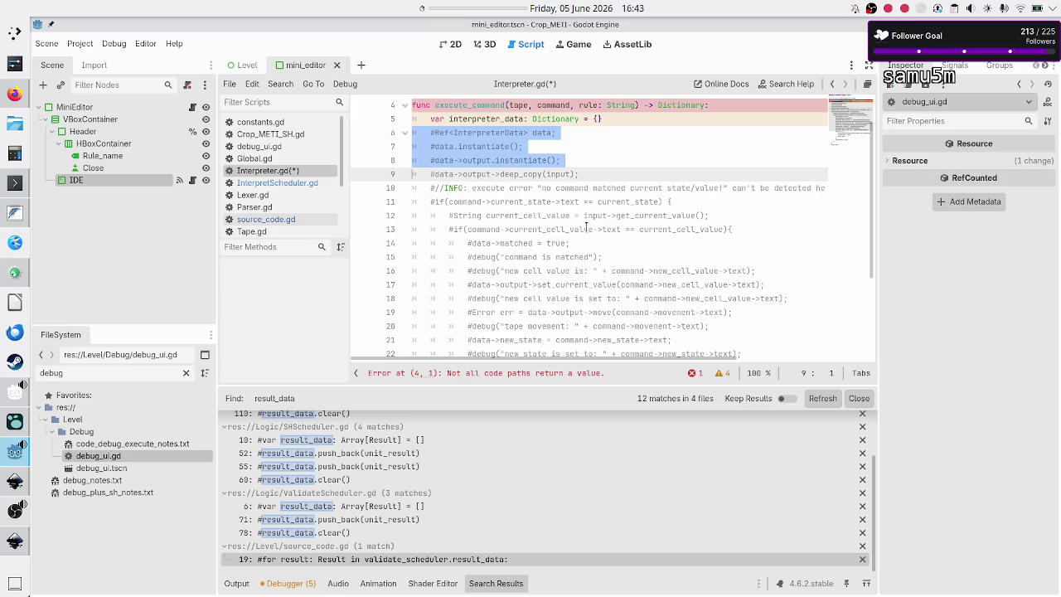
pyautogui.hotkey('shift', 'Down')
pyautogui.hotkey('shift', 'Left')
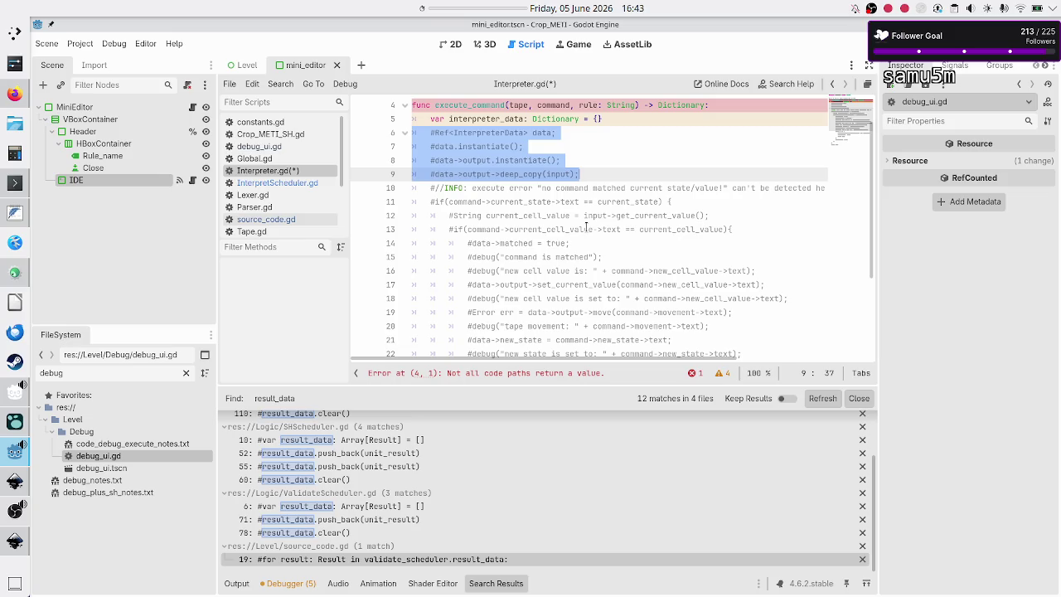
pyautogui.press('Up')
pyautogui.press('Up')
pyautogui.press('Up')
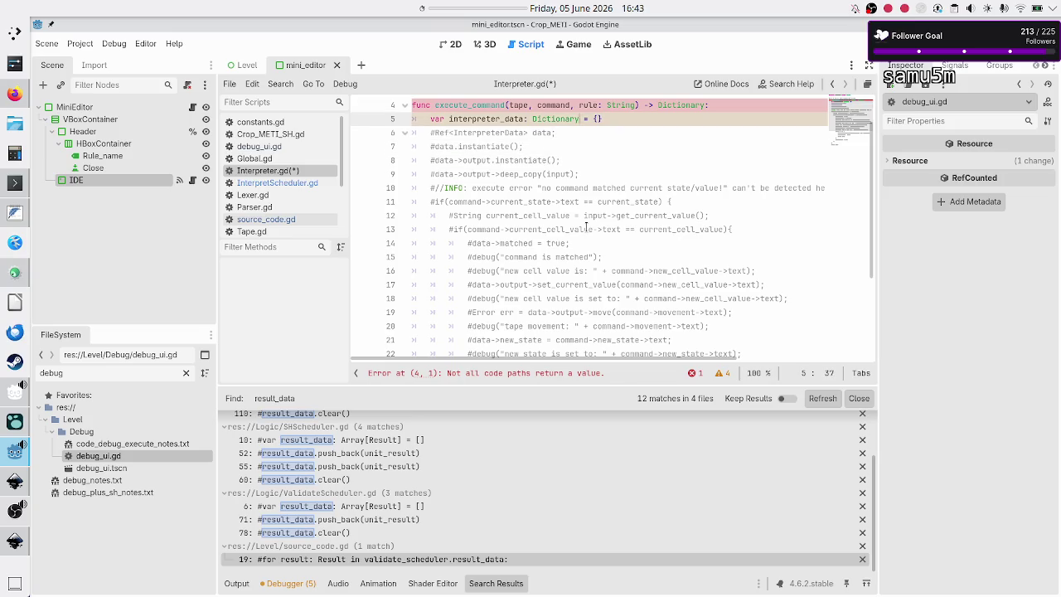
# Add `interpreter_data["matched"] = false`, checking the field names in IfThenData.h.
pyautogui.press('End')
pyautogui.press('Return')
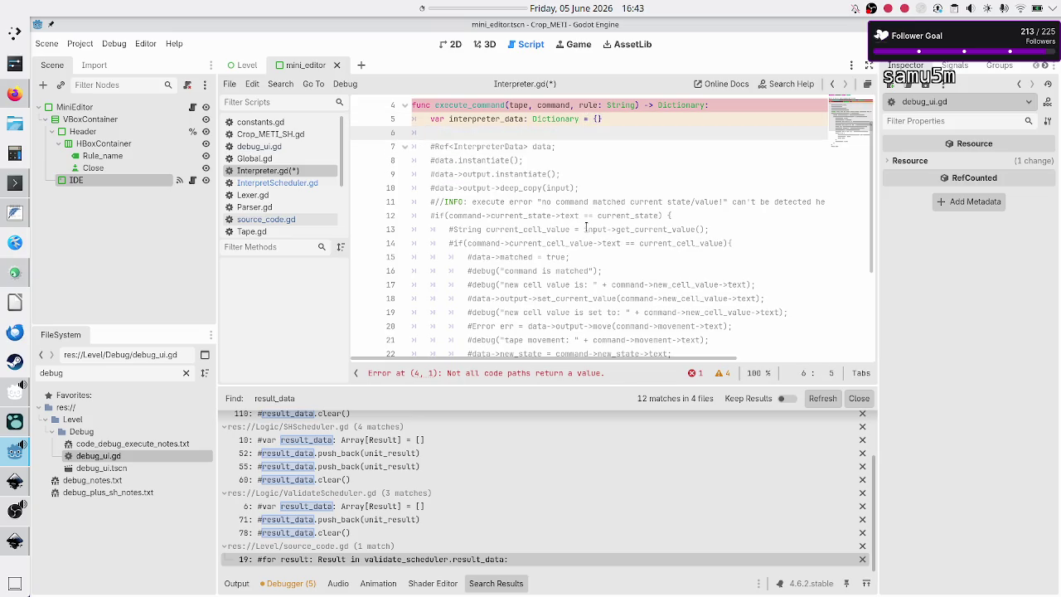
pyautogui.write('interpreter_data')
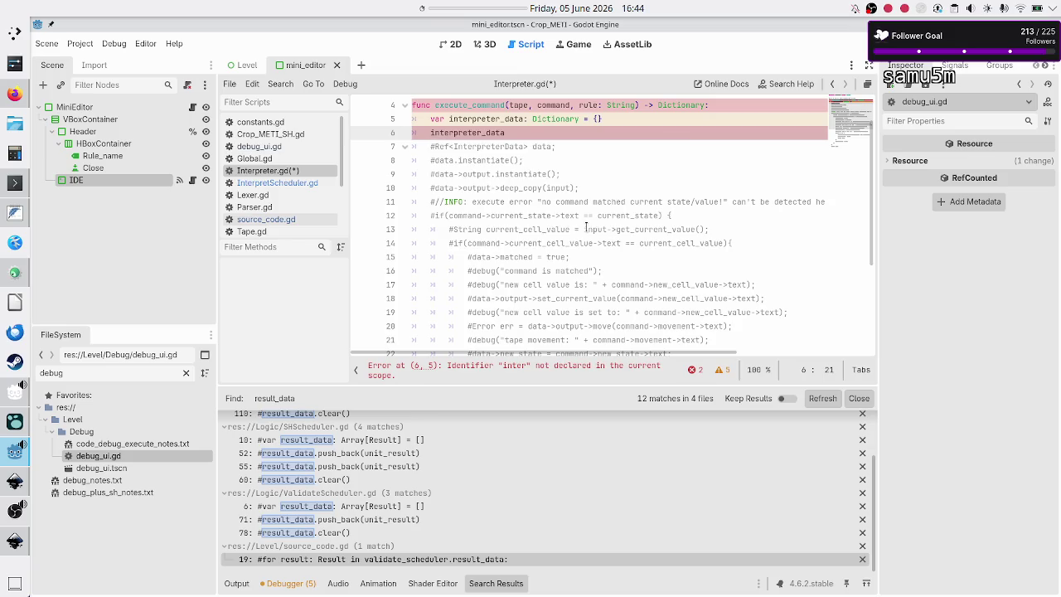
pyautogui.write('[')
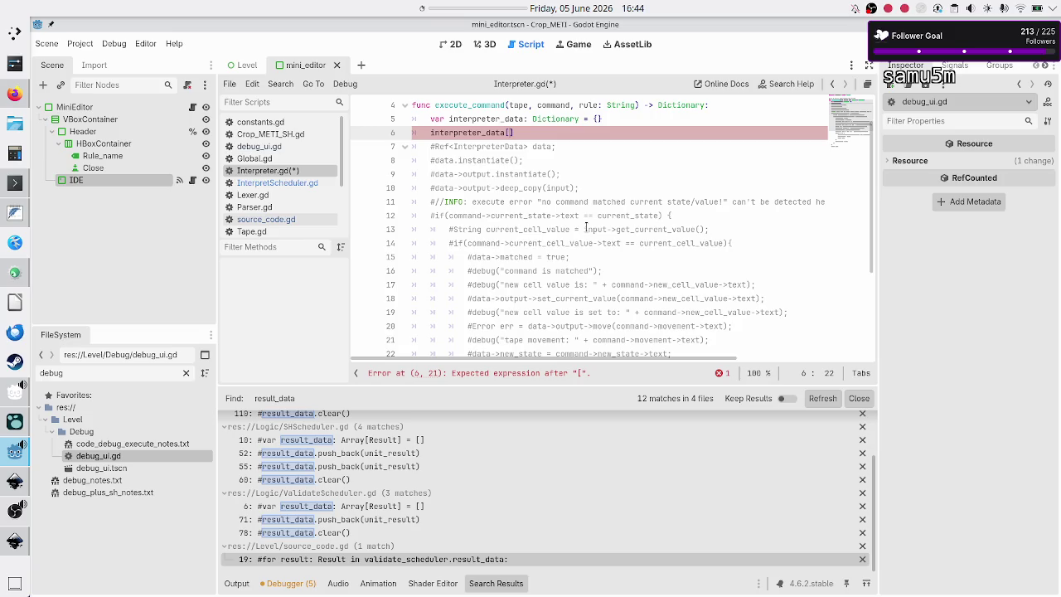
pyautogui.hotkey('alt', 'Tab')
pyautogui.hotkey('alt', 'Tab')
pyautogui.write('"matched"]')
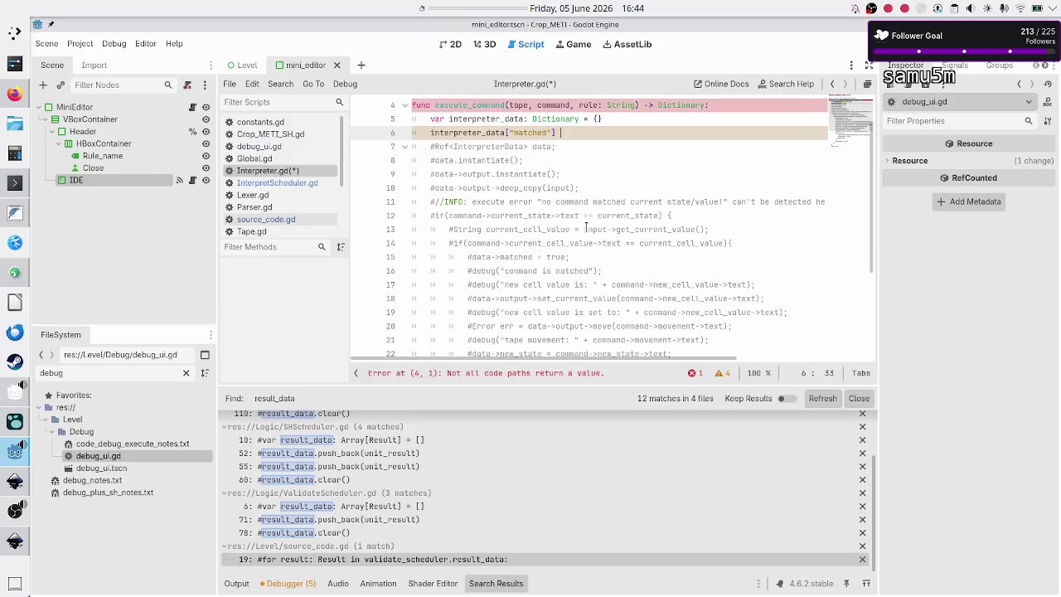
pyautogui.hotkey('alt', 'Tab')
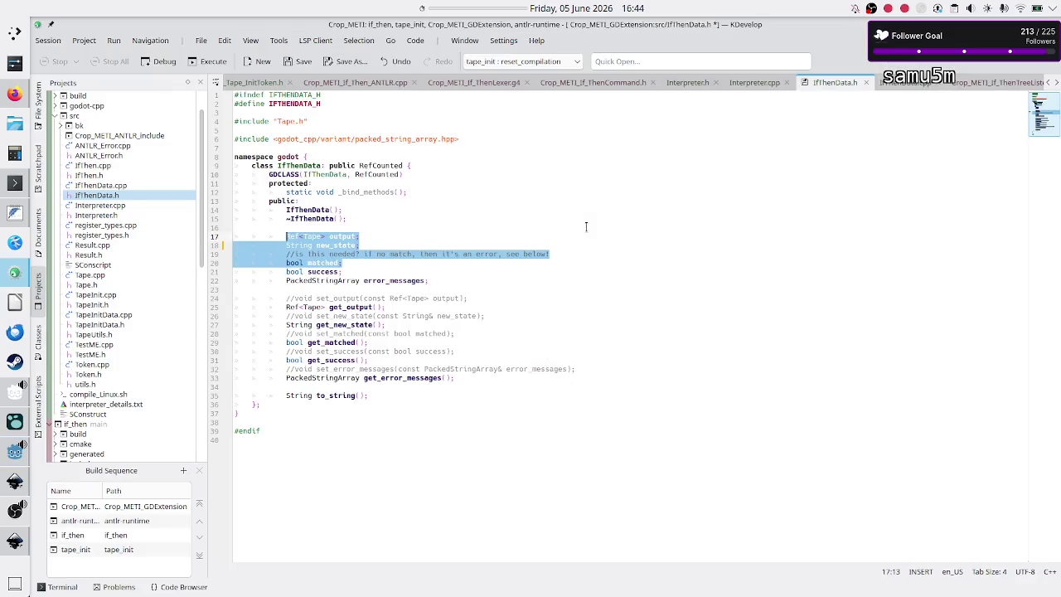
pyautogui.hotkey('alt', 'Tab')
pyautogui.hotkey('alt', 'Tab')
pyautogui.hotkey('alt', 'Tab')
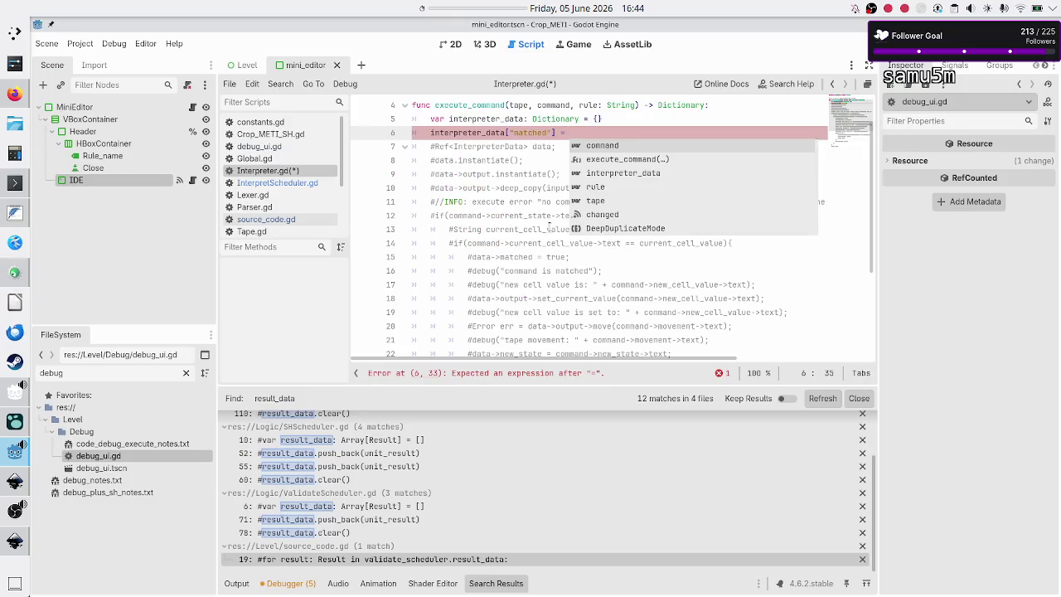
pyautogui.write('false')
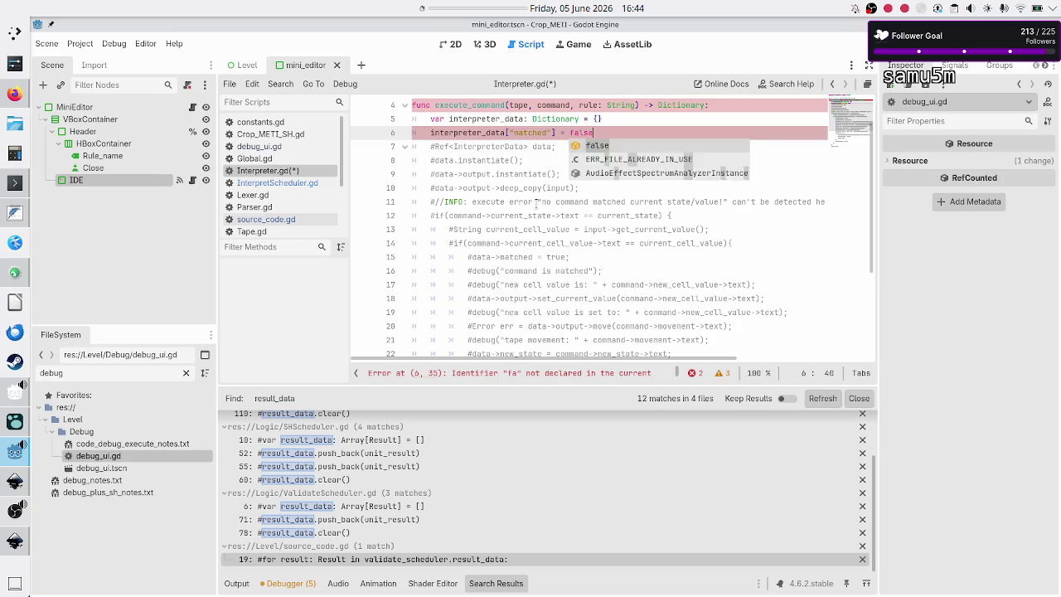
pyautogui.press('Return')
# Start a second entry, `interpreter_data["new_state"] =`, below the matched line.
pyautogui.press('Down')
pyautogui.press('Up')
pyautogui.press('End')
pyautogui.press('Return')
pyautogui.write('interpre')
pyautogui.press('Return')
pyautogui.write('["')
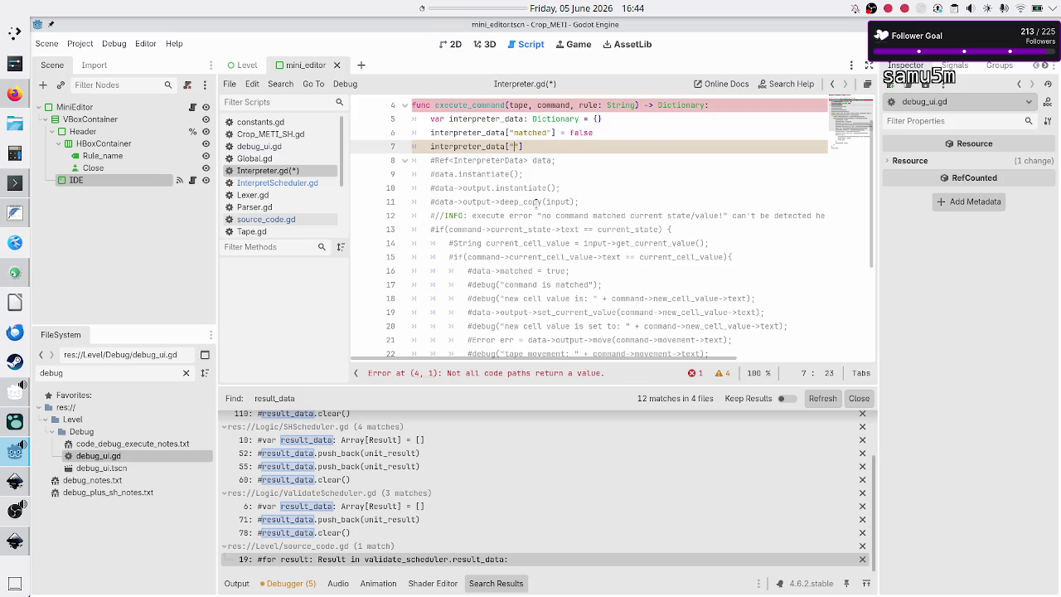
pyautogui.hotkey('alt', 'Tab')
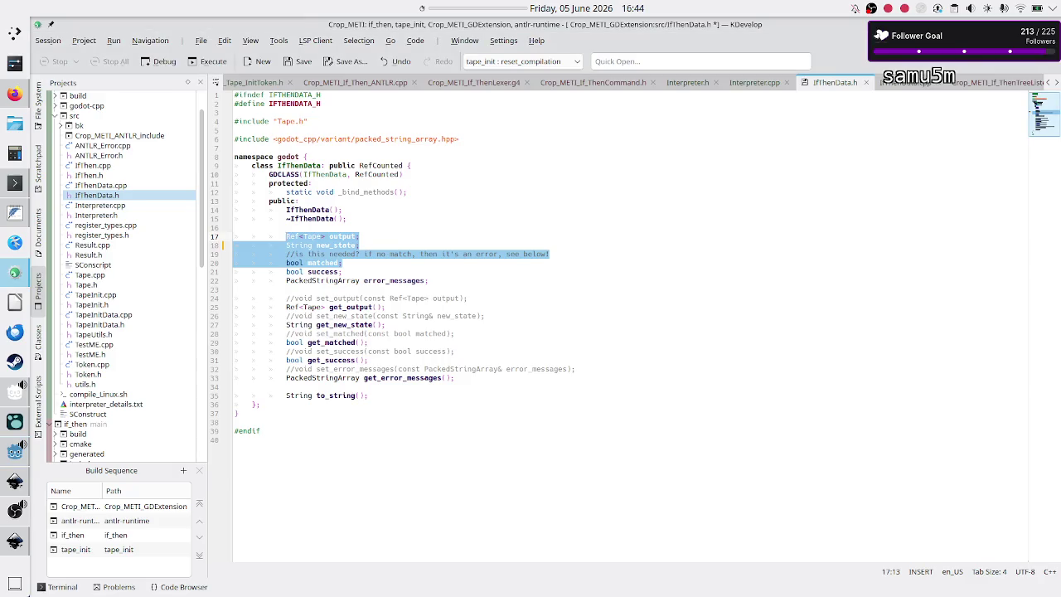
pyautogui.hotkey('alt', 'Tab')
pyautogui.write('new_state"')
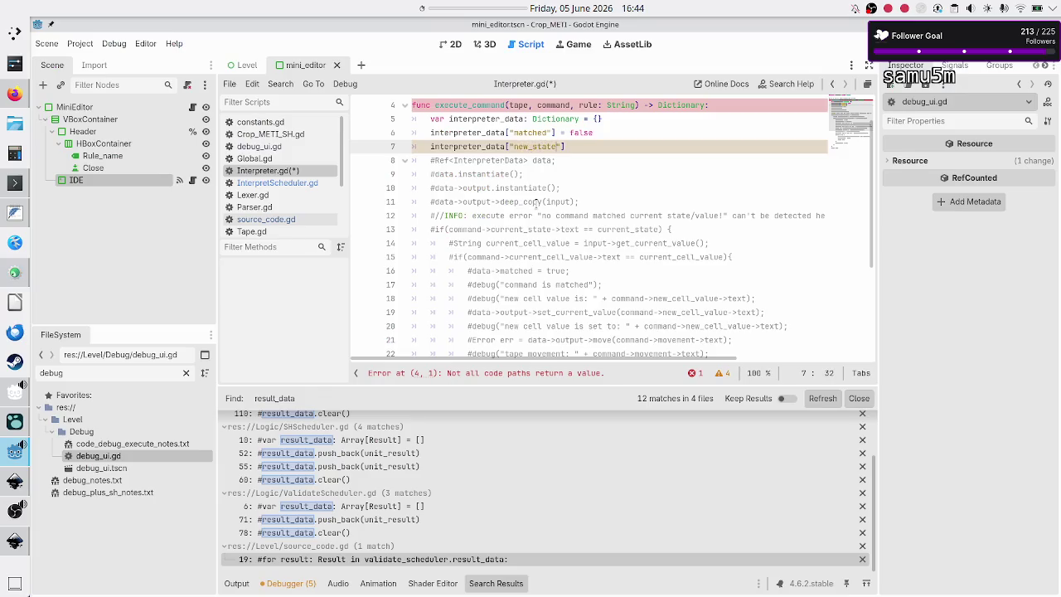
pyautogui.write('] =')
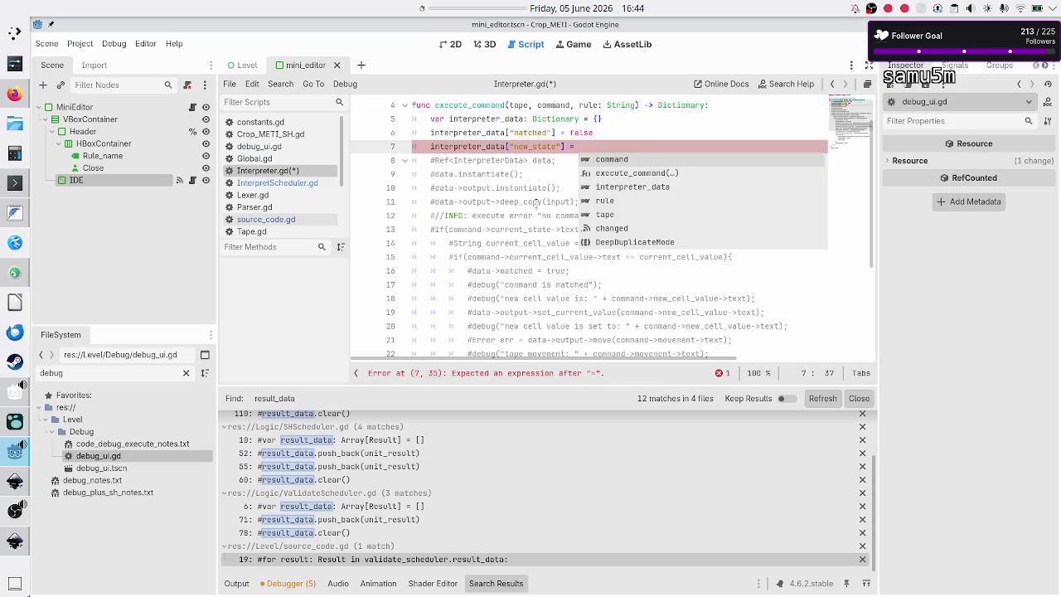
# Change the entry to `interpreter_data["new_rule"] = rule` and type the command parameter as Array.
pyautogui.press('Left')
pyautogui.press('Left')
pyautogui.press('BackSpace')
pyautogui.press('BackSpace')
pyautogui.press('BackSpace')
pyautogui.write('r')
pyautogui.press('BackSpace')
pyautogui.press('BackSpace')
pyautogui.press('BackSpace')
pyautogui.write('rule')
pyautogui.press('End')
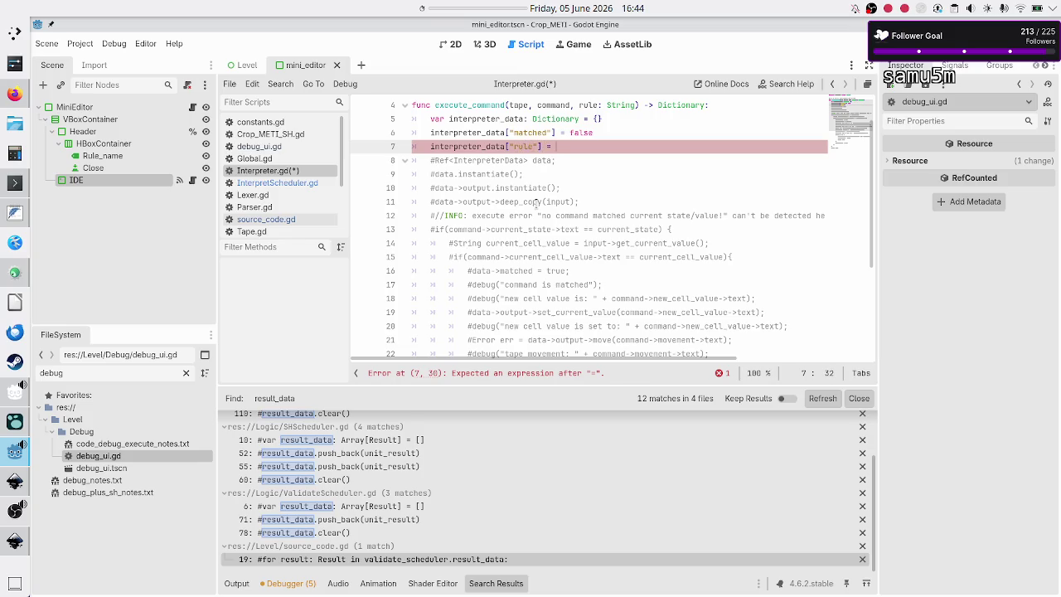
pyautogui.press('Left')
pyautogui.press('Left')
pyautogui.press('Left')
pyautogui.write('new_')
pyautogui.press('End')
pyautogui.write('rule')
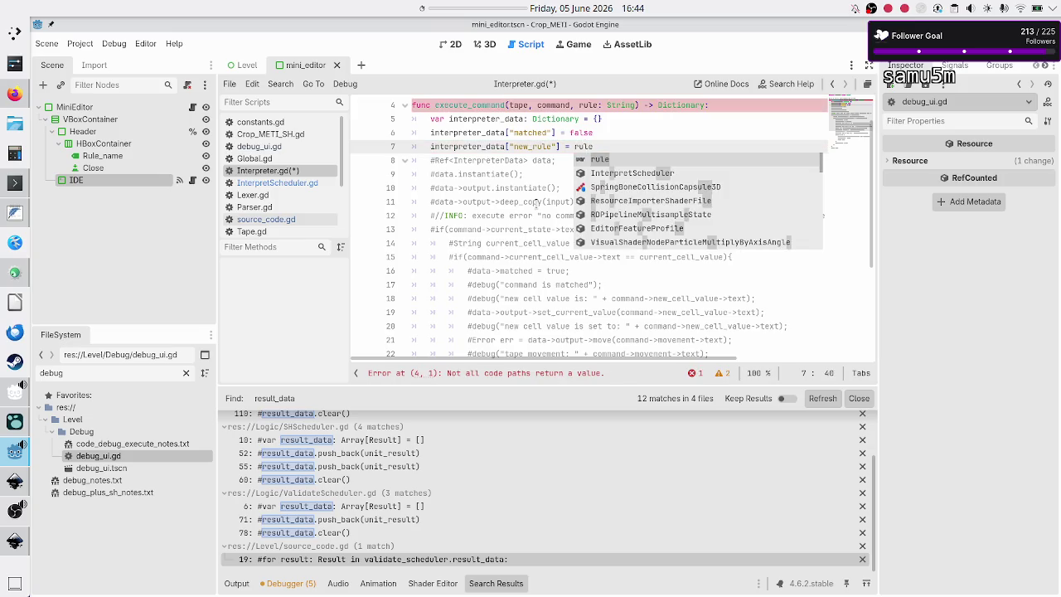
pyautogui.press('Escape')
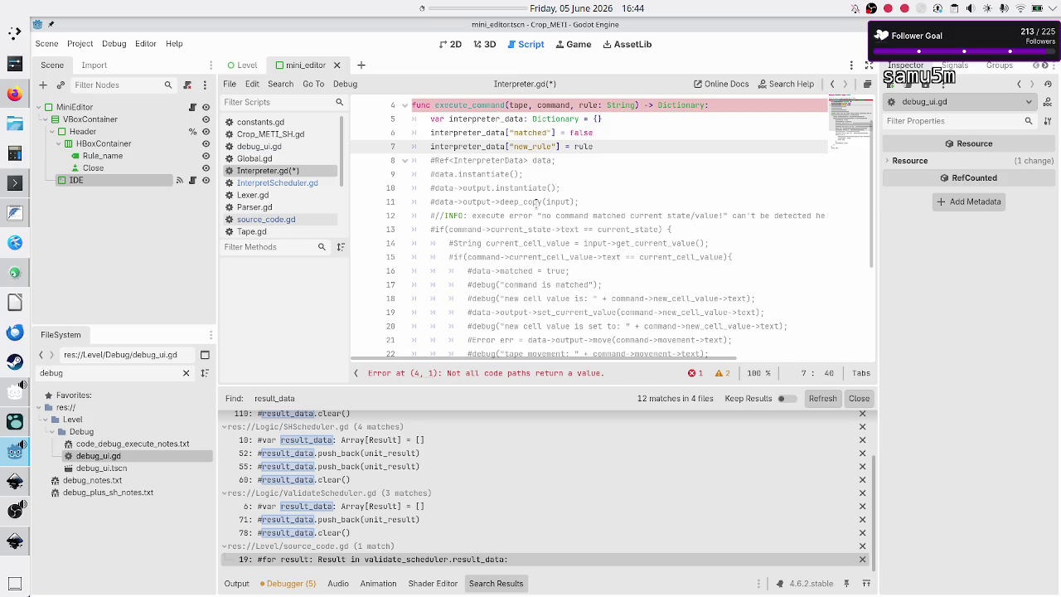
pyautogui.press('Up')
pyautogui.press('Up')
pyautogui.press('Up')
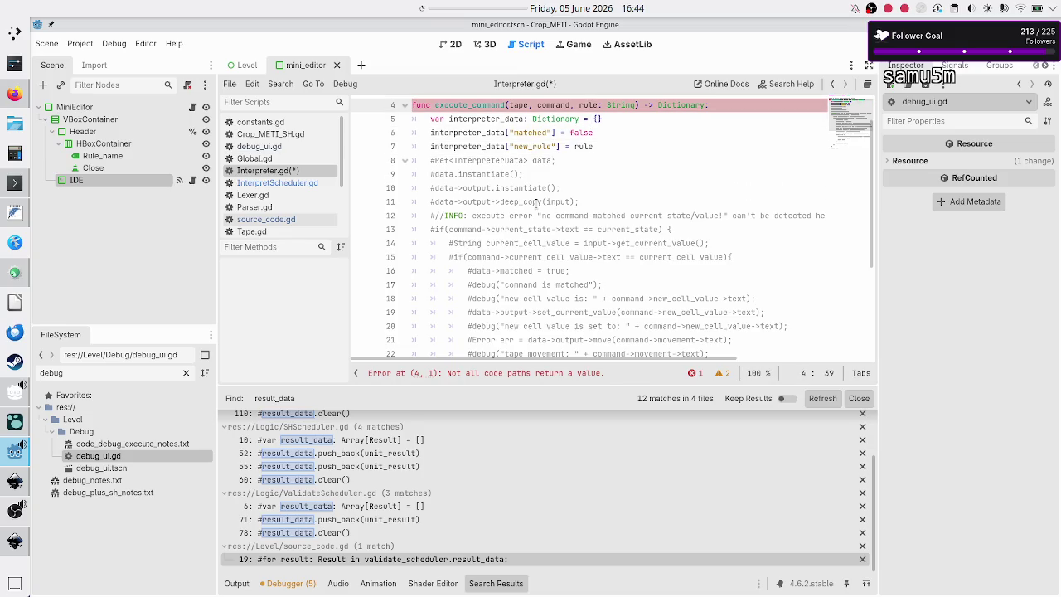
pyautogui.write(': ')
pyautogui.write('Ar')
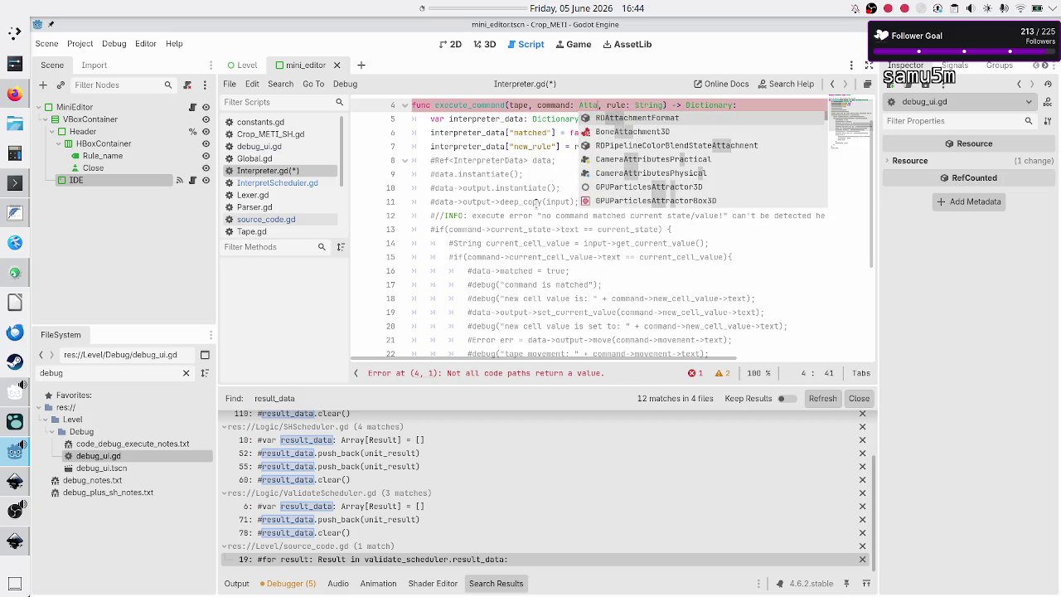
pyautogui.write('ray')
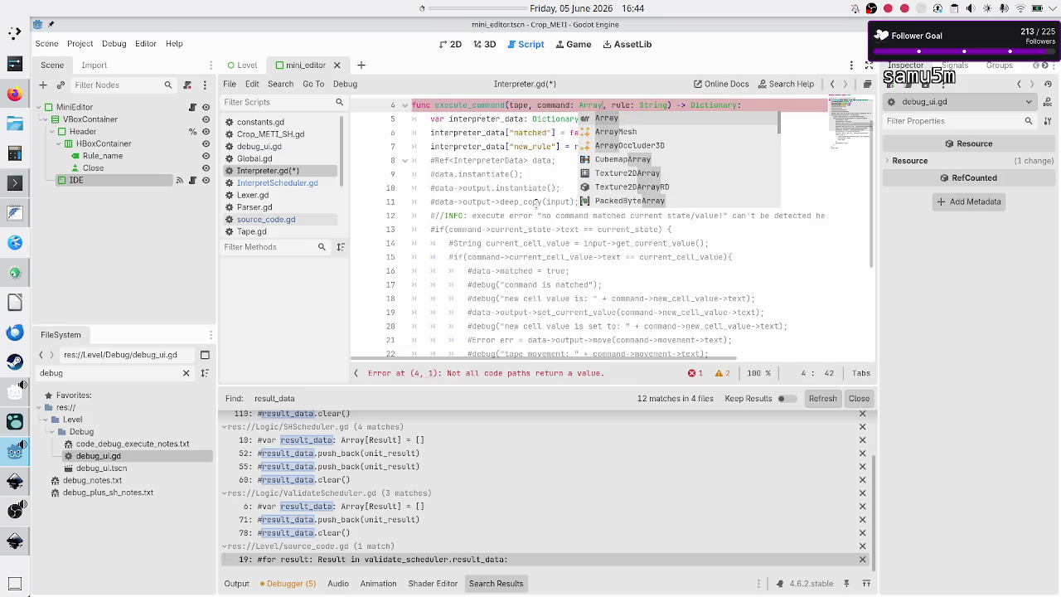
# Check new_command in Parser.gd's get_commands, then return to Interpreter.gd.
pyautogui.click(277, 210)
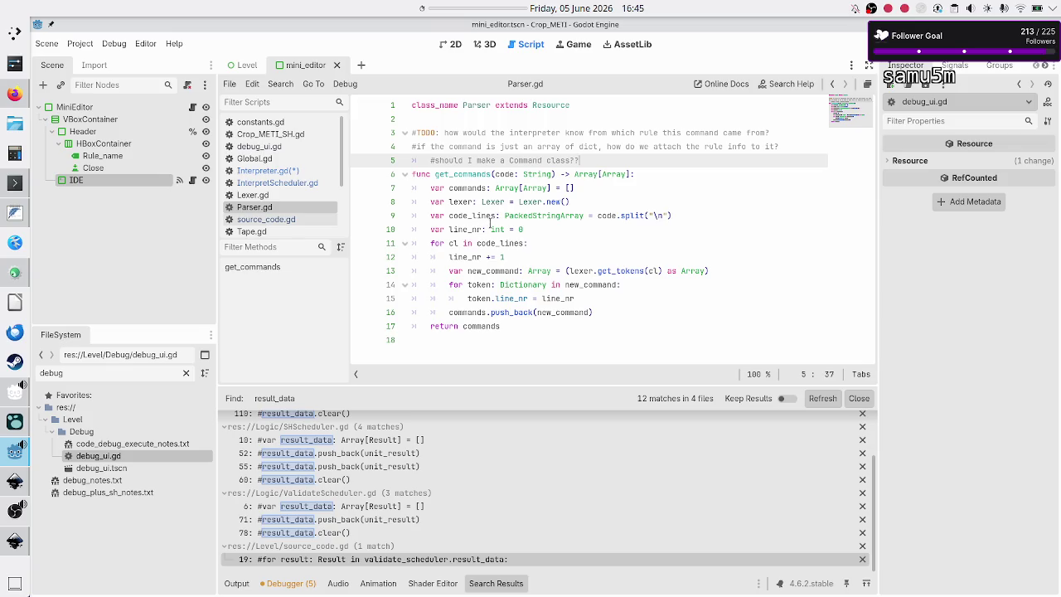
pyautogui.doubleClick(487, 271)
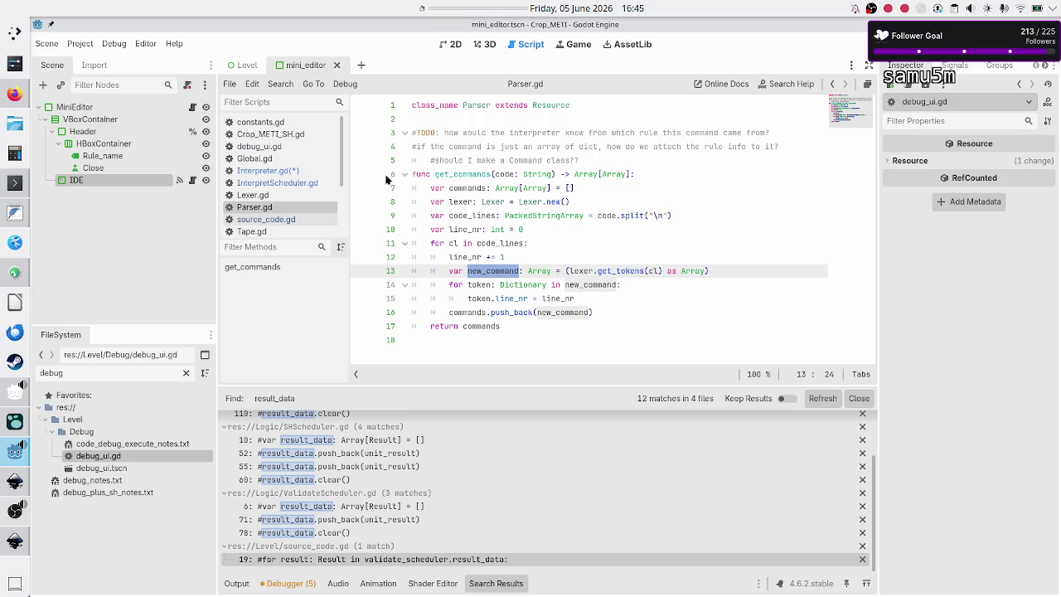
pyautogui.click(282, 171)
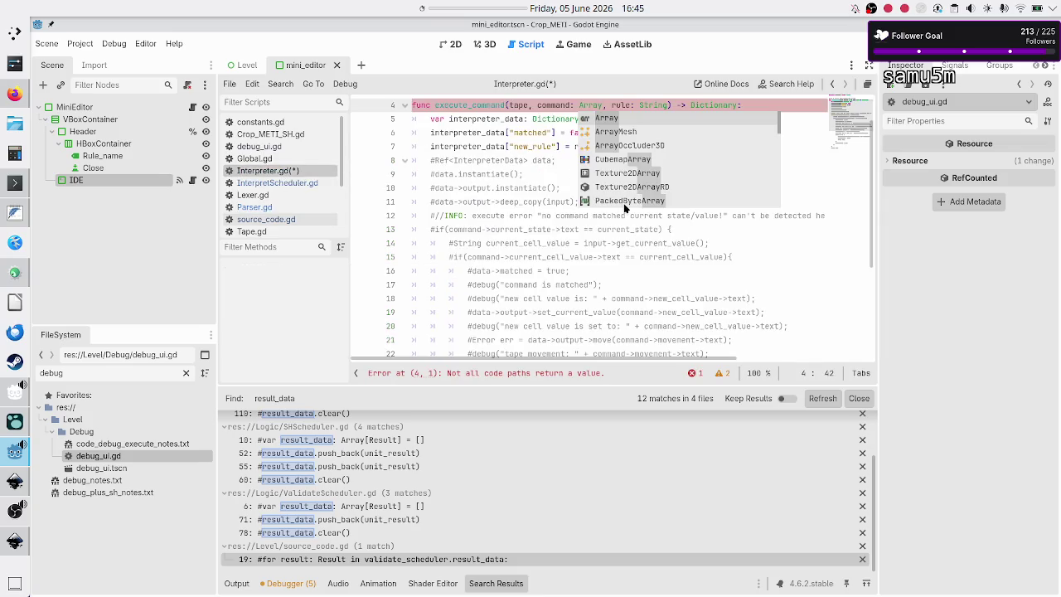
# Type the tape parameter as Tape and end execute_command with `return interpreter_data`.
pyautogui.press('Left')
pyautogui.press('Left')
pyautogui.press('Left')
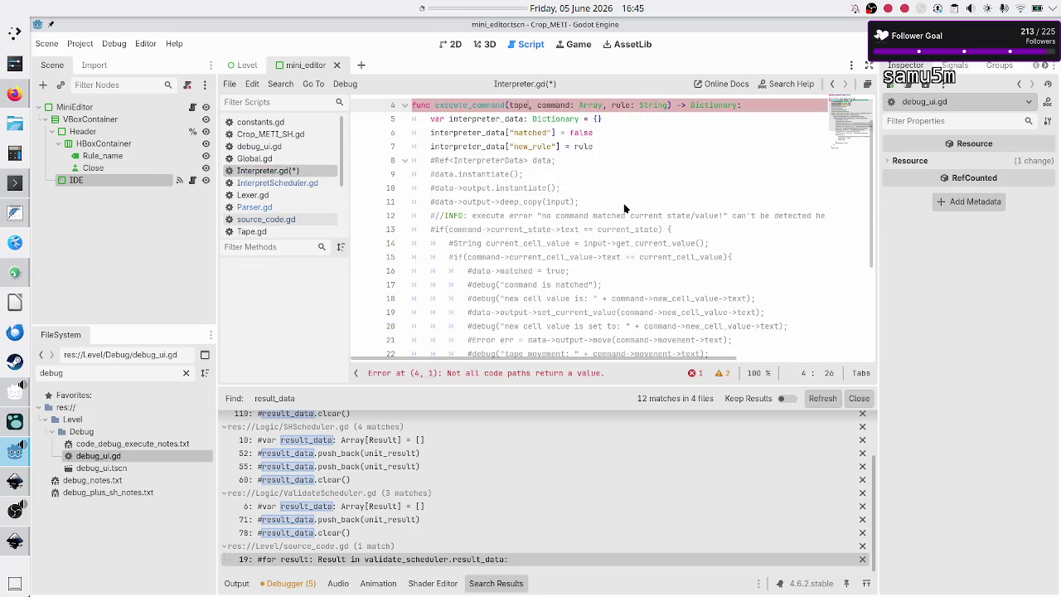
pyautogui.write(': Tap')
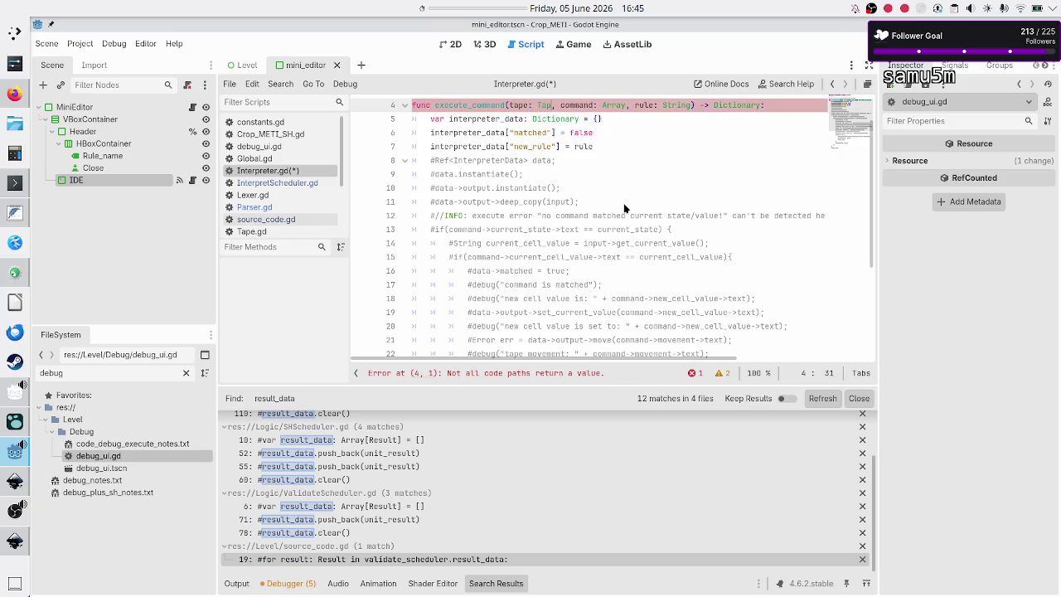
pyautogui.write('e')
pyautogui.press('Up')
pyautogui.press('Up')
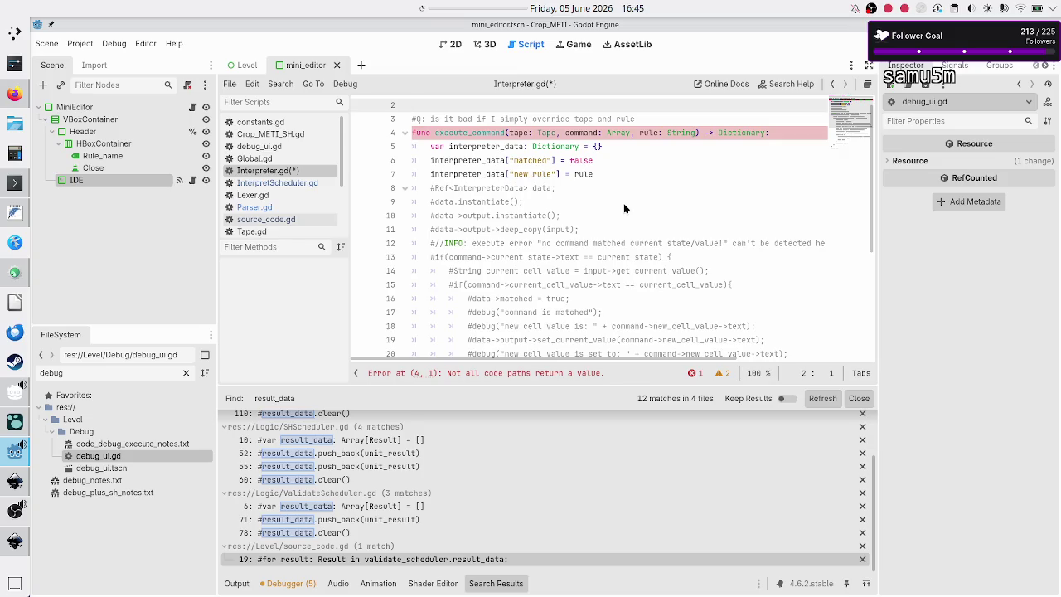
pyautogui.press('Down')
pyautogui.press('Down')
pyautogui.press('Down')
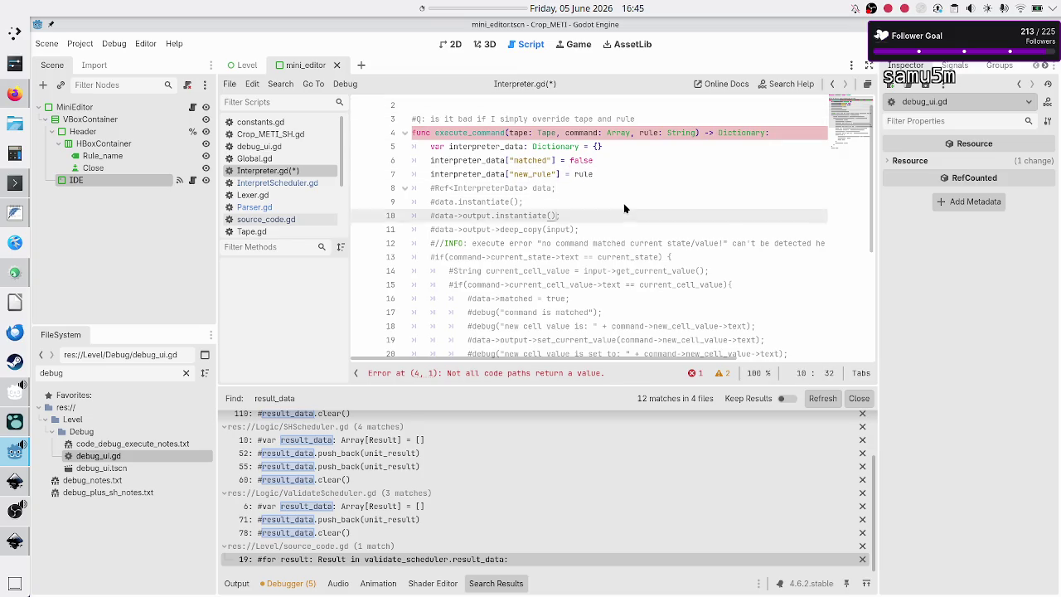
pyautogui.press('Down')
pyautogui.press('Down')
pyautogui.press('Down')
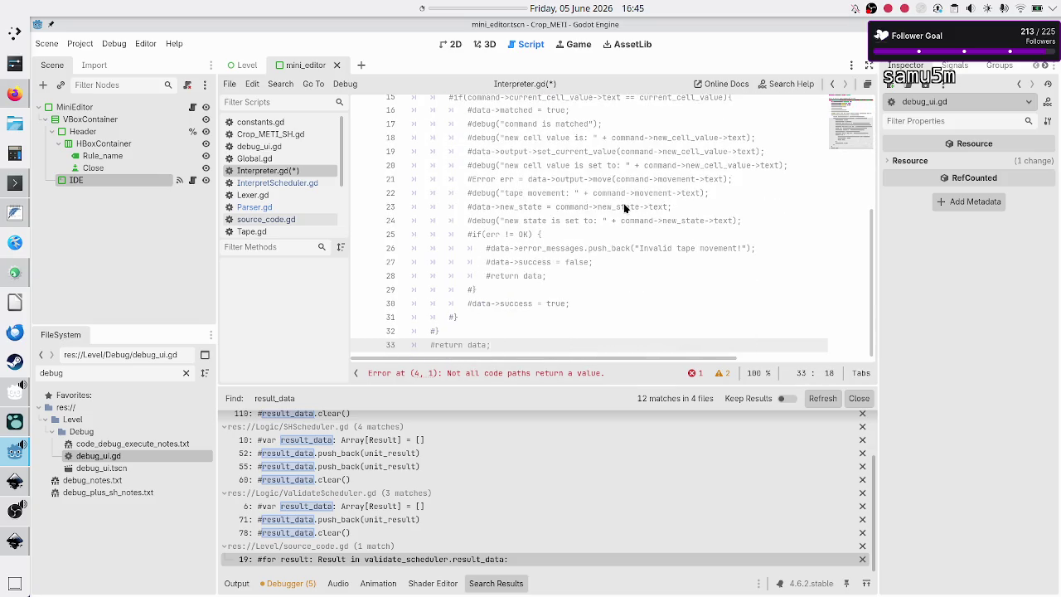
pyautogui.press('Return')
pyautogui.write('return ')
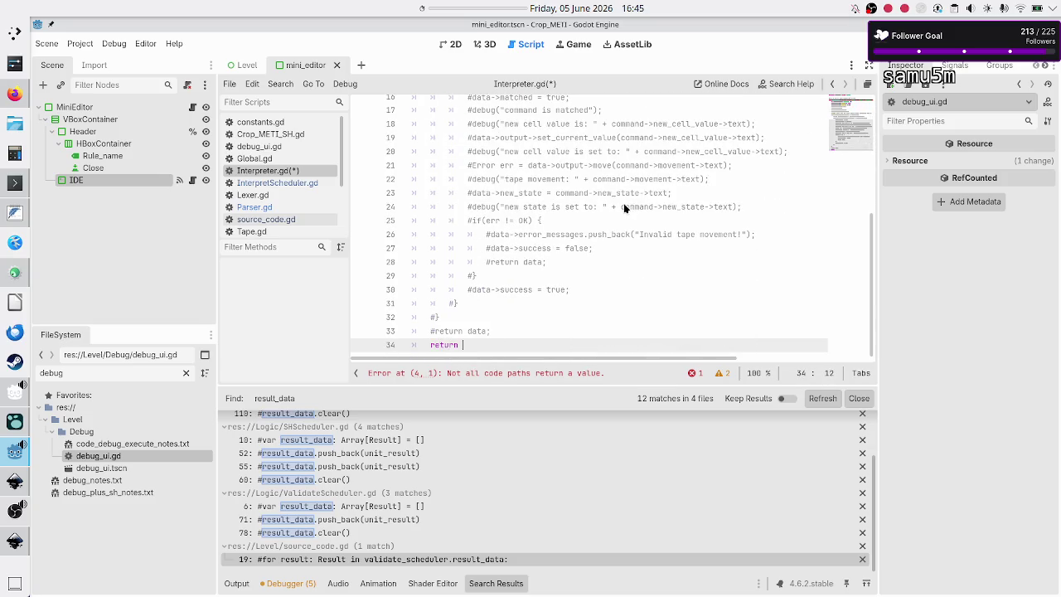
pyautogui.write('inter')
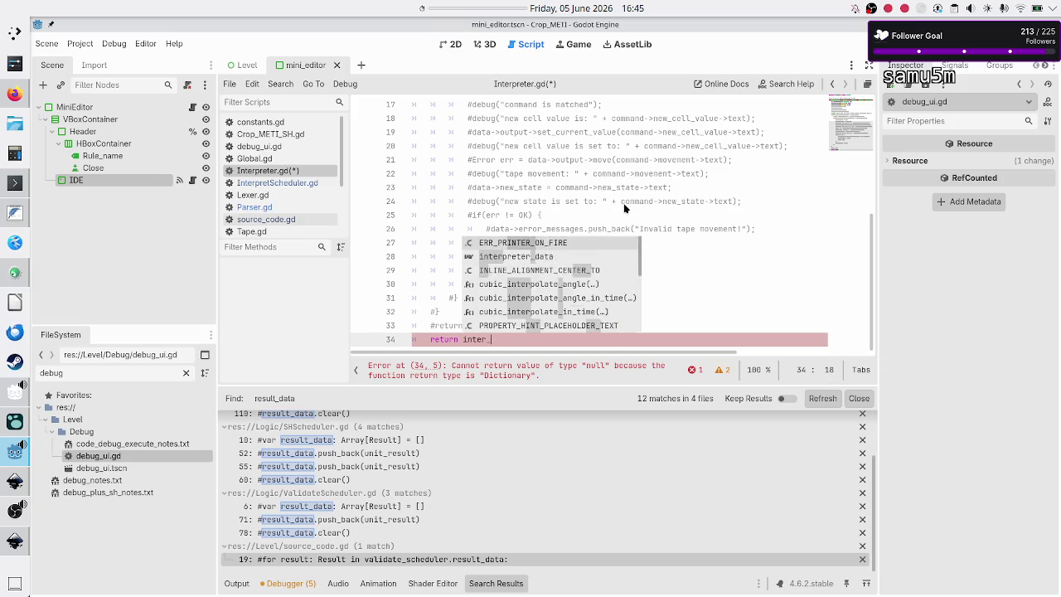
pyautogui.write('pre')
pyautogui.press('Return')
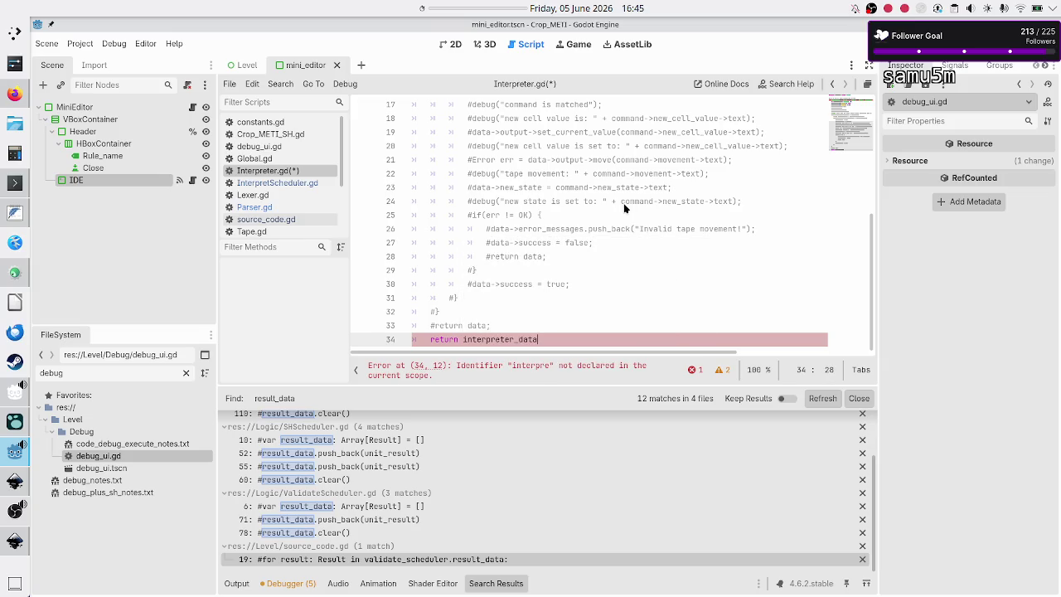
pyautogui.scroll(-1, 623, 203)
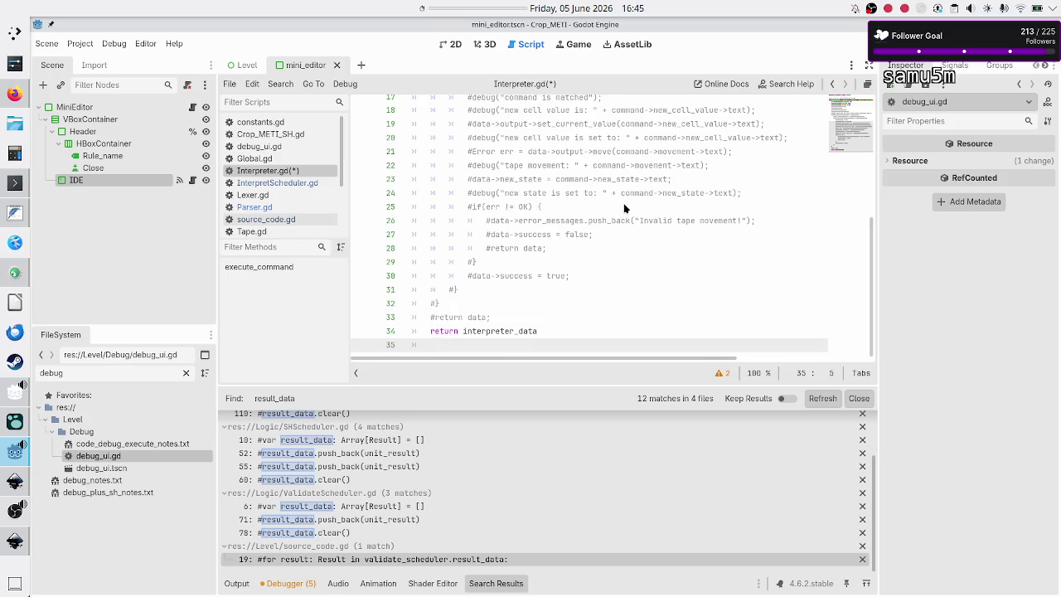
pyautogui.press('Up')
pyautogui.press('Up')
pyautogui.press('Up')
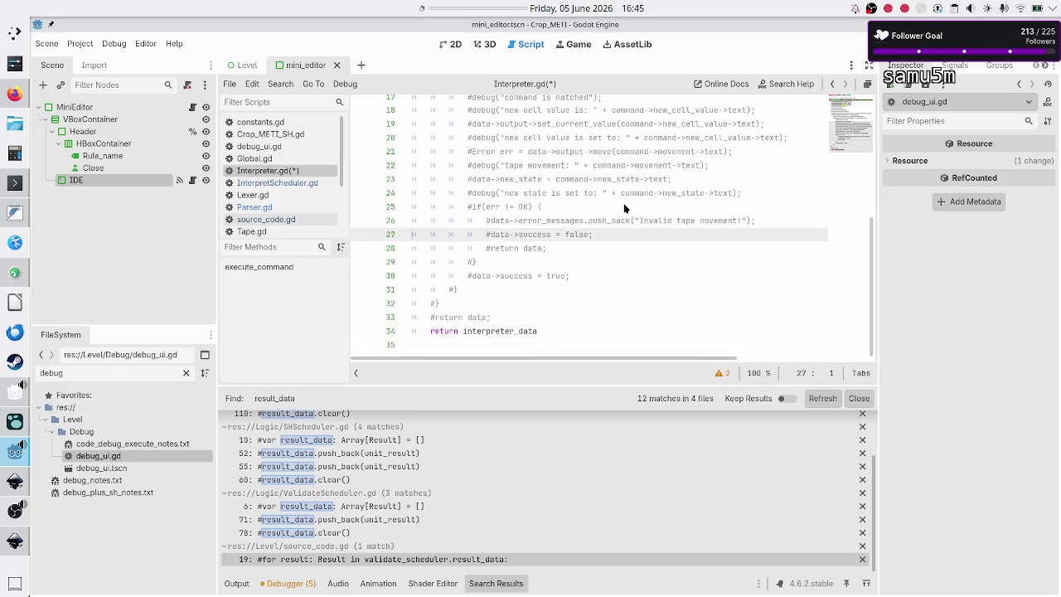
# Rename interpreter_data to data on lines 5–7 of execute_command.
pyautogui.press('Down')
pyautogui.press('Down')
pyautogui.press('Down')
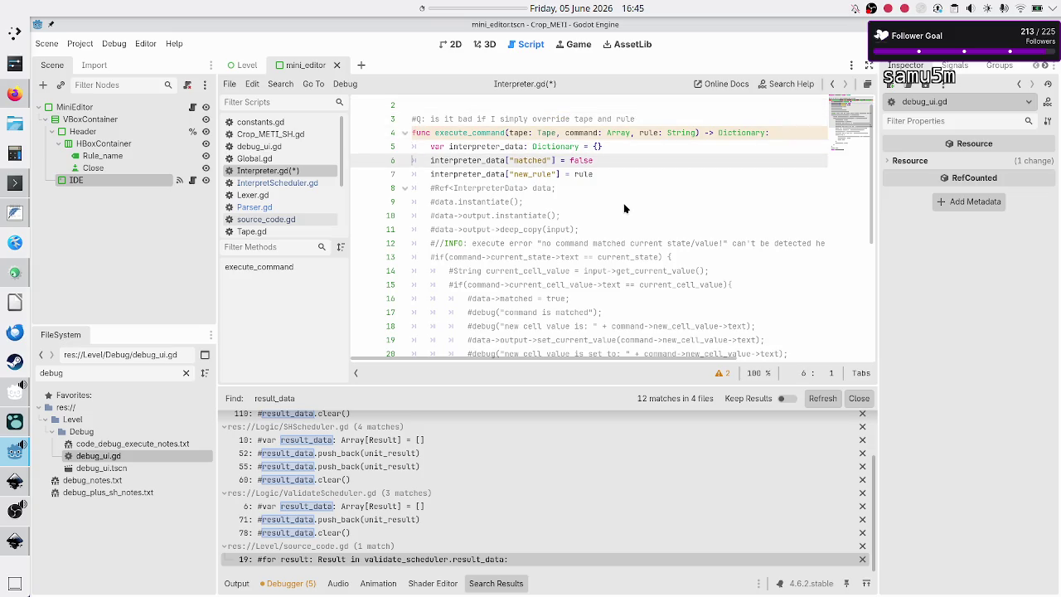
pyautogui.press('Up')
pyautogui.press('Up')
pyautogui.press('Up')
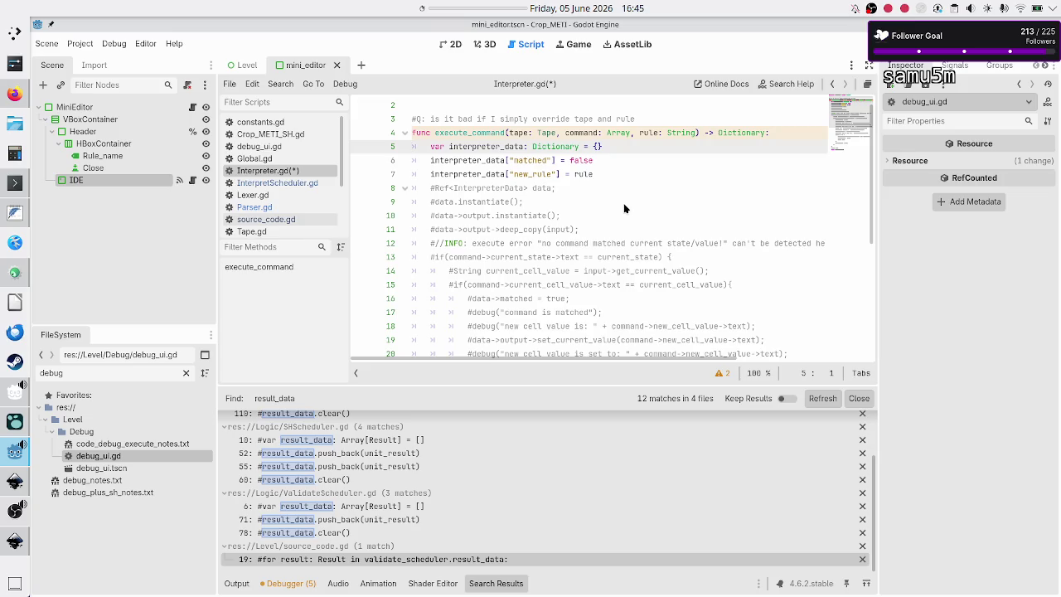
pyautogui.press('Down')
pyautogui.press('Down')
pyautogui.press('Down')
pyautogui.press('Right')
pyautogui.press('Right')
pyautogui.press('Right')
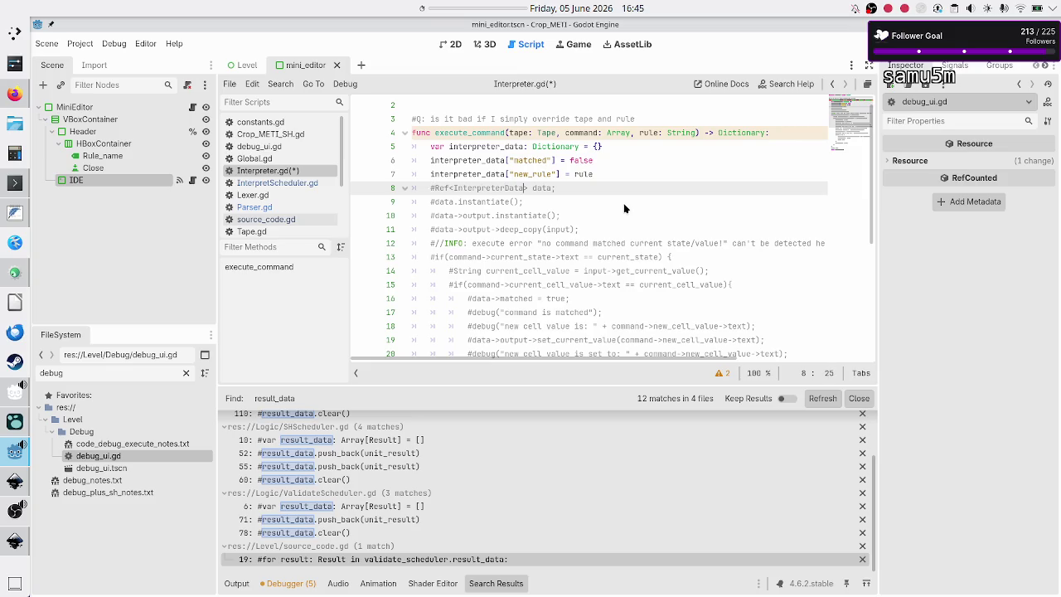
pyautogui.press('Up')
pyautogui.press('Up')
pyautogui.press('Up')
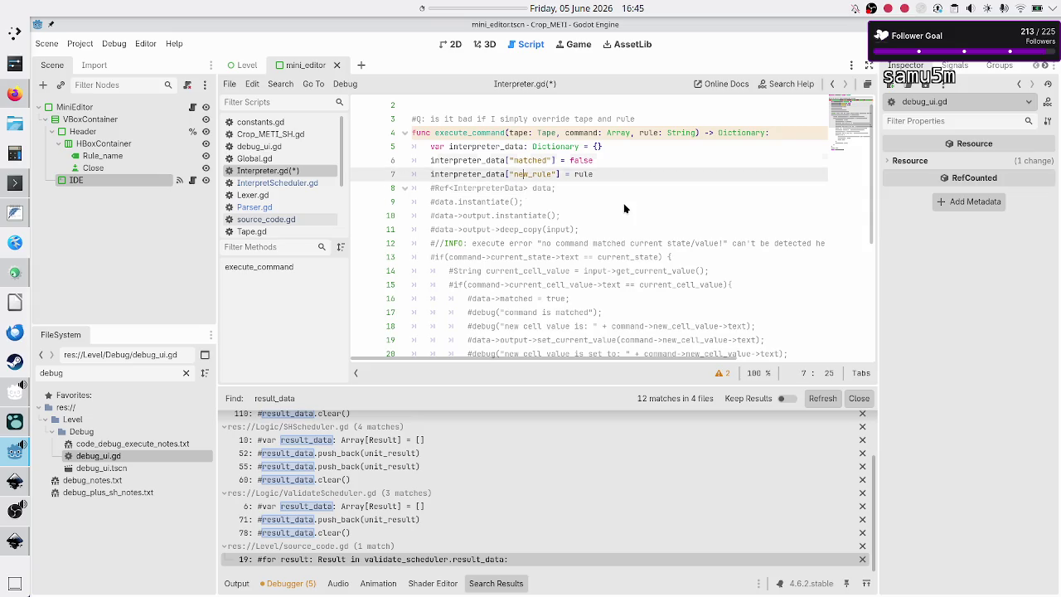
pyautogui.press('BackSpace')
pyautogui.press('BackSpace')
pyautogui.press('BackSpace')
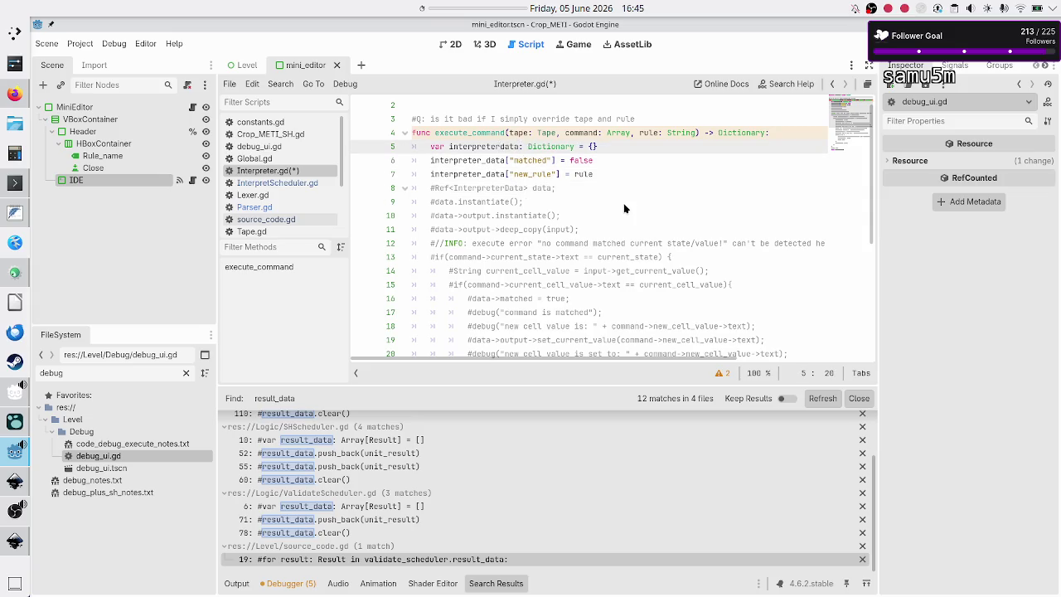
pyautogui.press('BackSpace')
pyautogui.press('Down')
pyautogui.press('Right')
pyautogui.press('Right')
pyautogui.press('Right')
pyautogui.press('Left')
pyautogui.press('BackSpace')
pyautogui.press('BackSpace')
pyautogui.press('BackSpace')
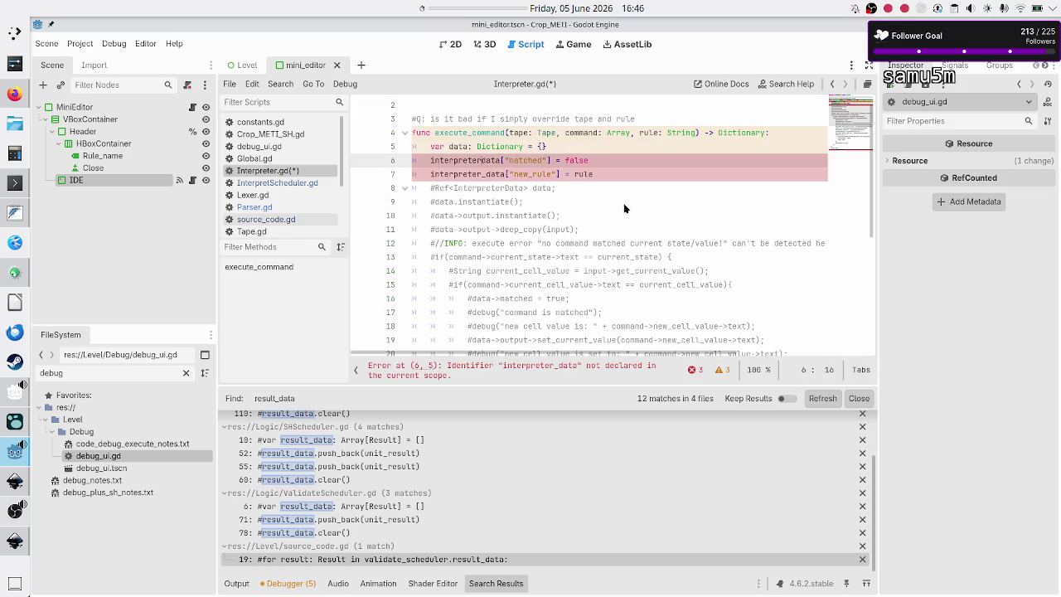
pyautogui.press('Down')
pyautogui.press('Right')
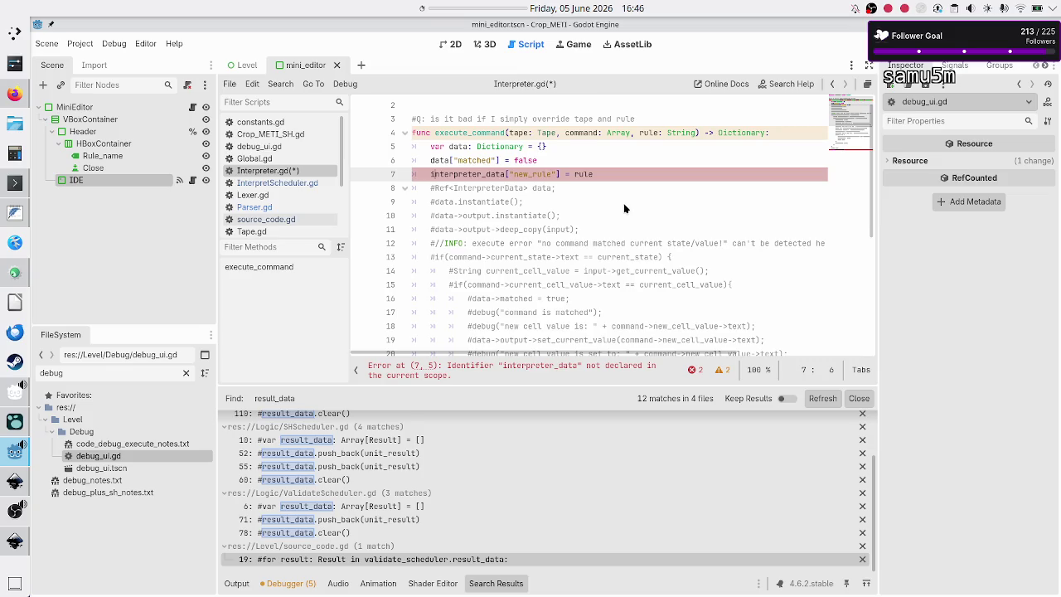
pyautogui.press('Right')
pyautogui.press('Right')
pyautogui.press('Right')
pyautogui.press('Left')
pyautogui.press('BackSpace')
pyautogui.press('BackSpace')
pyautogui.press('BackSpace')
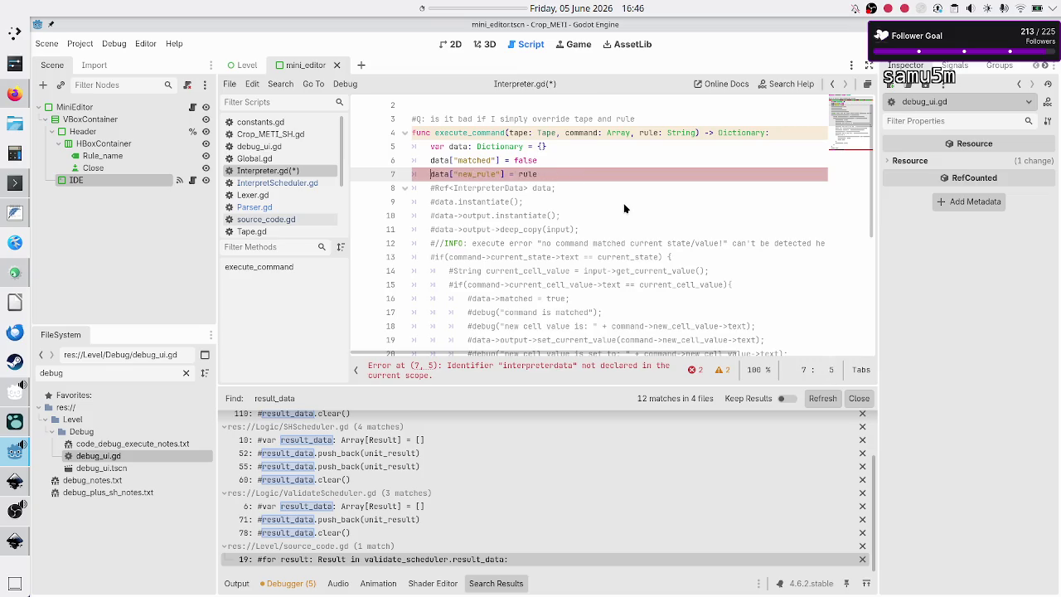
# Select data in the commented InterpreterData line and lines 10–11, then switch to IfThenData.h.
pyautogui.press('Down')
pyautogui.hotkey('ctrl', 'Right')
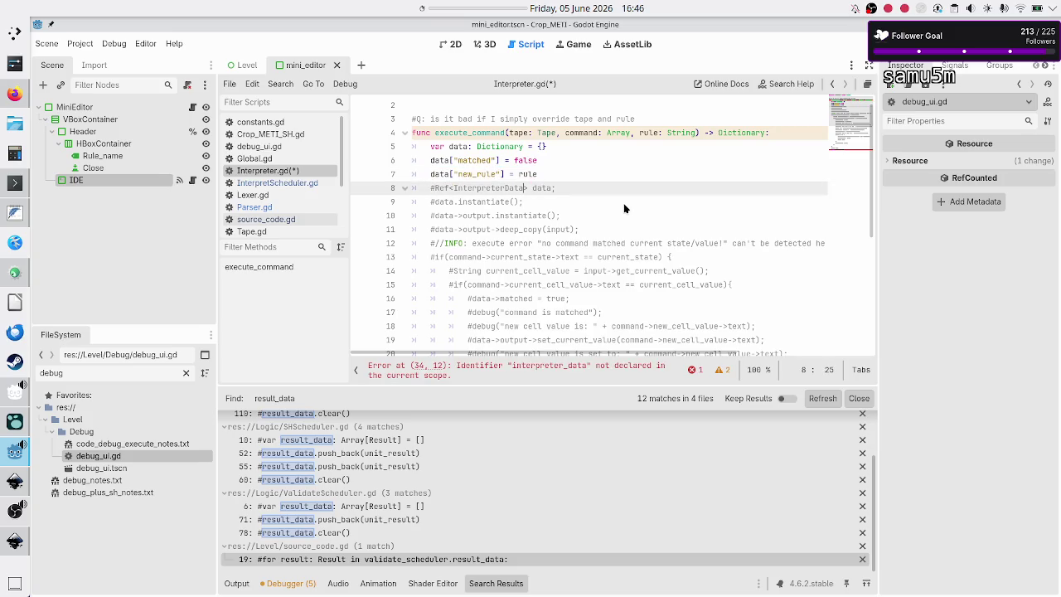
pyautogui.hotkey('shift', 'Left')
pyautogui.hotkey('shift', 'Left')
pyautogui.hotkey('shift', 'Left')
pyautogui.hotkey('shift', 'Left')
pyautogui.hotkey('shift', 'Left')
pyautogui.hotkey('shift', 'Left')
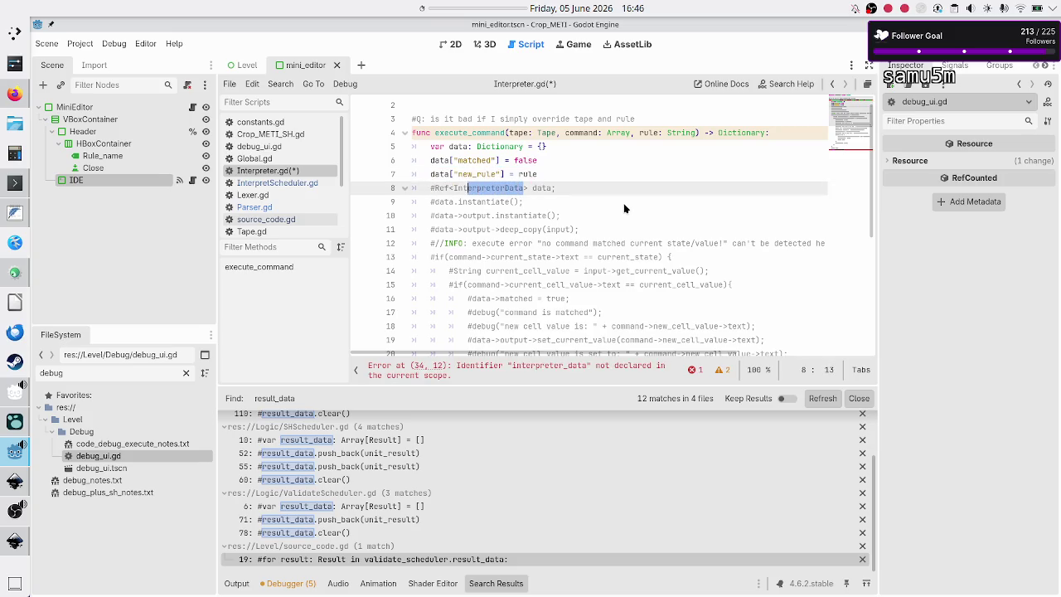
pyautogui.press('Right')
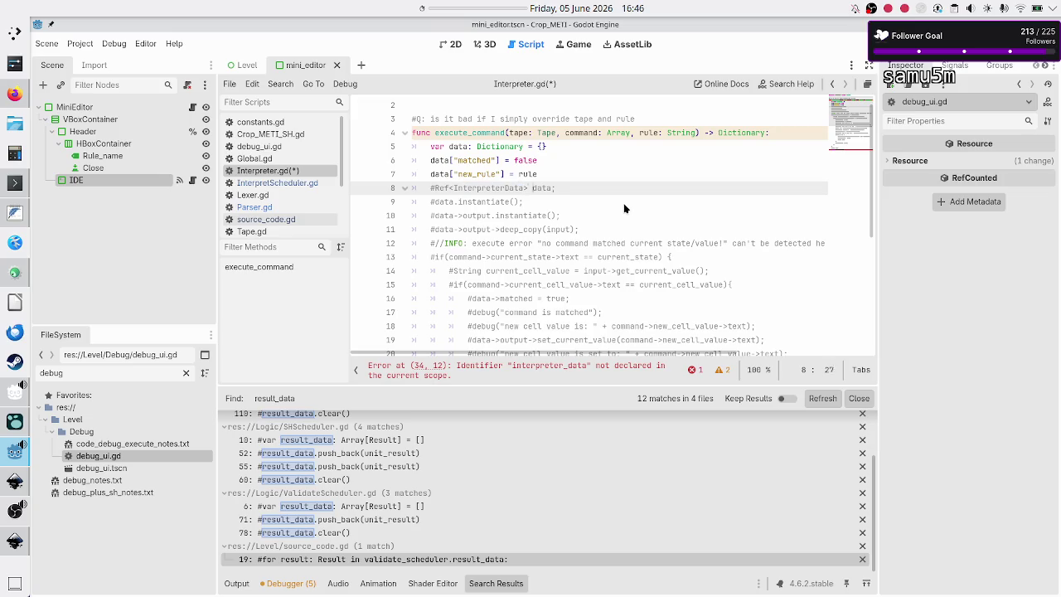
pyautogui.hotkey('shift', 'Left')
pyautogui.hotkey('shift', 'Left')
pyautogui.hotkey('shift', 'Left')
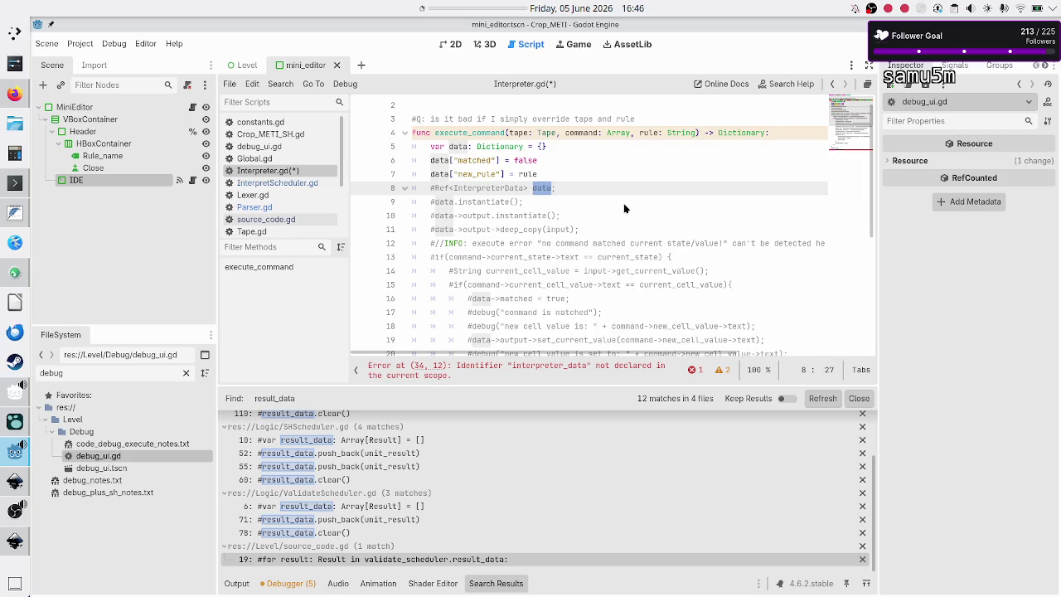
pyautogui.press('Down')
pyautogui.press('Down')
pyautogui.press('Home')
pyautogui.hotkey('shift', 'End')
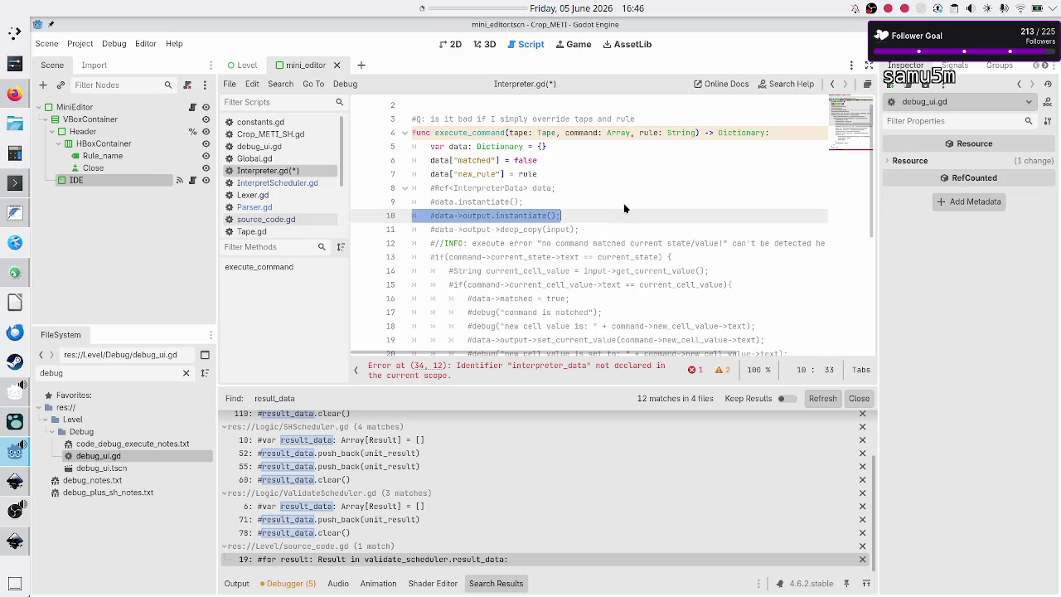
pyautogui.press('Down')
pyautogui.press('Home')
pyautogui.hotkey('shift', 'End')
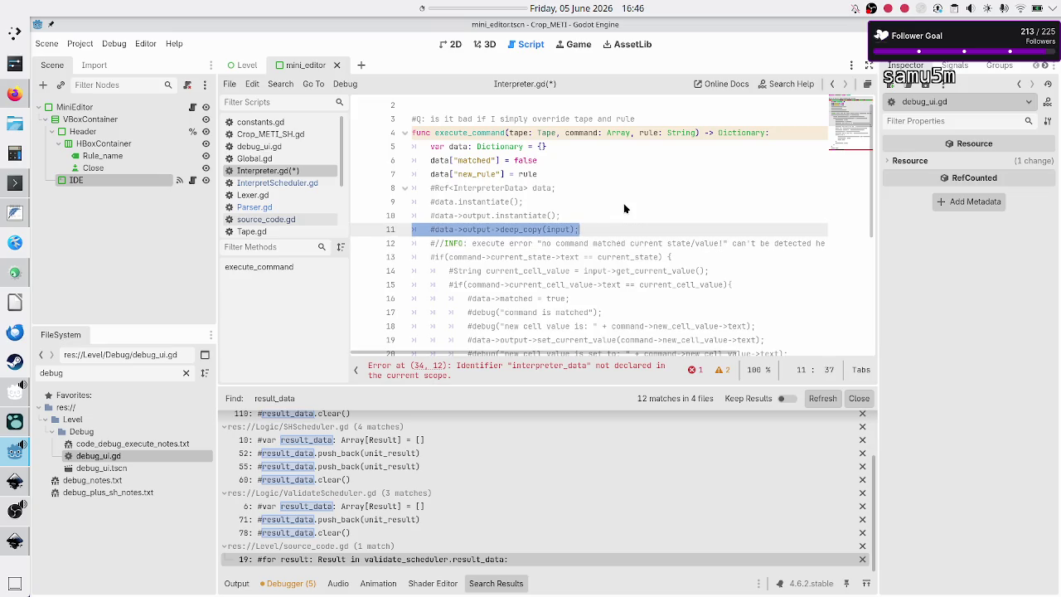
pyautogui.hotkey('alt', 'Tab')
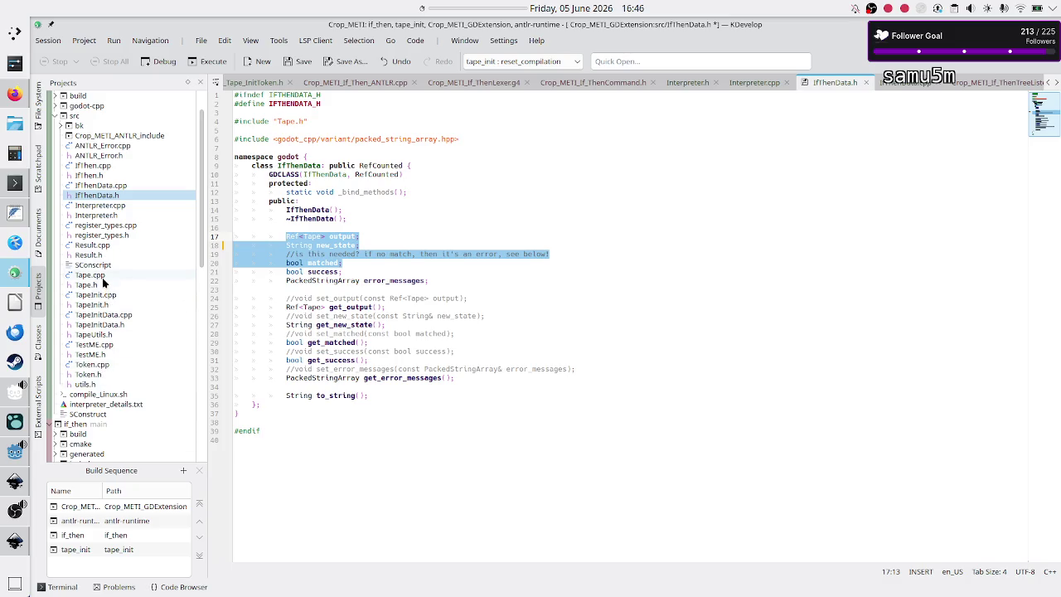
# Open Interpreter.h in KDevelop, then switch back to Interpreter.gd in Godot.
pyautogui.moveTo(103, 282)
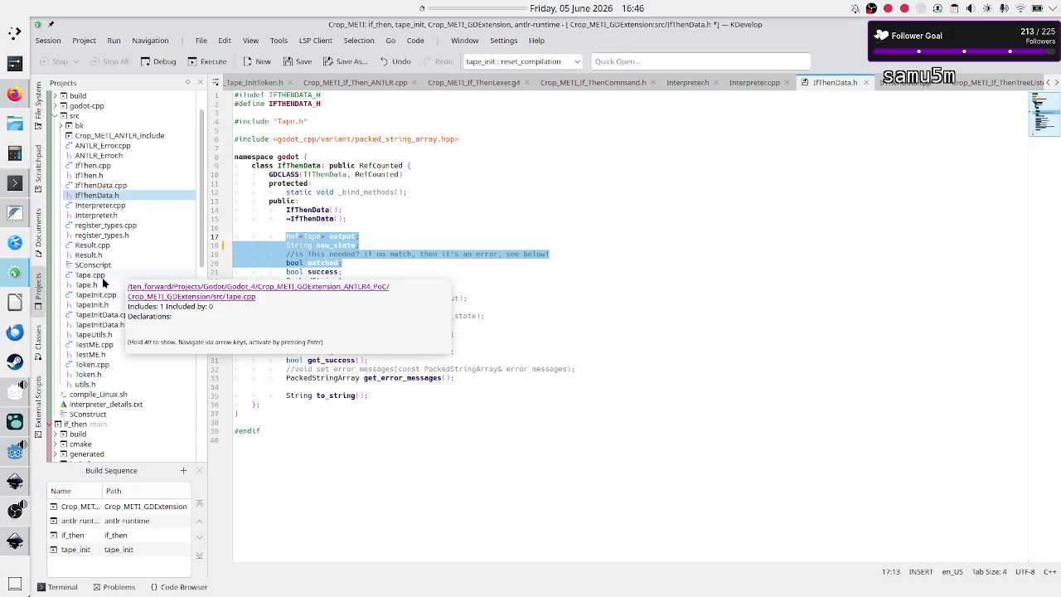
pyautogui.click(116, 218)
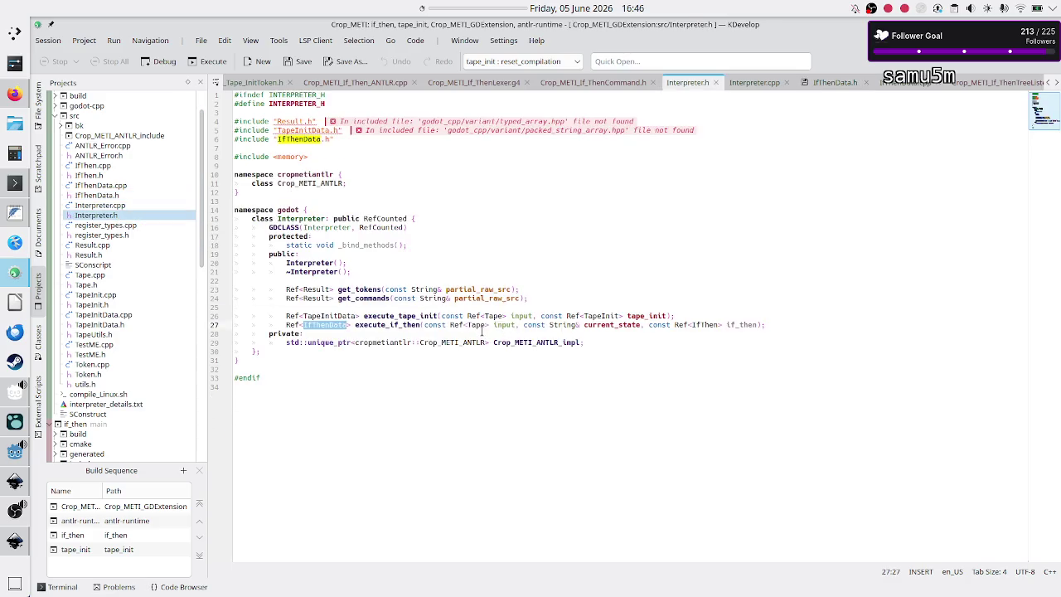
pyautogui.hotkey('alt', 'Tab')
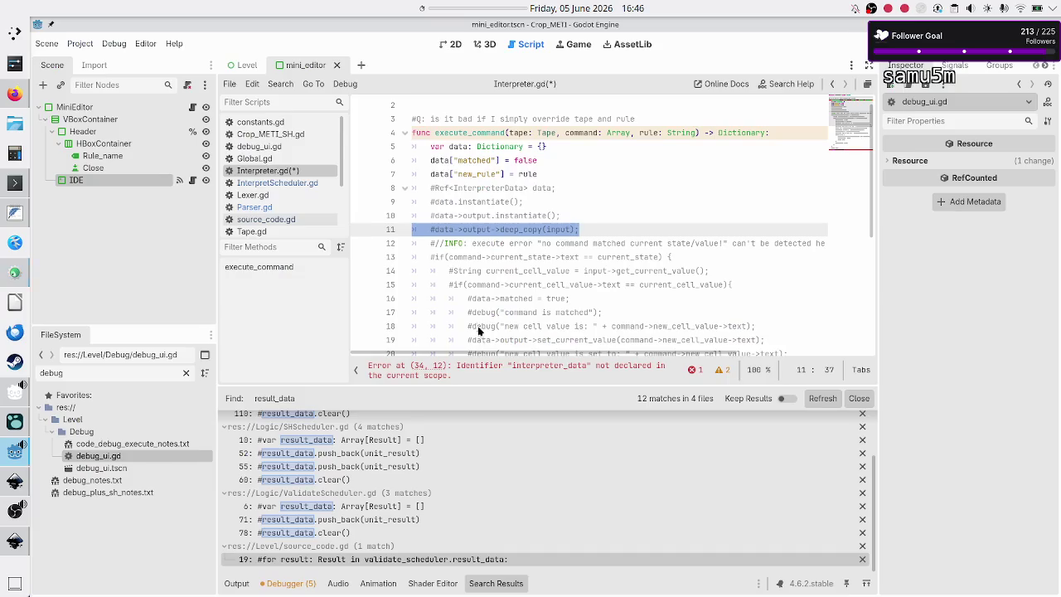
# Rename the tape parameter to input_tape and prefix rule with start, then switch to KDevelop.
pyautogui.click(517, 132)
pyautogui.press('BackSpace')
pyautogui.press('BackSpace')
pyautogui.press('BackSpace')
pyautogui.write('in')
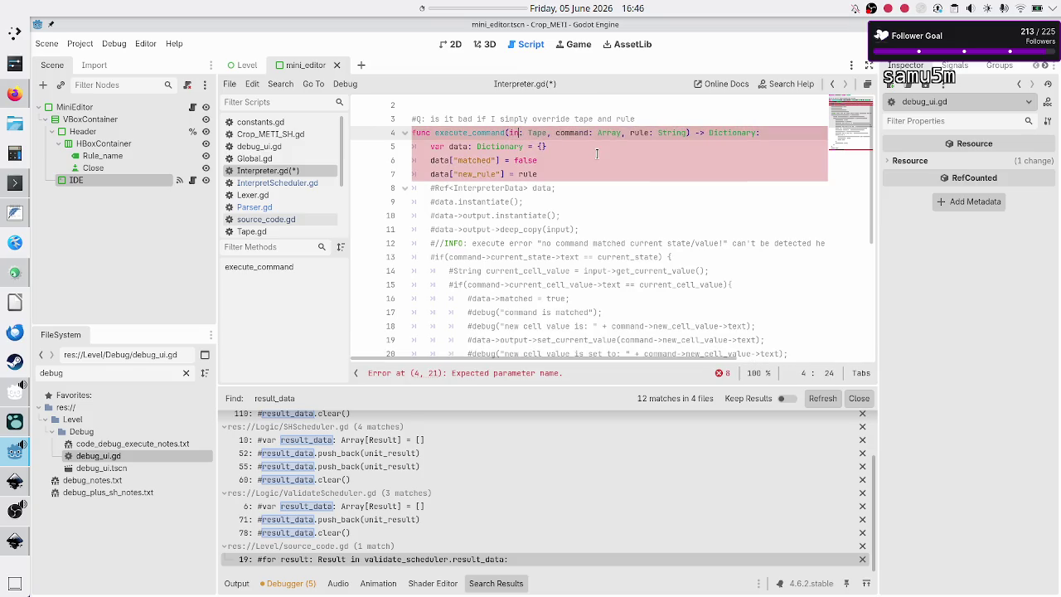
pyautogui.write('put_tape')
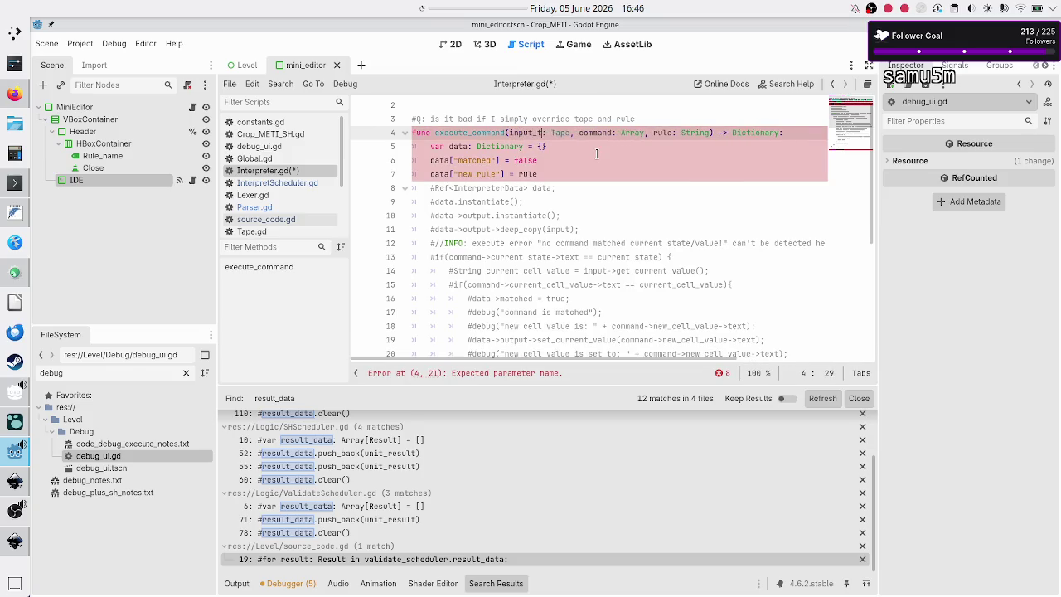
pyautogui.press('Right')
pyautogui.press('Right')
pyautogui.press('Right')
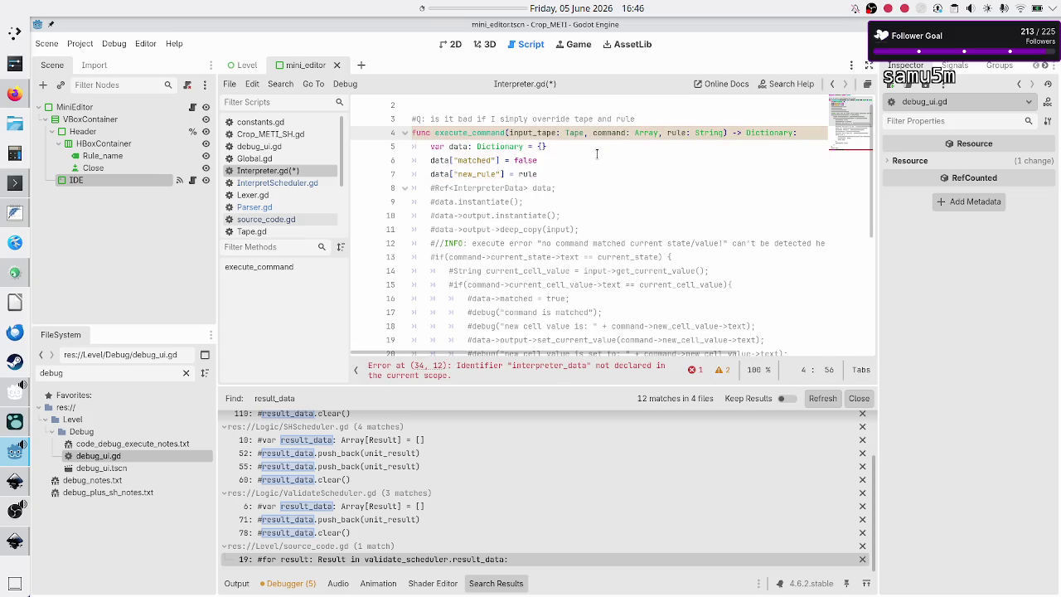
pyautogui.write('start')
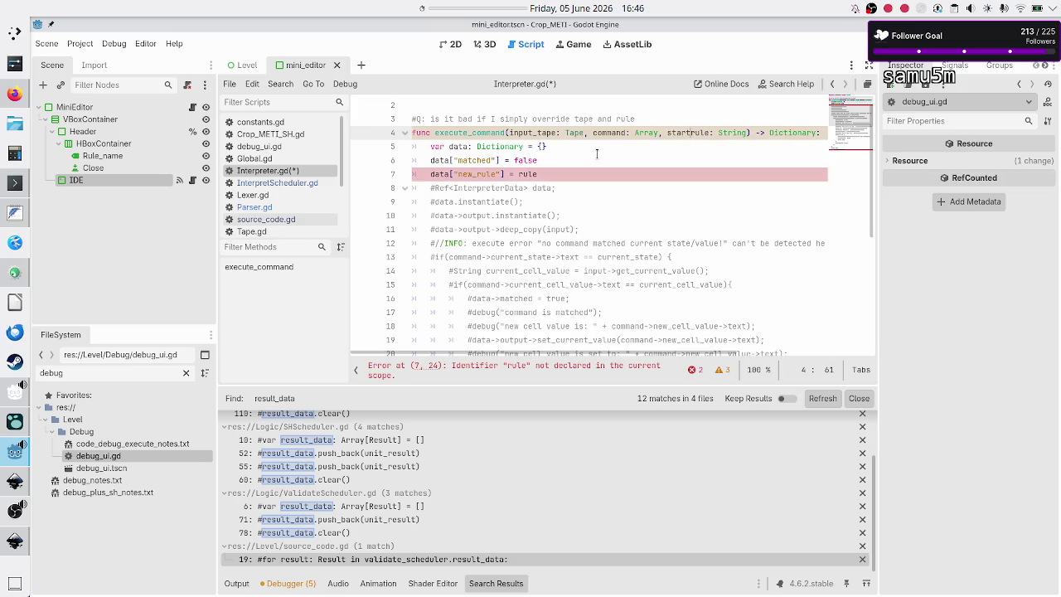
pyautogui.hotkey('alt', 'Tab')
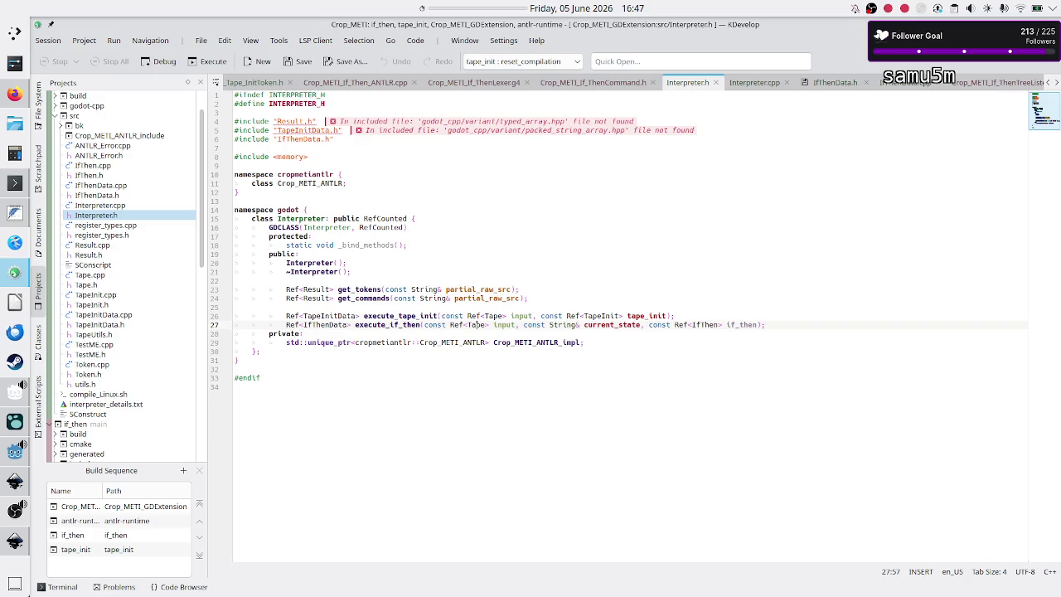
# Back in Godot, rename the rule parameter to current_rule and clear rule from the new_rule line.
pyautogui.hotkey('alt', 'Tab')
pyautogui.press('BackSpace')
pyautogui.press('BackSpace')
pyautogui.press('BackSpace')
pyautogui.write('current_')
pyautogui.press('Down')
pyautogui.press('Down')
pyautogui.press('Down')
pyautogui.press('BackSpace')
pyautogui.press('BackSpace')
pyautogui.press('BackSpace')
# Assign current_rule to new_rule and replace the commented line 8 with a data["cape entry.
pyautogui.write('curr')
pyautogui.press('Return')
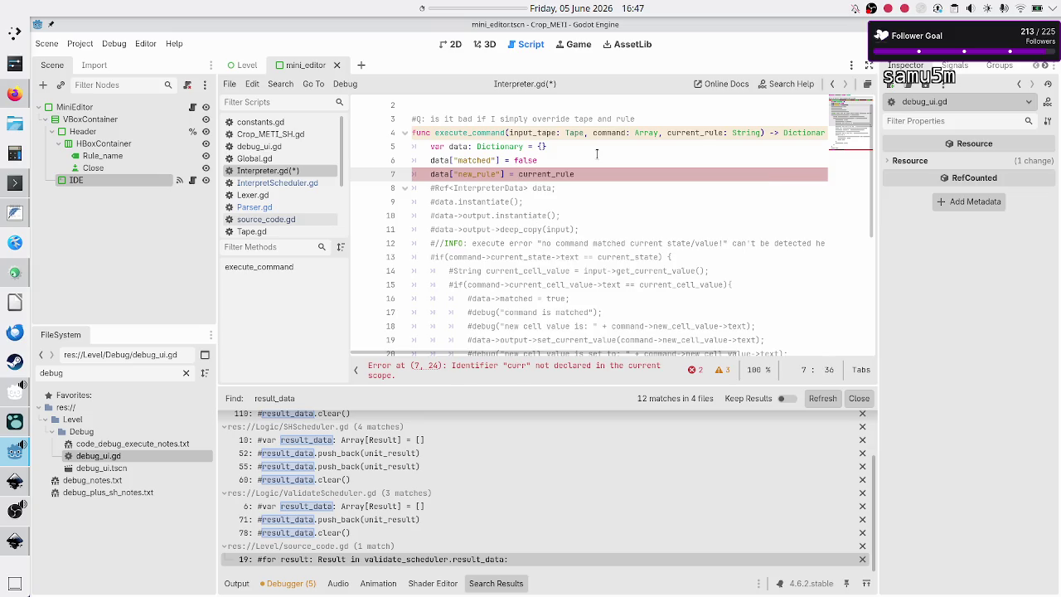
pyautogui.press('Right')
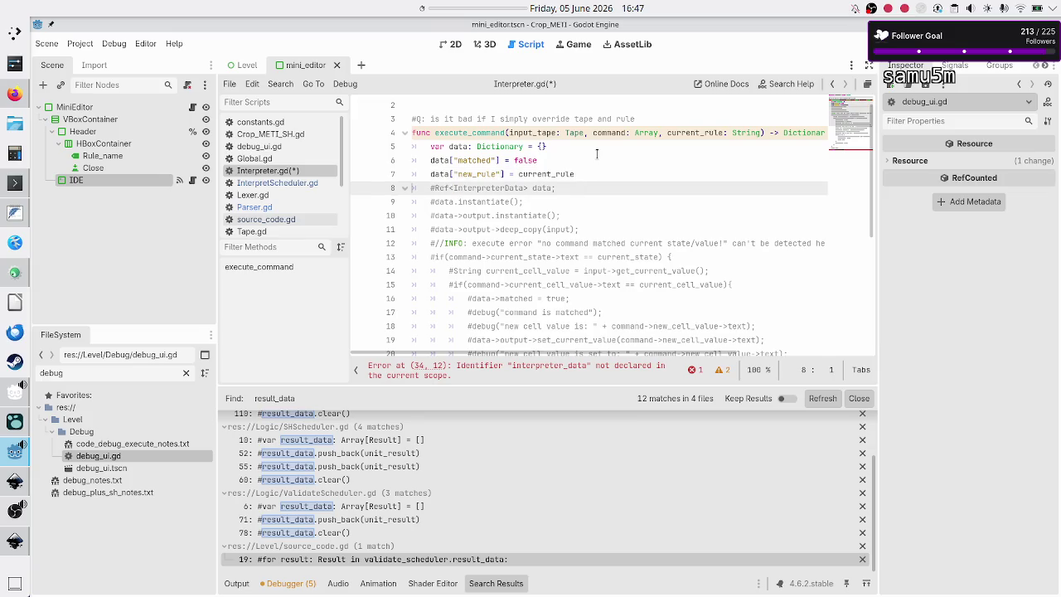
pyautogui.hotkey('shift', 'End')
pyautogui.press('Delete')
pyautogui.write('data')
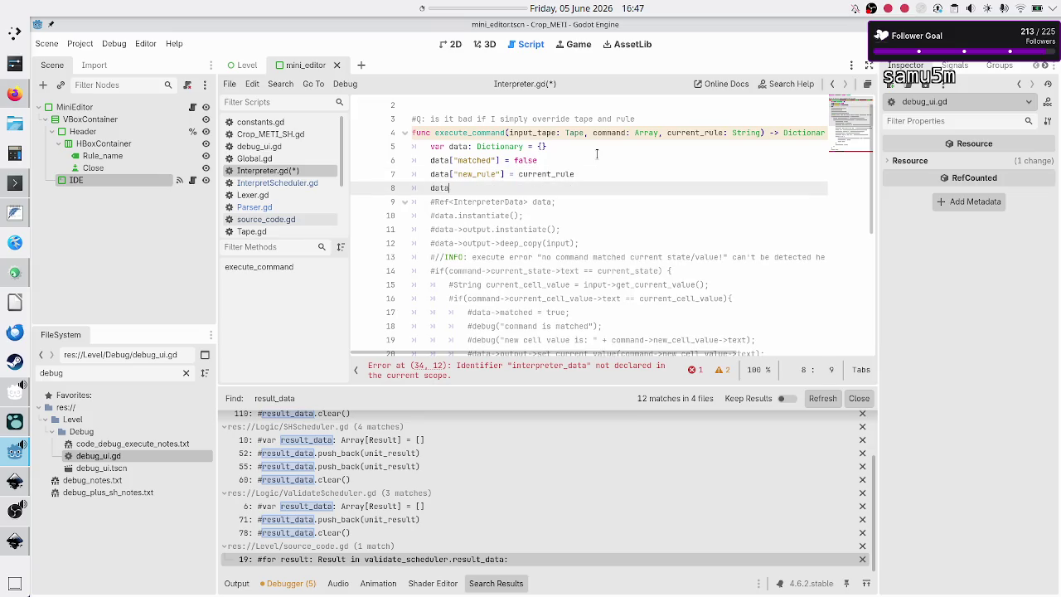
pyautogui.write('["')
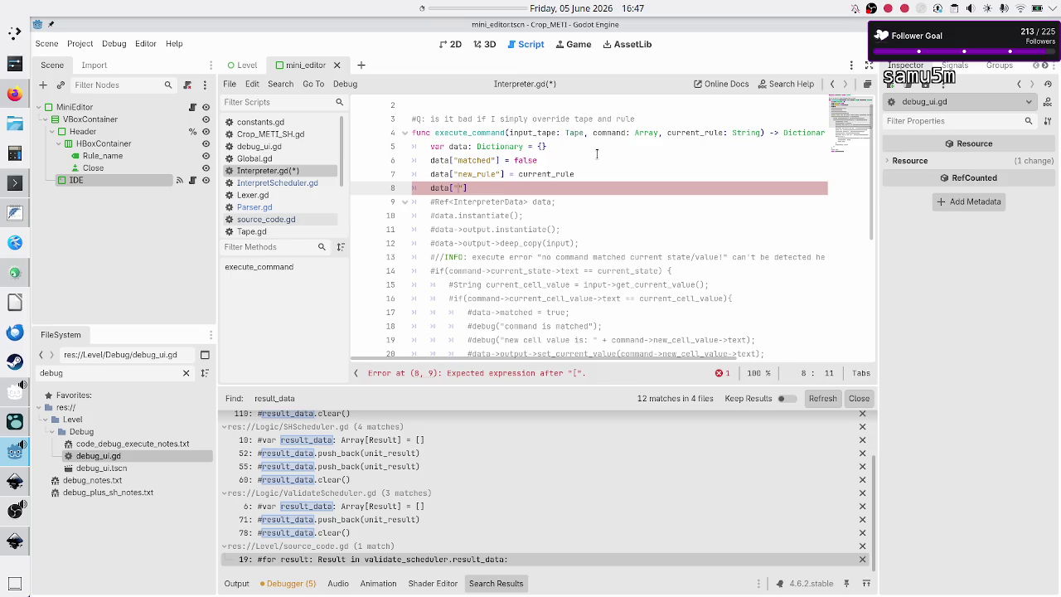
pyautogui.write('c')
pyautogui.write('ape')
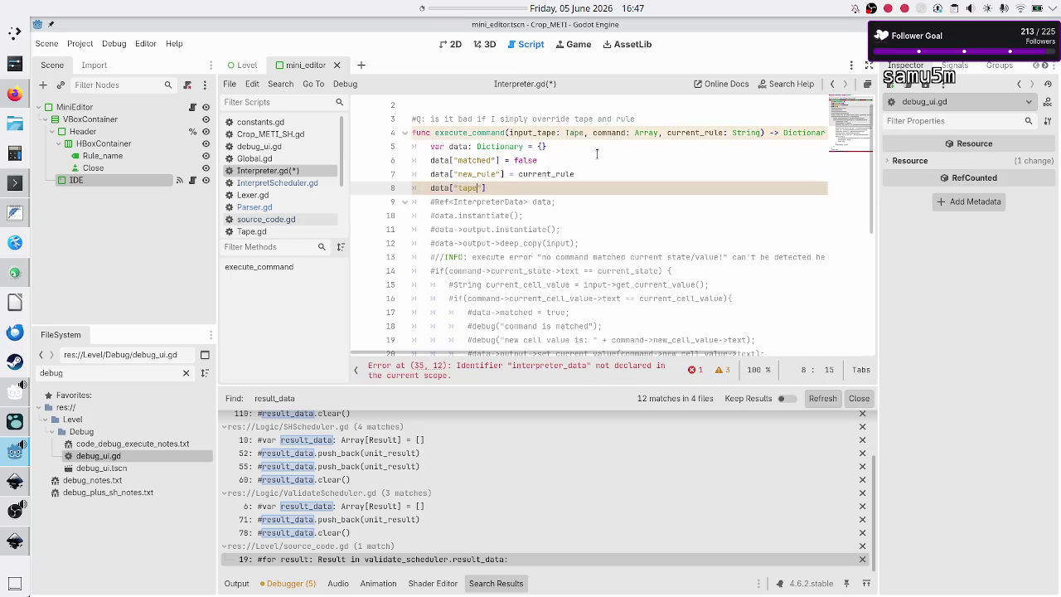
pyautogui.hotkey('alt', 'Tab')
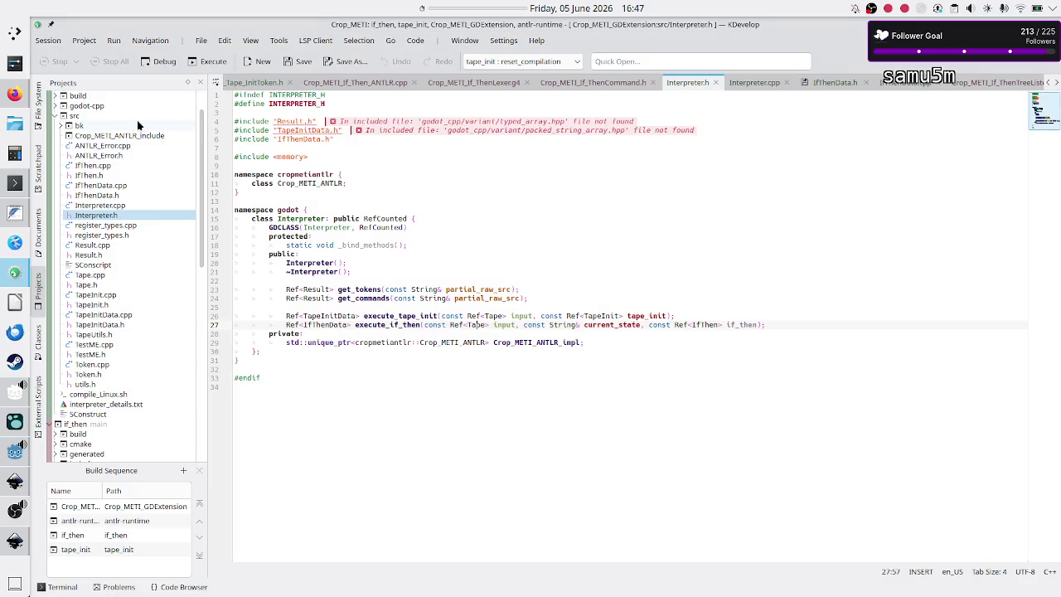
# Check IfThenData.h's output, new_state and matched fields, then type the output_tape"]= key on line 8.
pyautogui.click(106, 196)
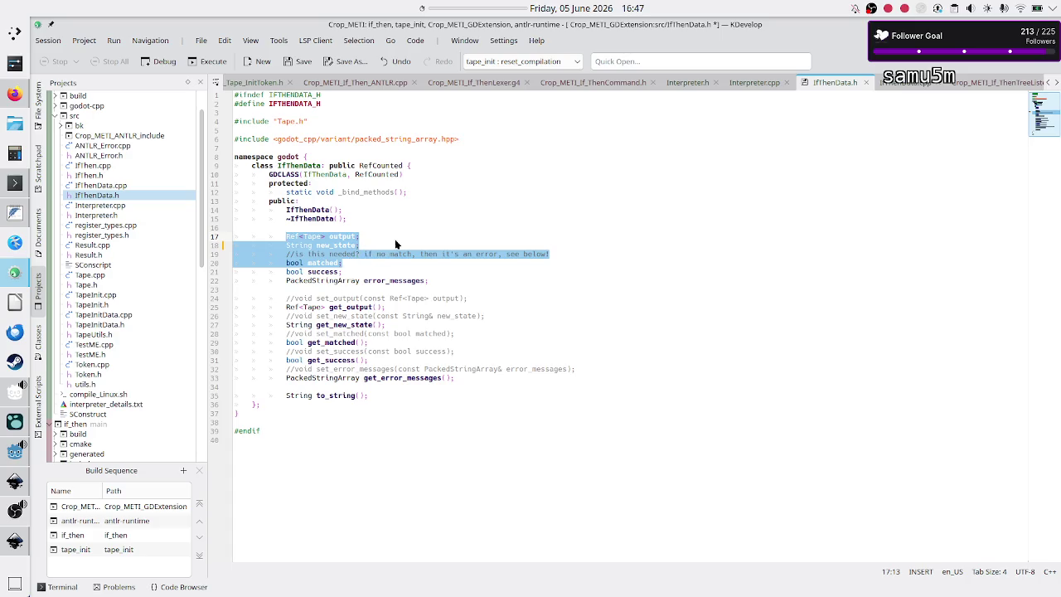
pyautogui.hotkey('alt', 'Tab')
pyautogui.write('"t')
pyautogui.write('utpu')
pyautogui.write('t_tape"]')
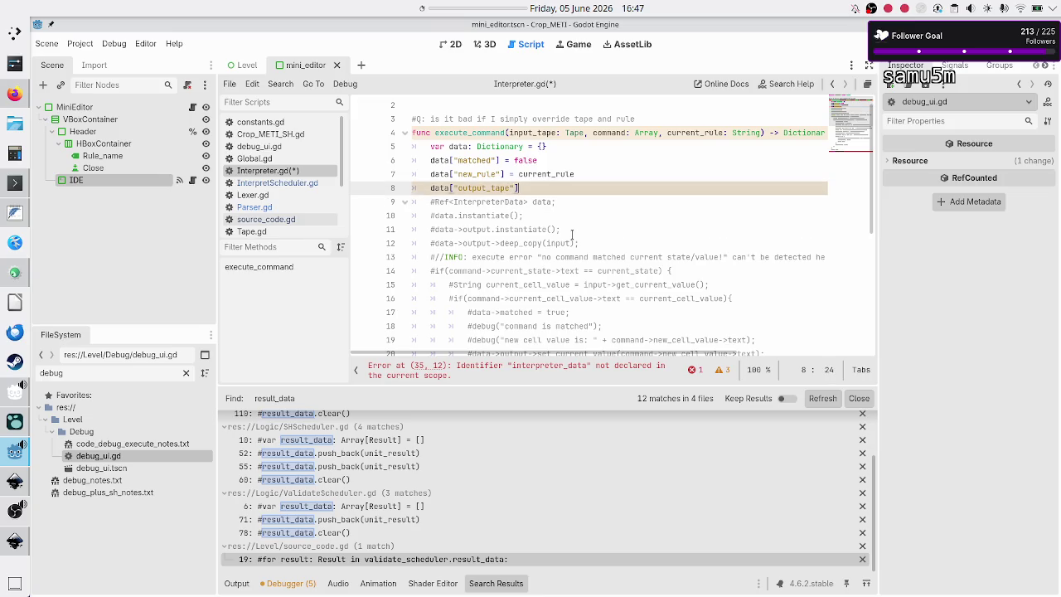
pyautogui.write('=')
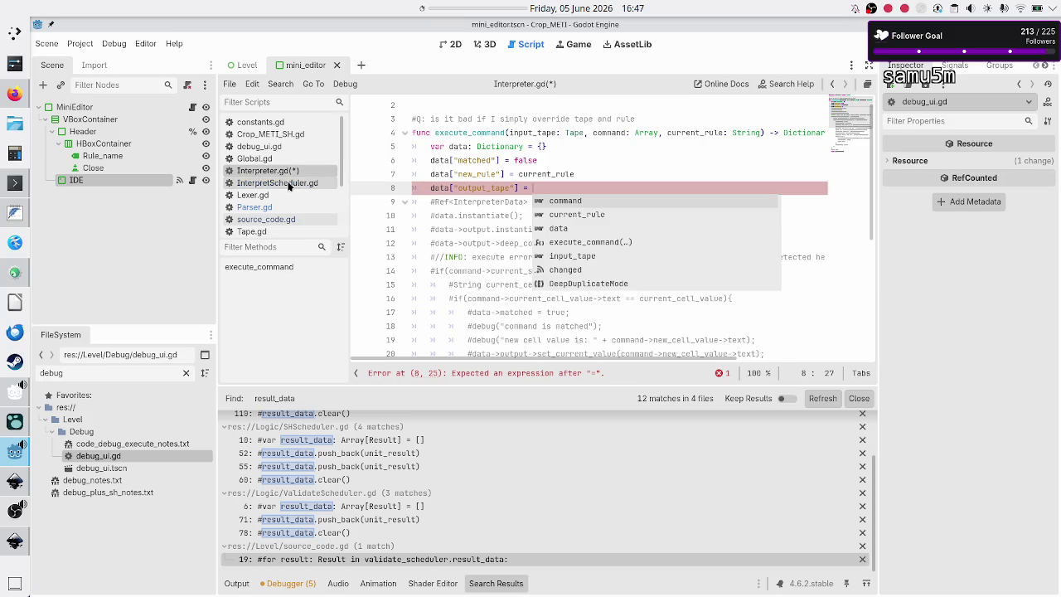
# Switch to Tape.gd to look up the Tape class before filling in the output_tape value.
pyautogui.click(277, 232)
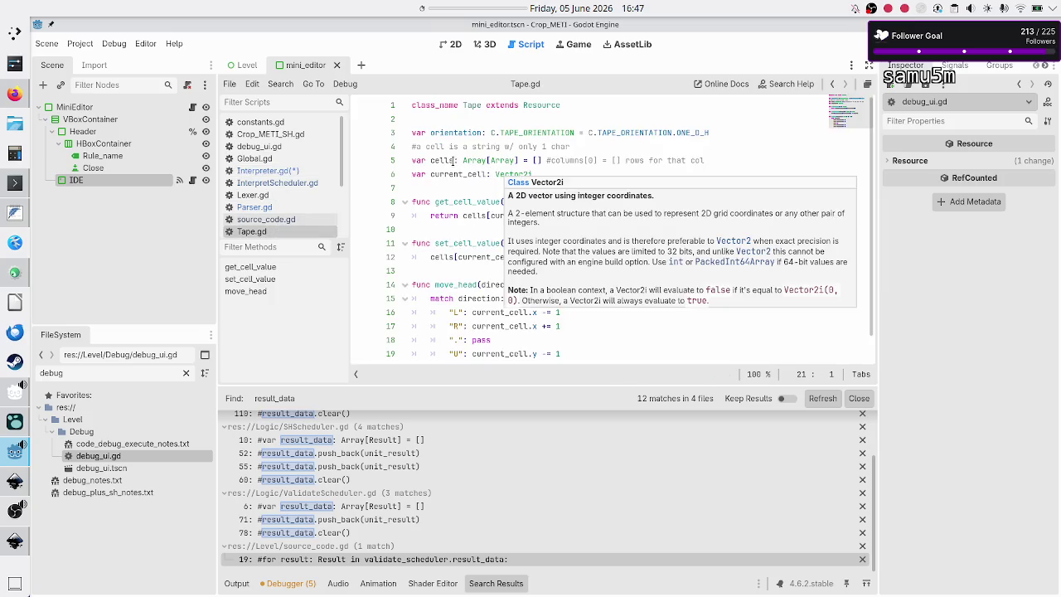
# Add func clone() -> Tape after move_head, creating cloned_tape with Tape.new() and returning it.
pyautogui.scroll(-1, 484, 217)
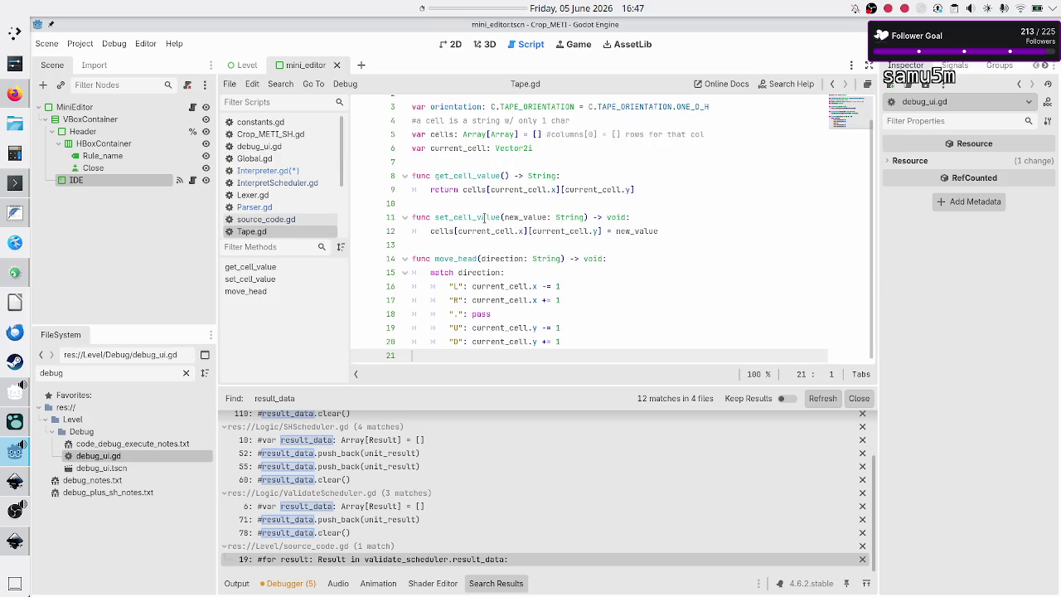
pyautogui.press('Return')
pyautogui.write('func clone(')
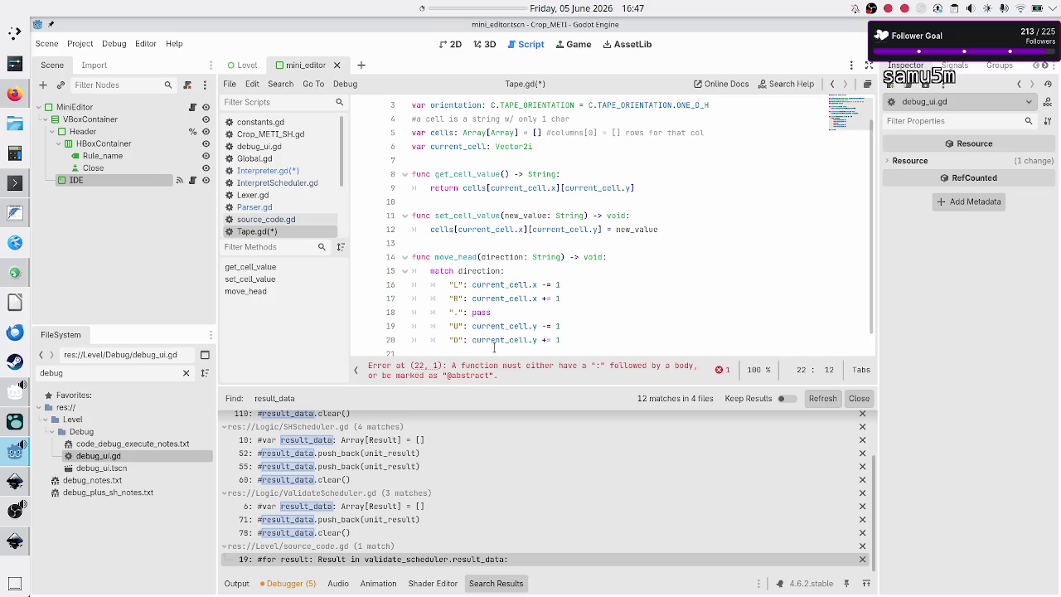
pyautogui.write(') -> ')
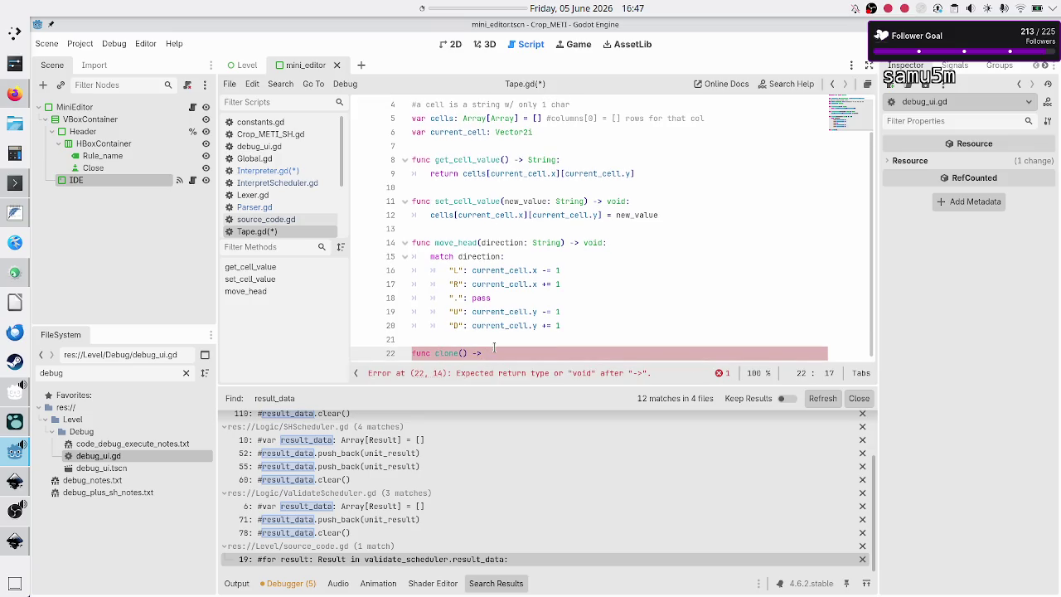
pyautogui.write('Tape:')
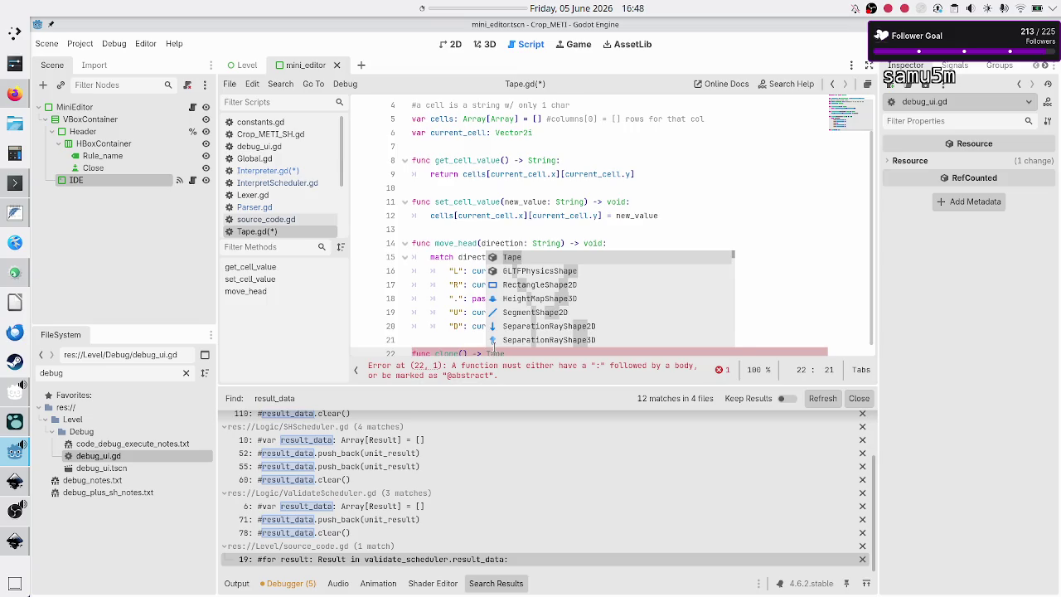
pyautogui.press('Return')
pyautogui.write('var cloned_tap')
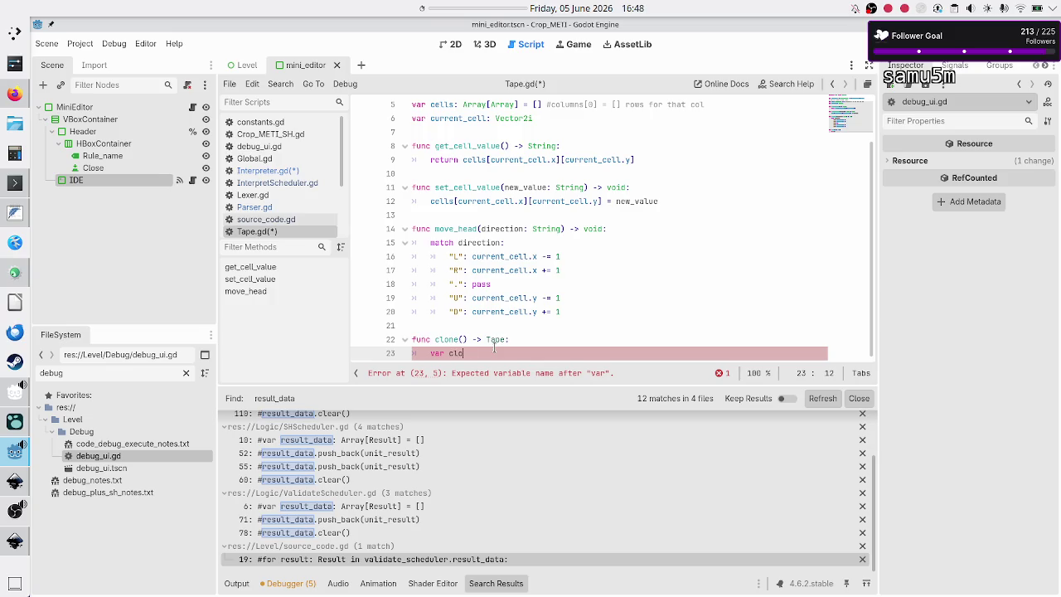
pyautogui.write('e: Tape ')
pyautogui.write('= Tape')
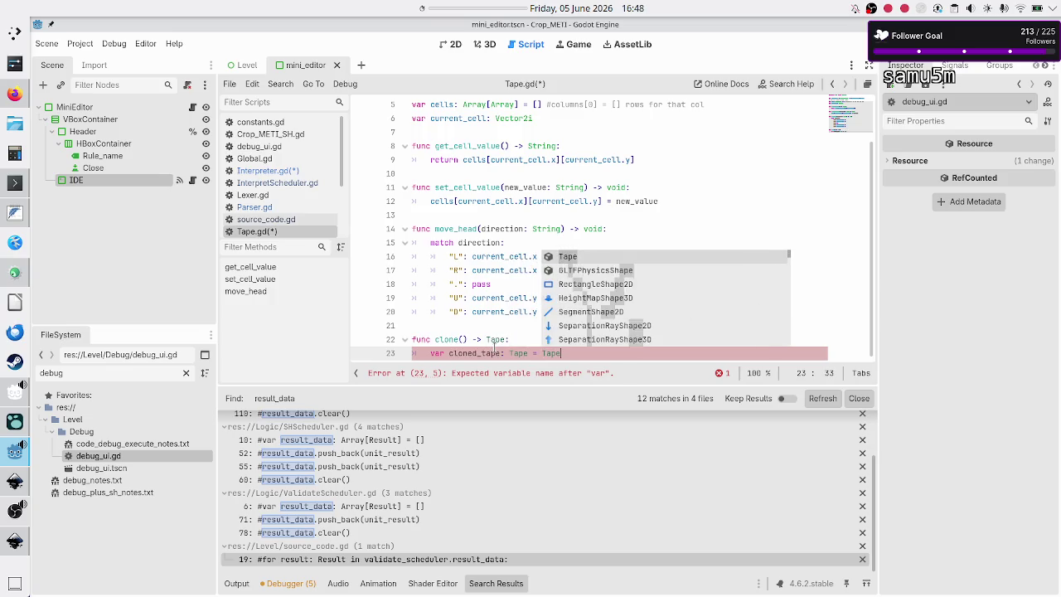
pyautogui.write('.new(')
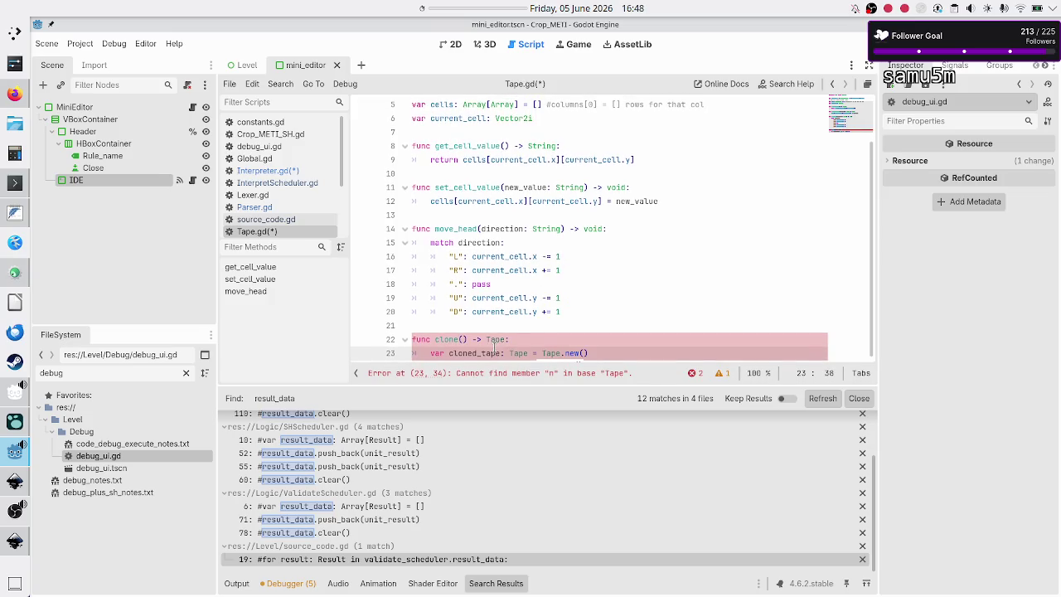
pyautogui.write(')')
pyautogui.press('Return')
pyautogui.write('retur')
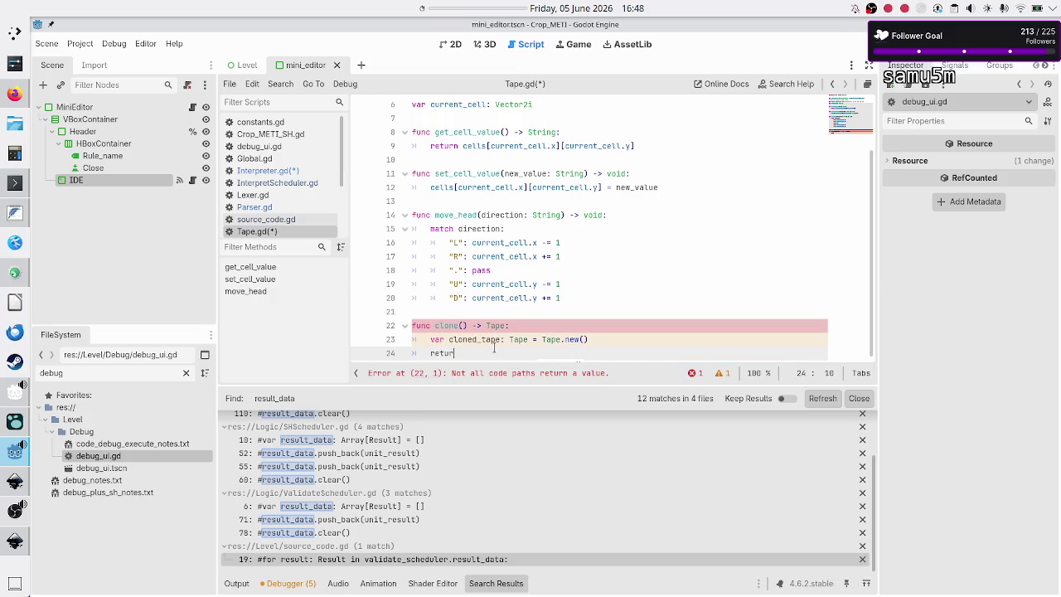
pyautogui.write('n cloned_tape')
pyautogui.press('Return')
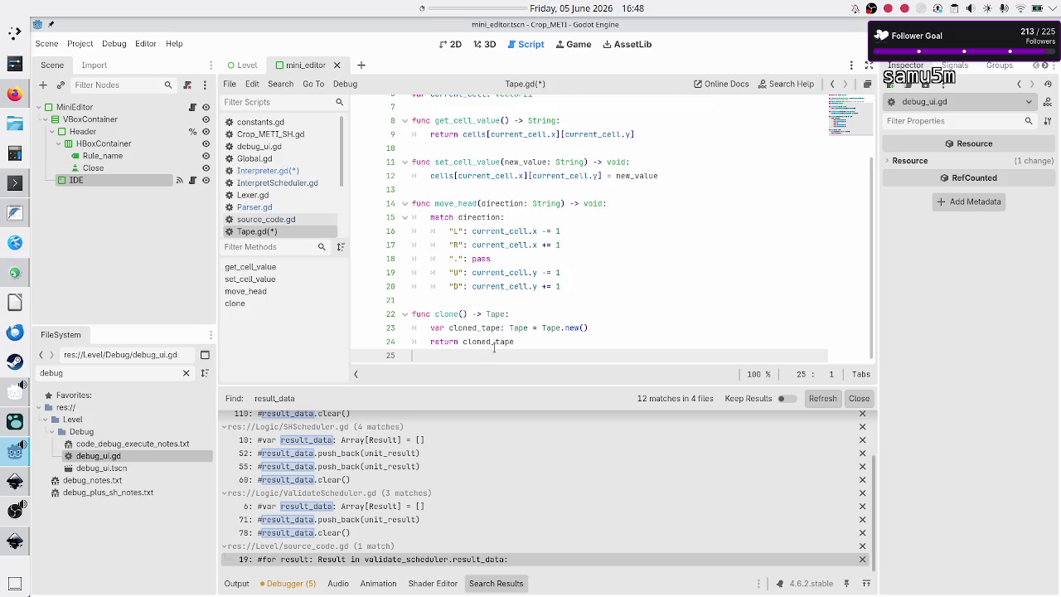
pyautogui.press('BackSpace')
pyautogui.hotkey('ctrl', 'shift', 'Return')
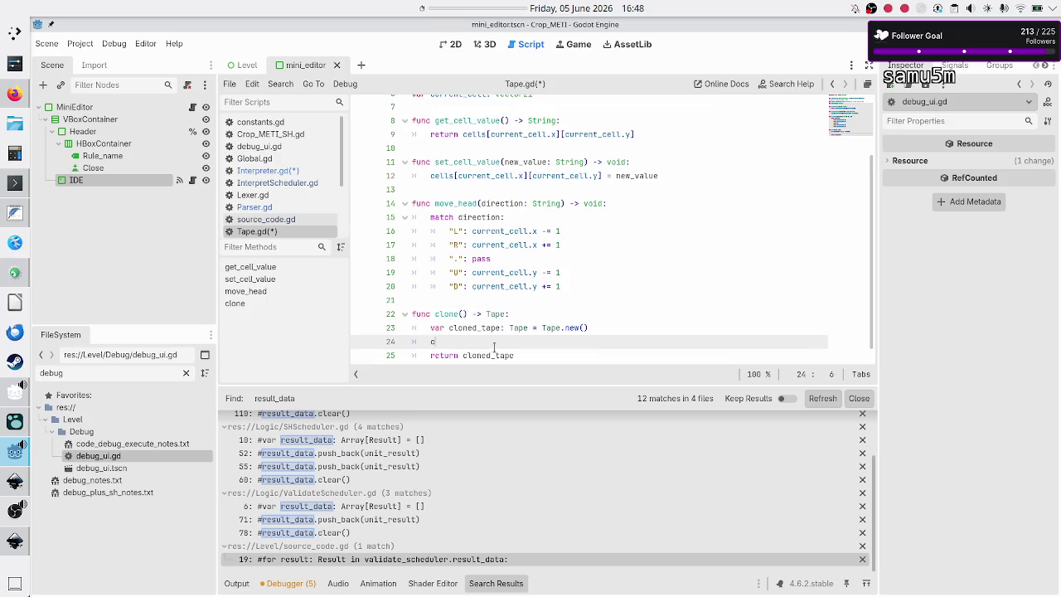
# Make clone() copy current_cell into cloned_tape.current_cell, checking current_cell's declared type.
pyautogui.write('cloned')
pyautogui.press('Return')
pyautogui.scroll(2, 513, 281)
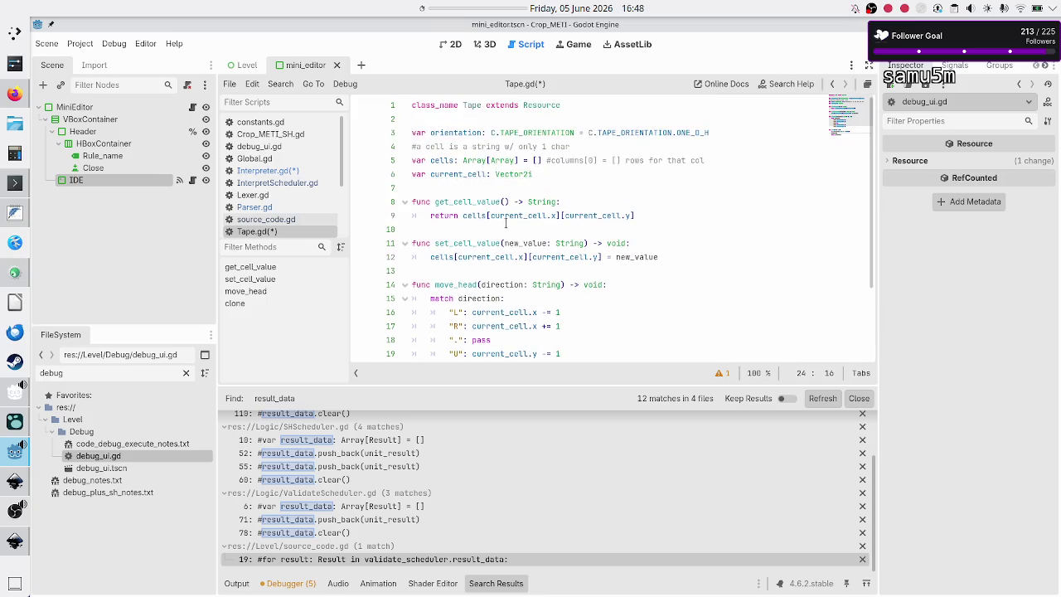
pyautogui.scroll(-2, 511, 188)
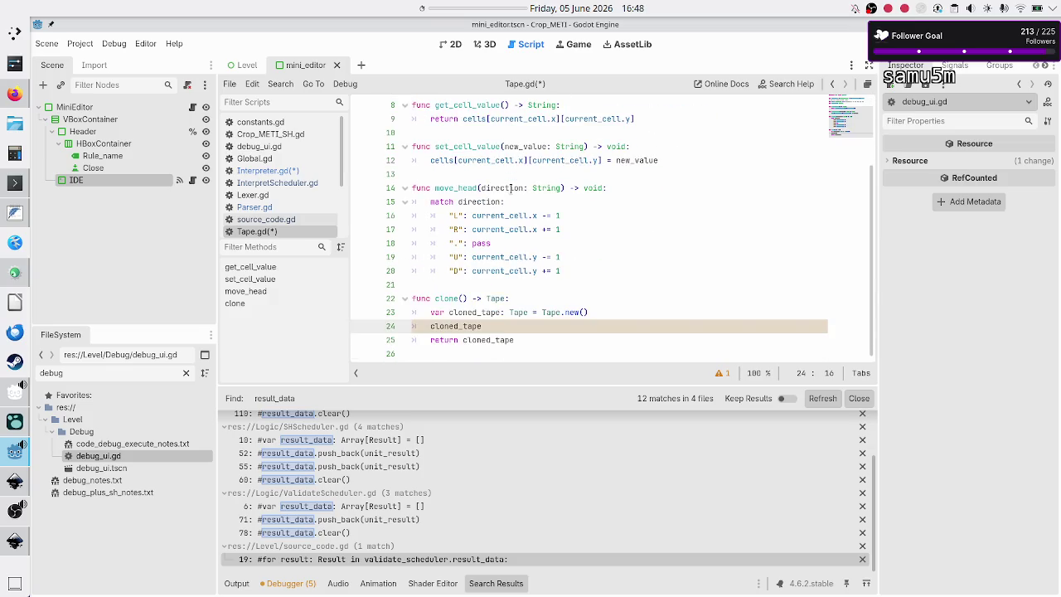
pyautogui.write('.curr')
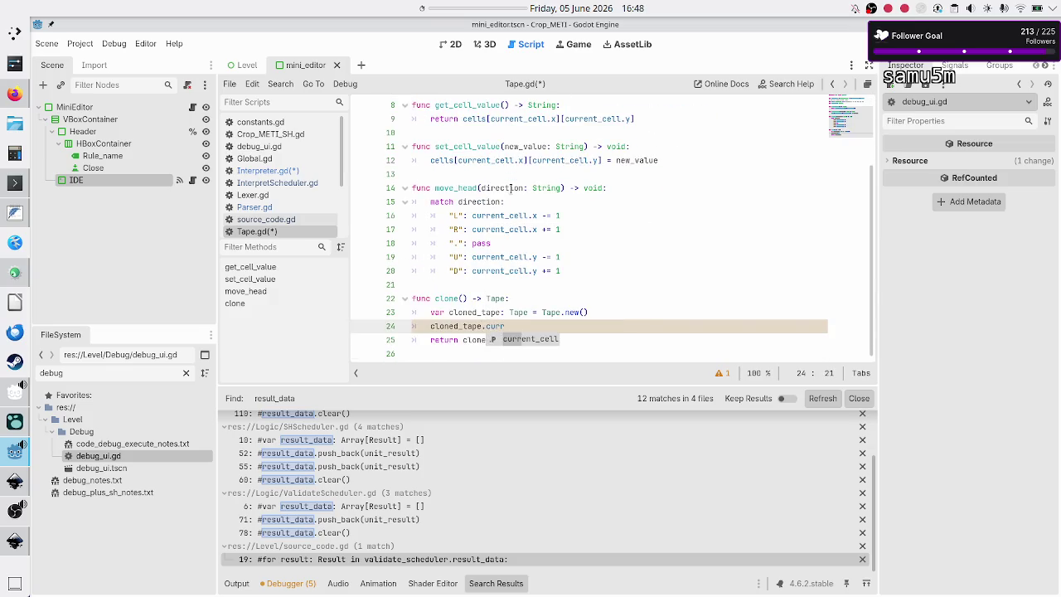
pyautogui.press('Return')
pyautogui.write('= curr')
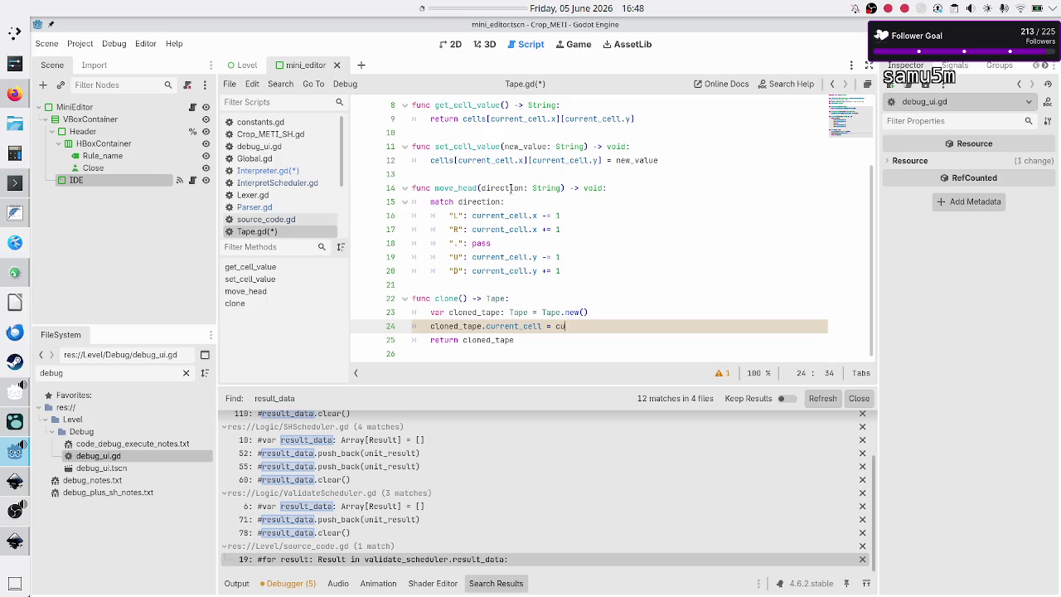
pyautogui.press('Return')
pyautogui.scroll(3, 510, 207)
pyautogui.click(522, 174)
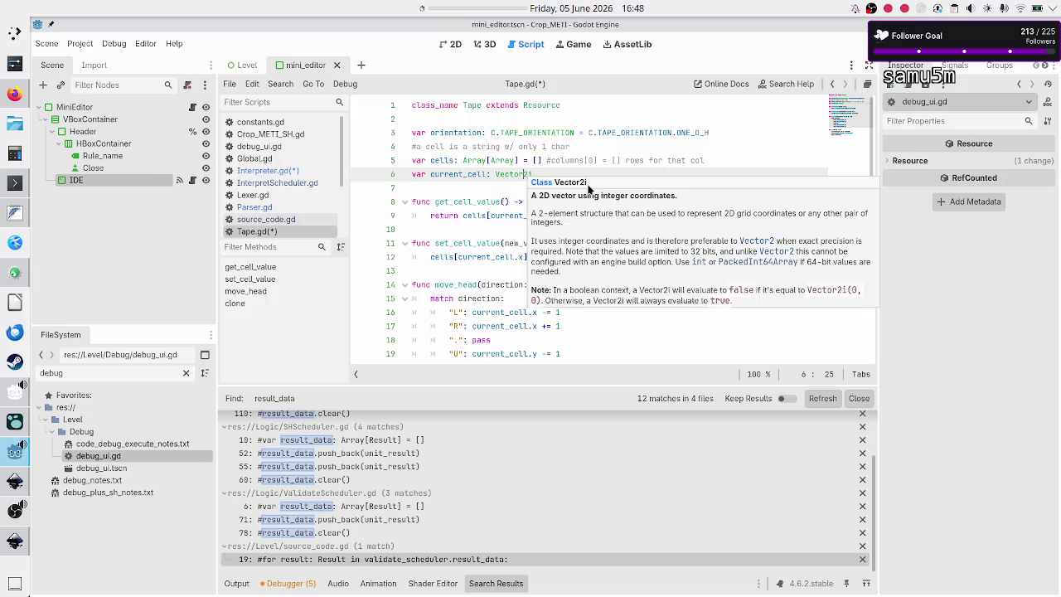
pyautogui.scroll(-2, 475, 153)
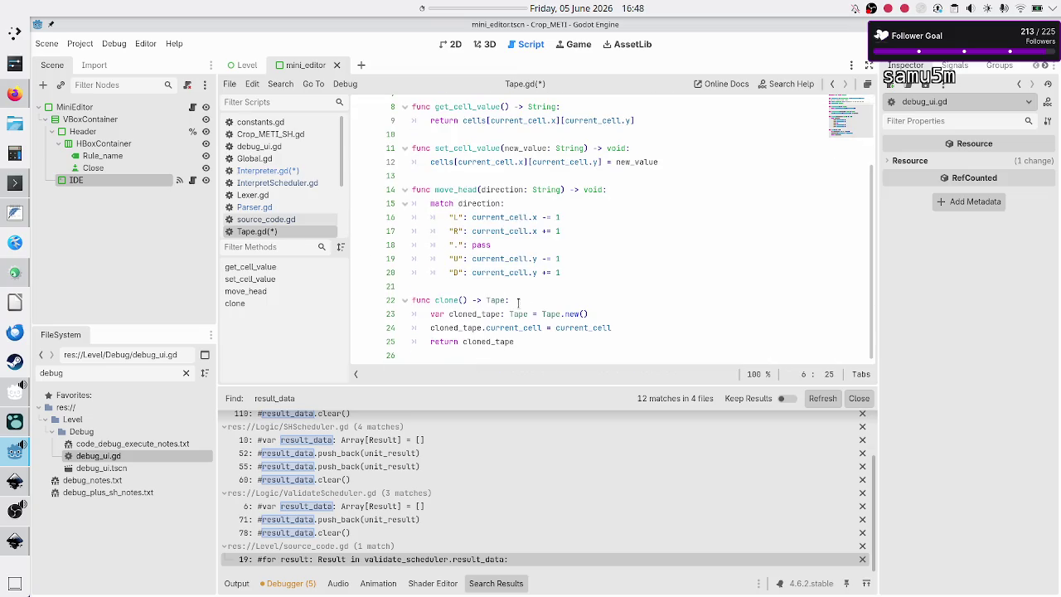
pyautogui.click(617, 328)
# Add cloned_tape.orientation = orientation below the Tape.new() line in clone().
pyautogui.press('Up')
pyautogui.press('Return')
pyautogui.write('c')
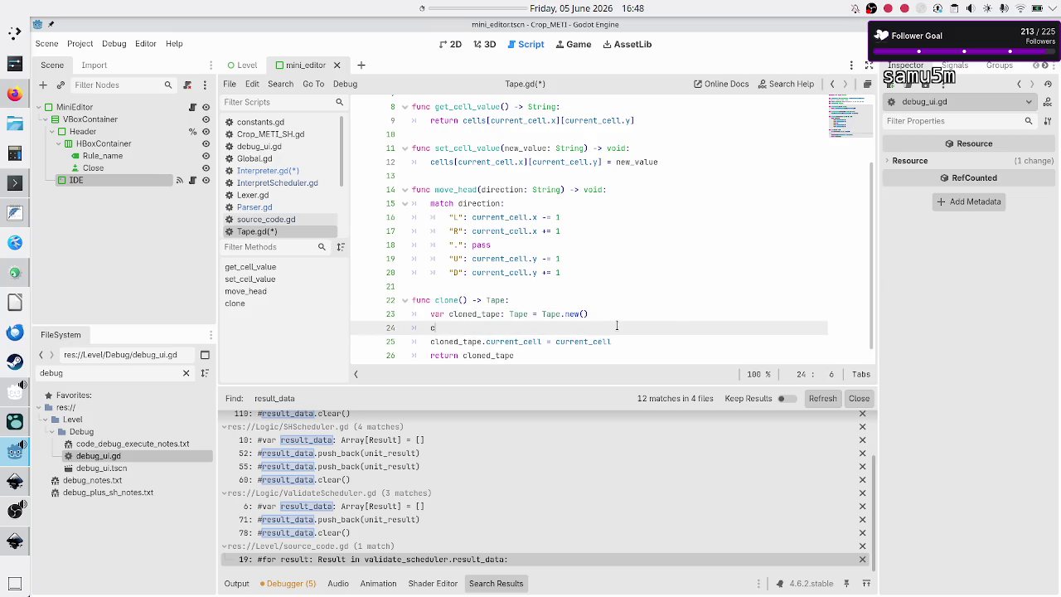
pyautogui.write('loned_tape.')
pyautogui.write('or')
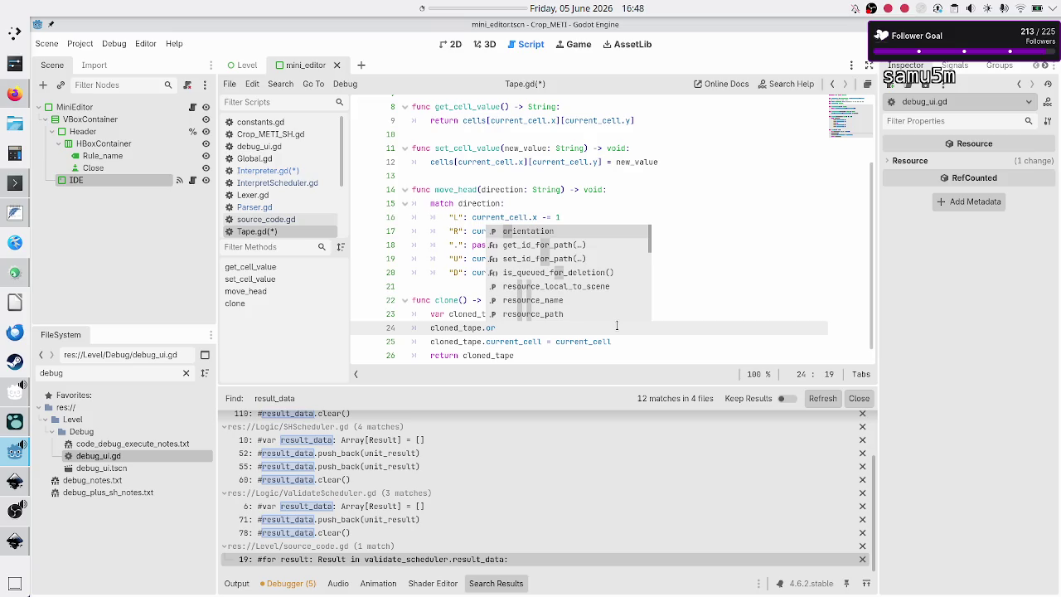
pyautogui.press('Return')
pyautogui.write('= orie')
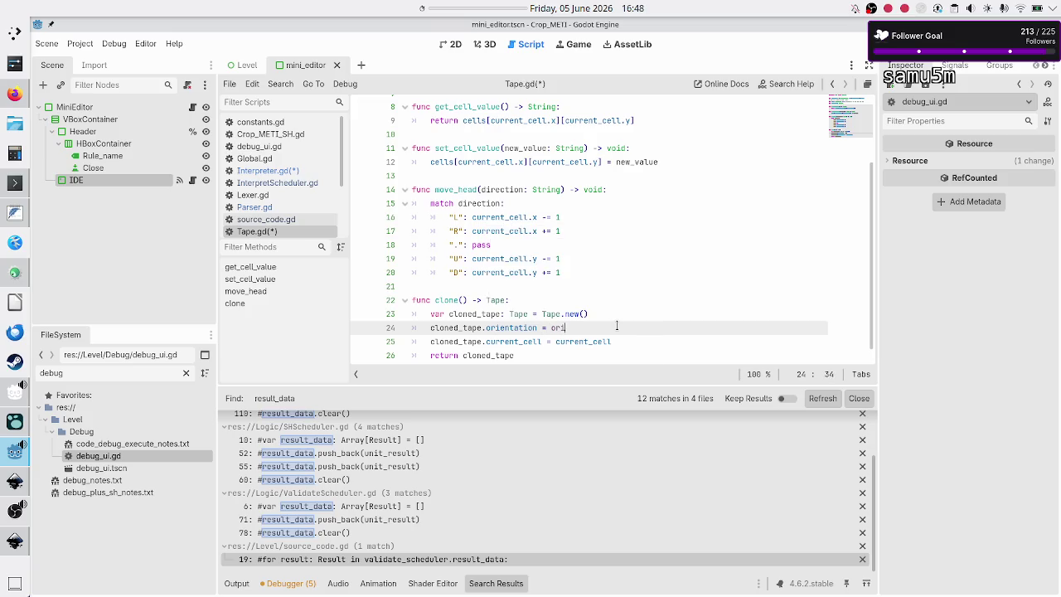
pyautogui.press('Return')
pyautogui.press('Return')
# Add cloned_tape.cells = cells.duplicate_deep() to clone() and save Tape.gd.
pyautogui.scroll(3, 600, 239)
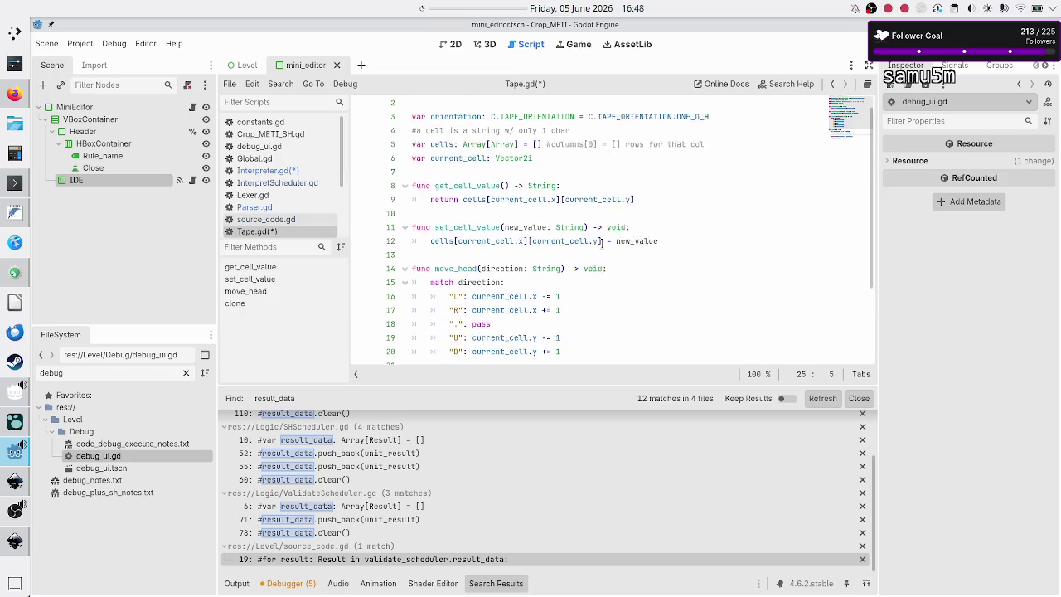
pyautogui.doubleClick(501, 160)
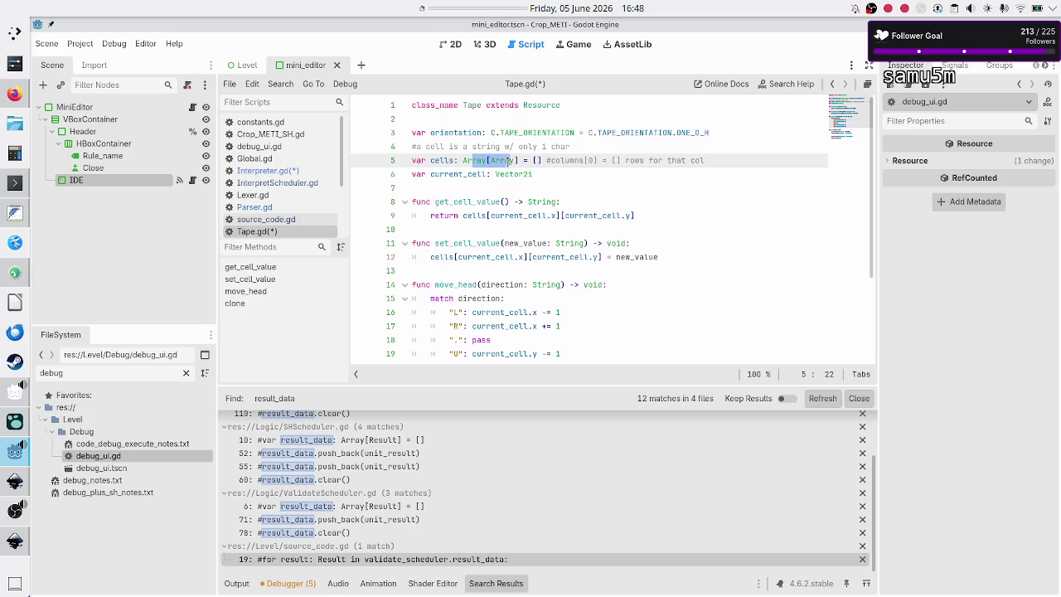
pyautogui.moveTo(507, 161)
pyautogui.moveTo(537, 199)
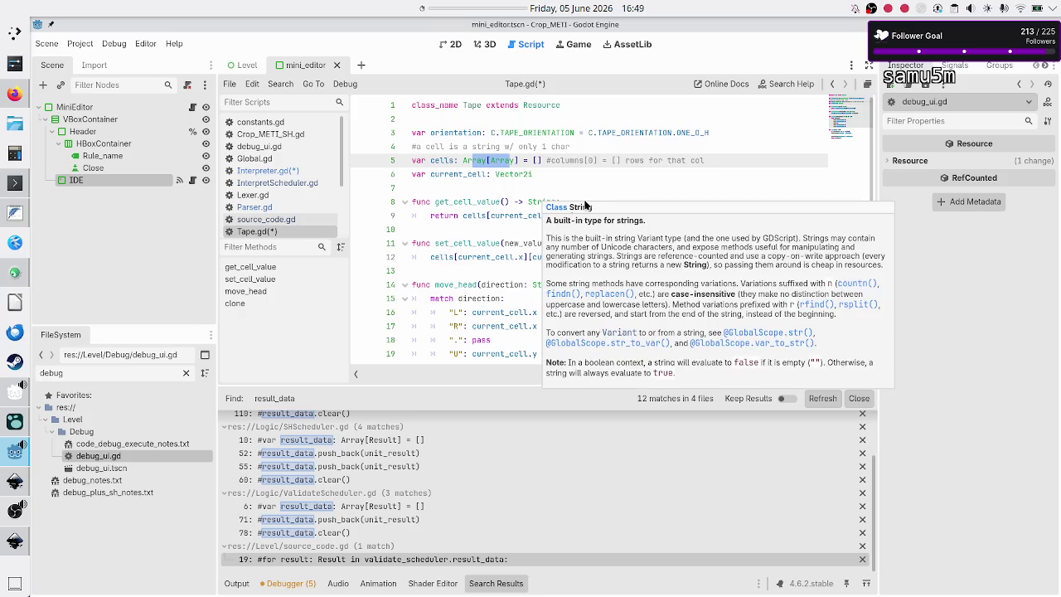
pyautogui.click(487, 188)
pyautogui.scroll(-3, 529, 182)
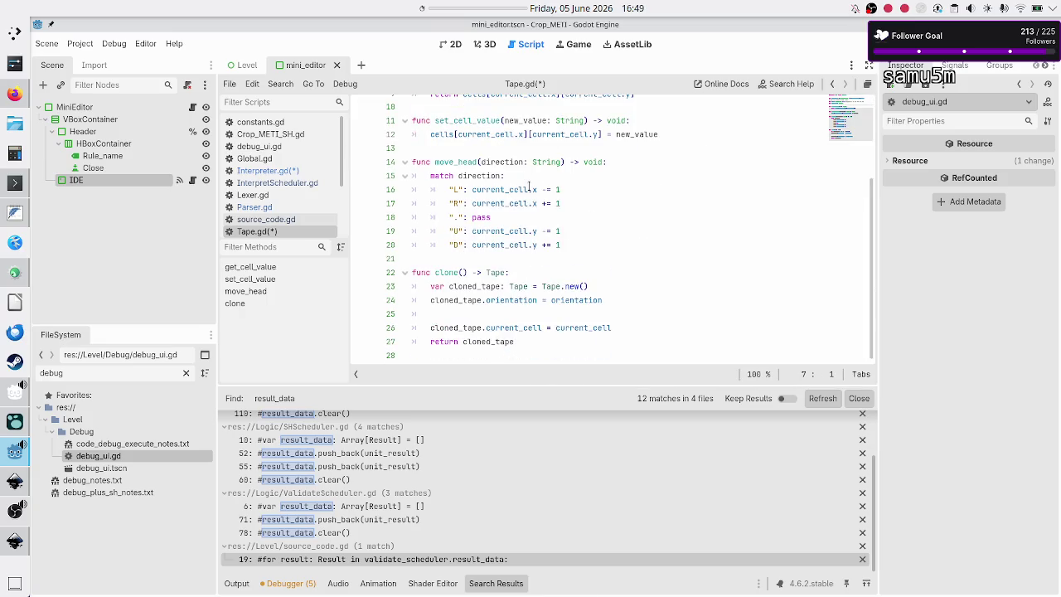
pyautogui.click(482, 310)
pyautogui.write('clo')
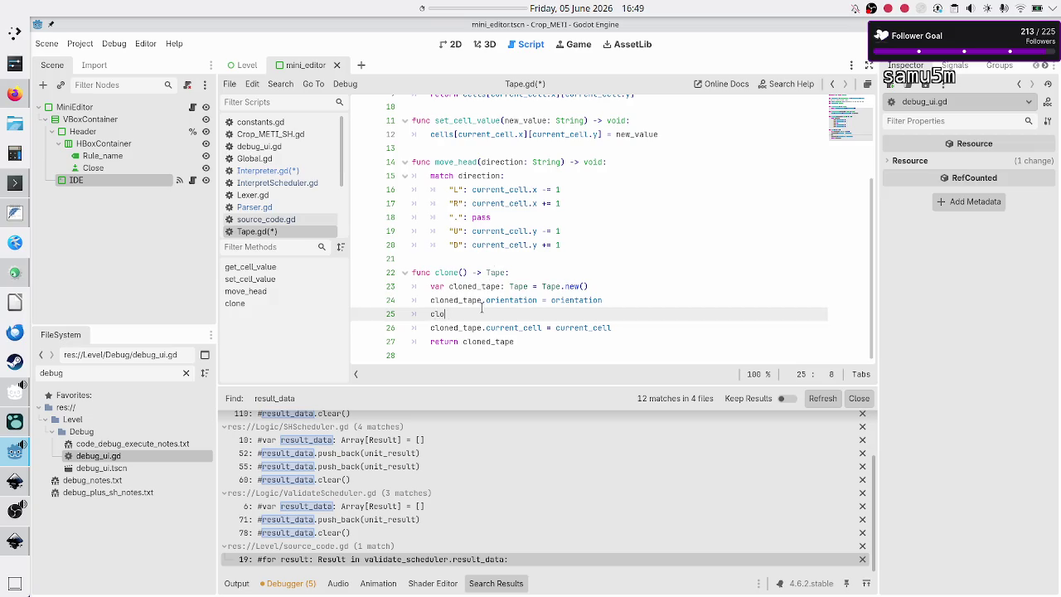
pyautogui.write('ned_tape.cell')
pyautogui.write('s ')
pyautogui.write('= cells.dup')
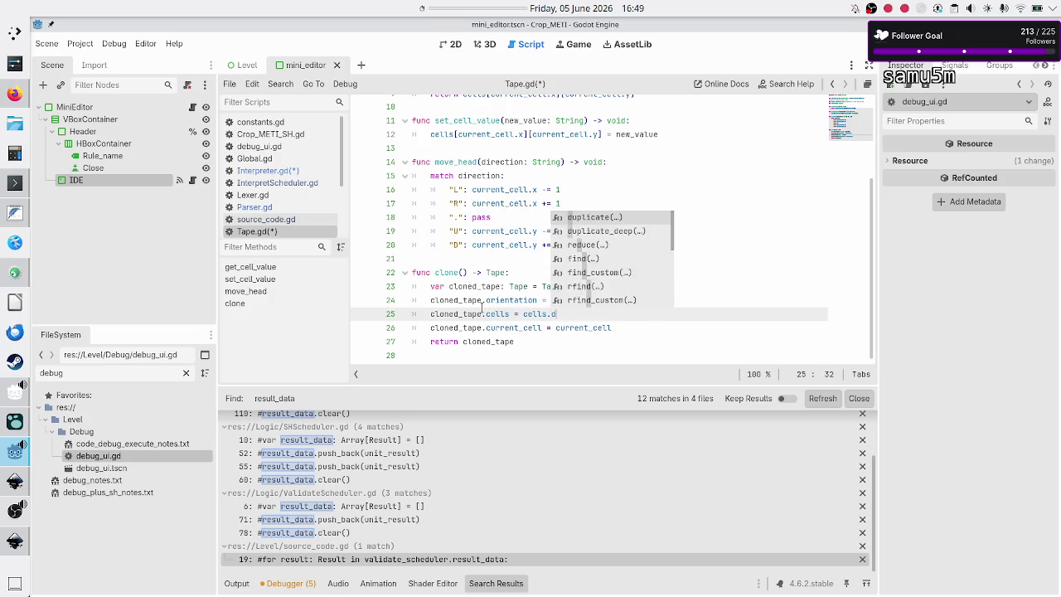
pyautogui.press('Down')
pyautogui.press('Return')
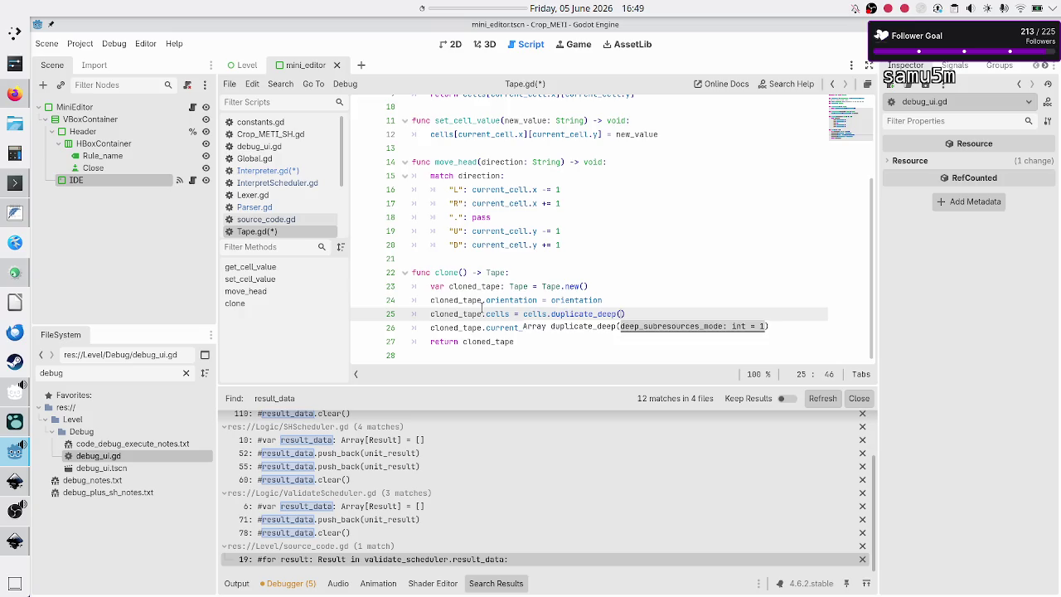
pyautogui.press('Down')
pyautogui.press('Down')
pyautogui.press('Down')
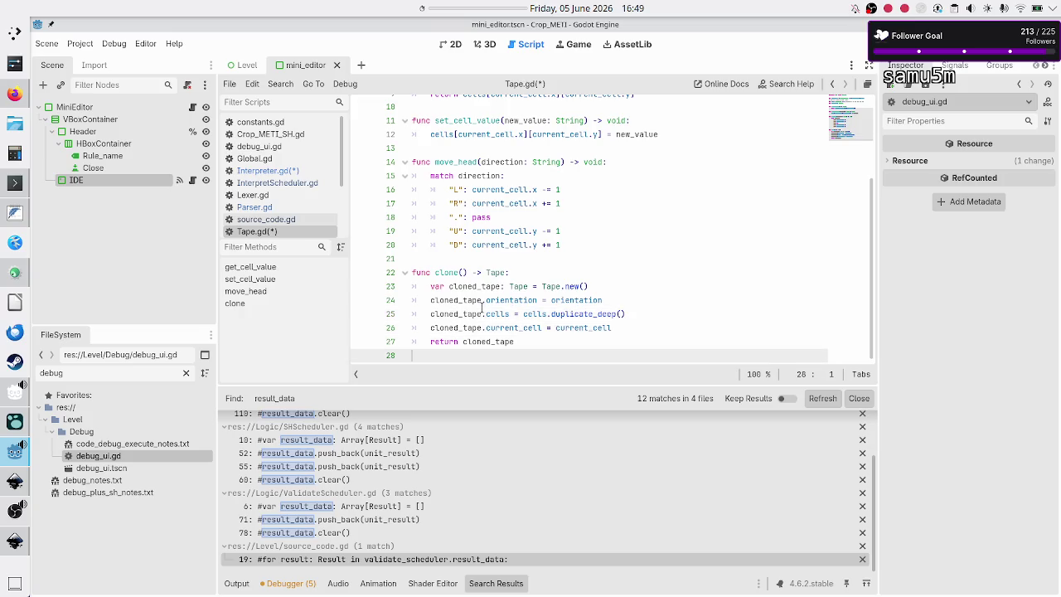
pyautogui.hotkey('ctrl', 's')
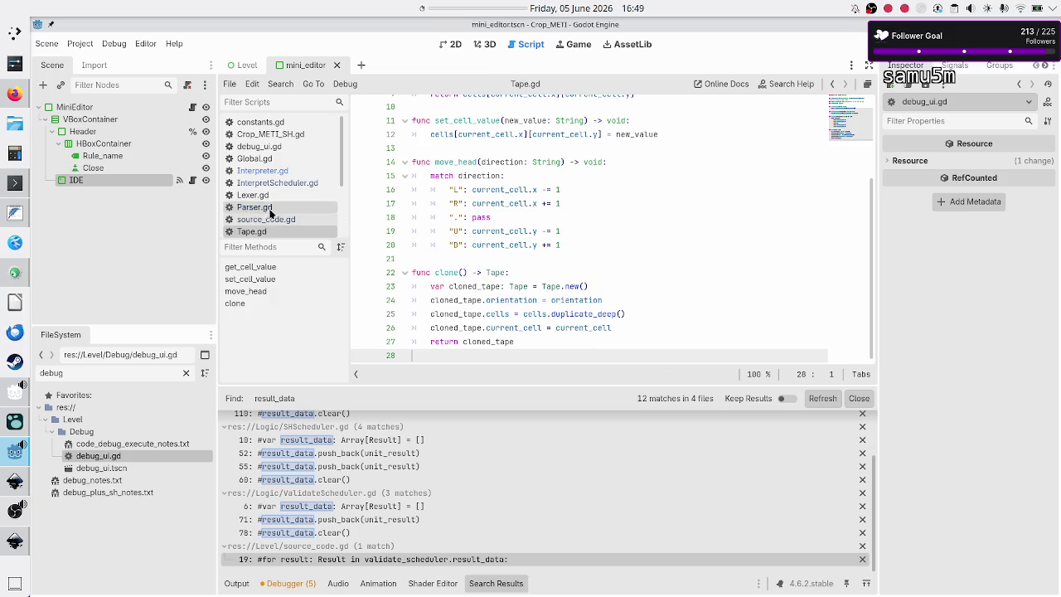
# Return to Interpreter.gd after checking the clone() function signature in Tape.gd.
pyautogui.click(280, 170)
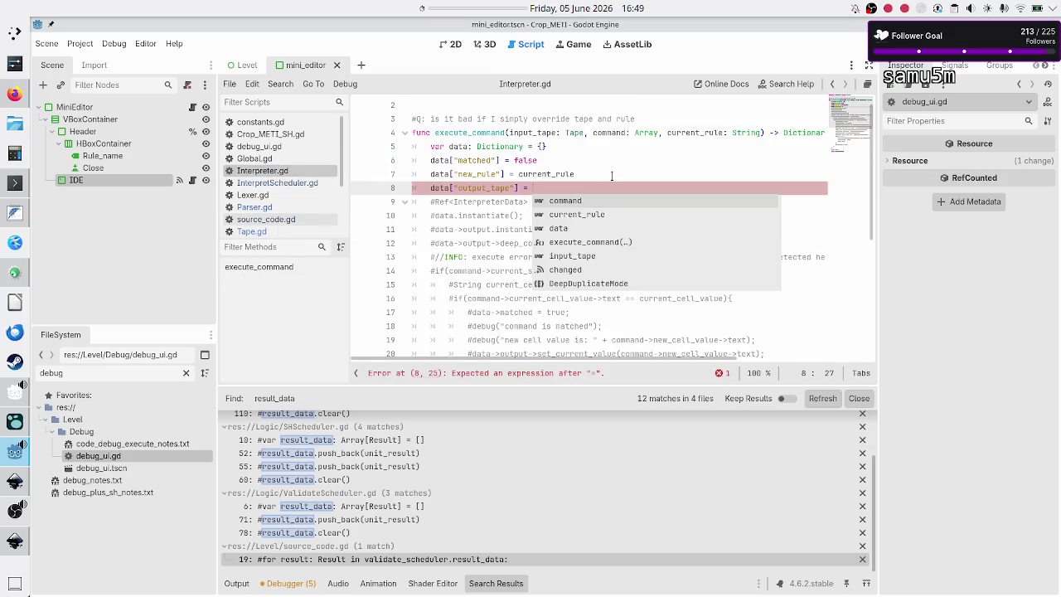
pyautogui.write('T')
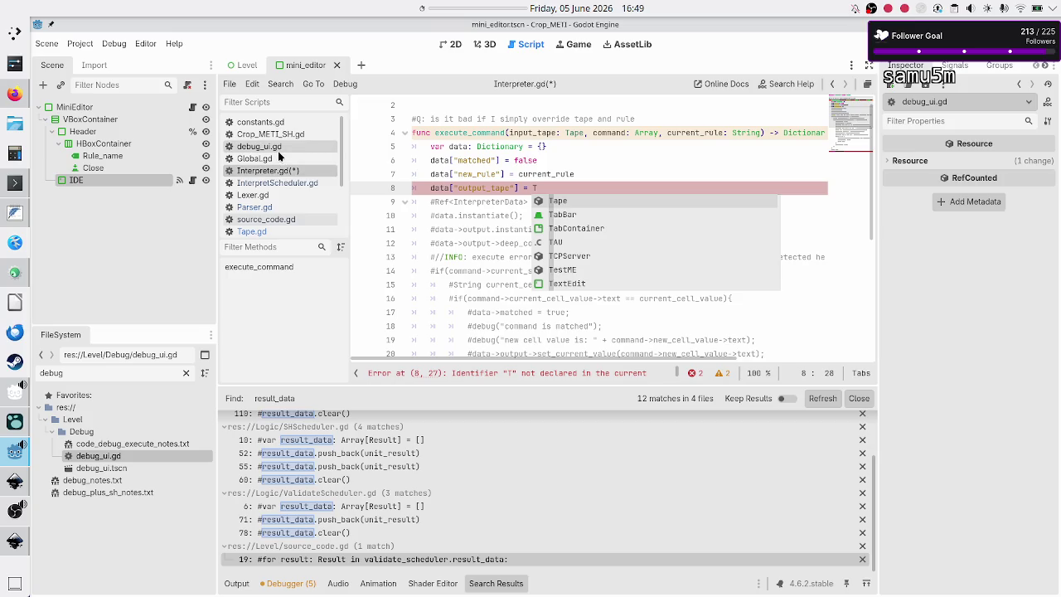
pyautogui.click(269, 232)
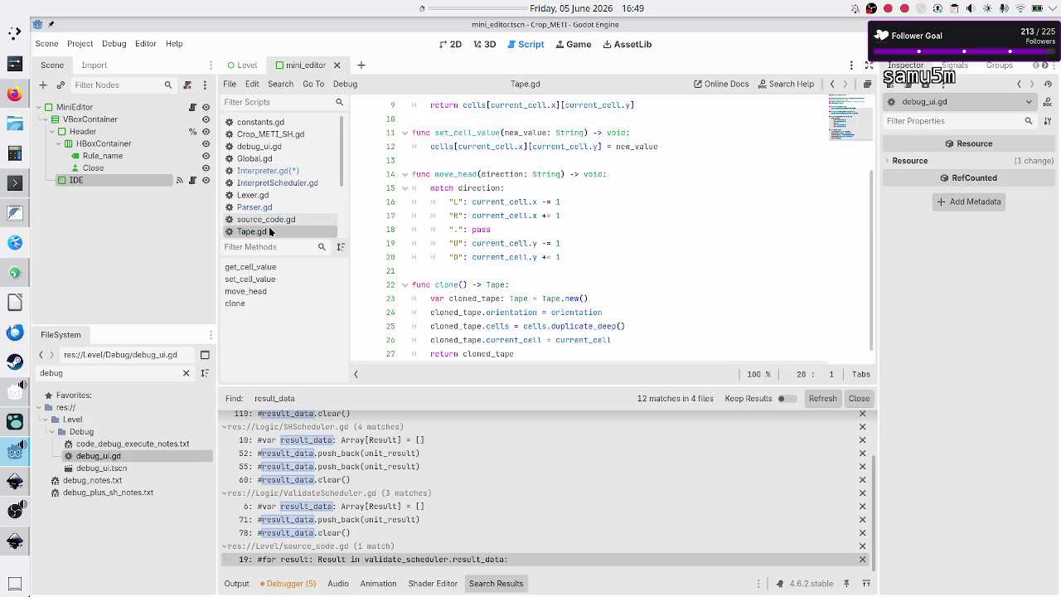
pyautogui.click(431, 284)
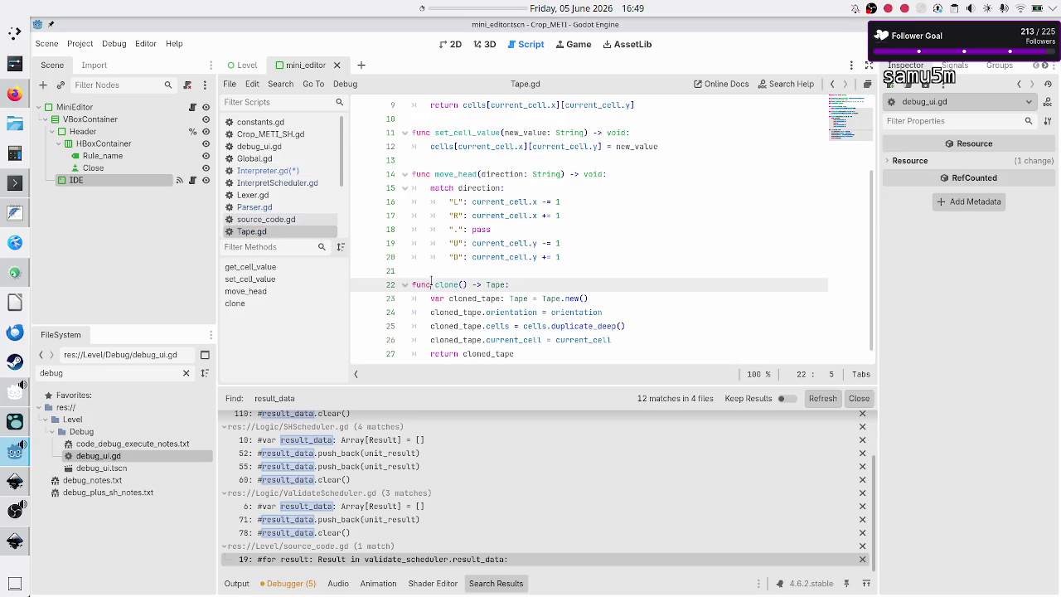
pyautogui.hotkey('shift', 'Home')
pyautogui.click(465, 284)
pyautogui.click(264, 171)
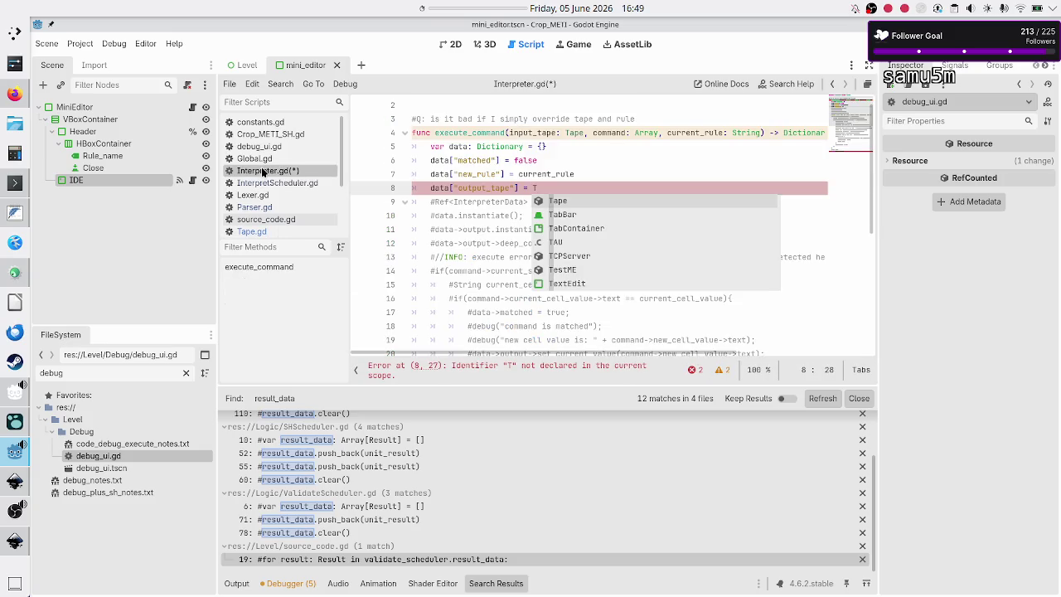
# Complete line 8 as data["output_tape"] = input_tape.clone().
pyautogui.press('BackSpace')
pyautogui.write('inp')
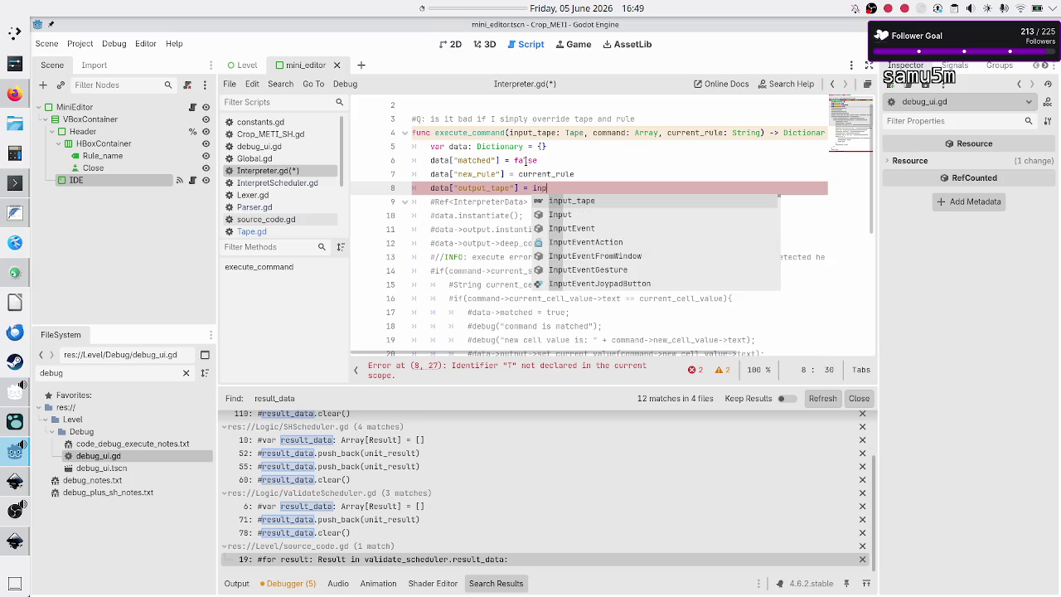
pyautogui.press('Return')
pyautogui.write('.clo')
pyautogui.press('Return')
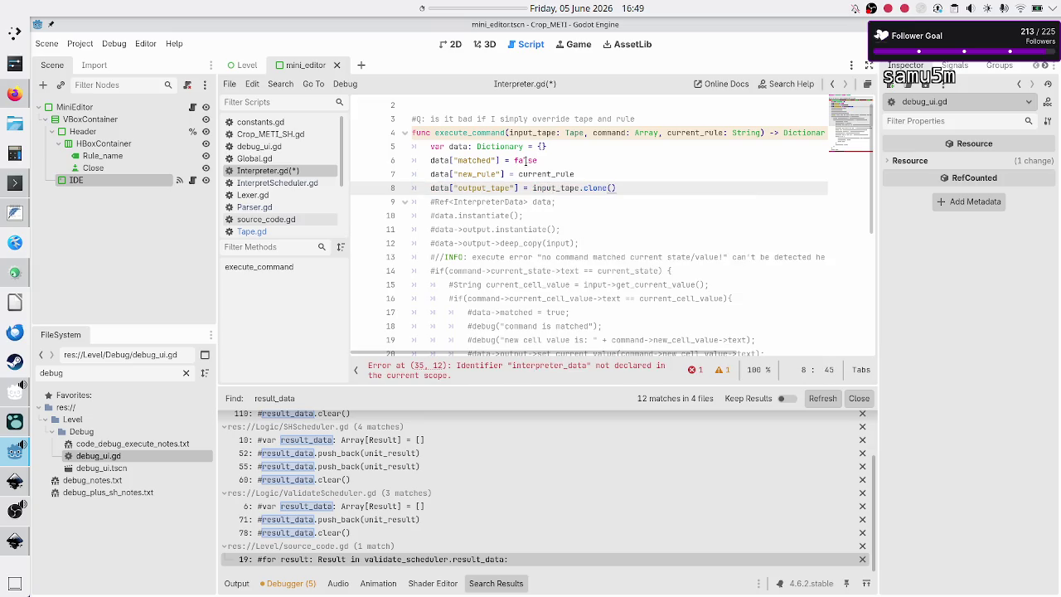
# Select the old commented-out lines 9 to 12 below it.
pyautogui.press('Down')
pyautogui.press('Home')
pyautogui.hotkey('shift', 'Down')
pyautogui.hotkey('shift', 'Down')
pyautogui.hotkey('shift', 'Down')
pyautogui.hotkey('shift', 'End')
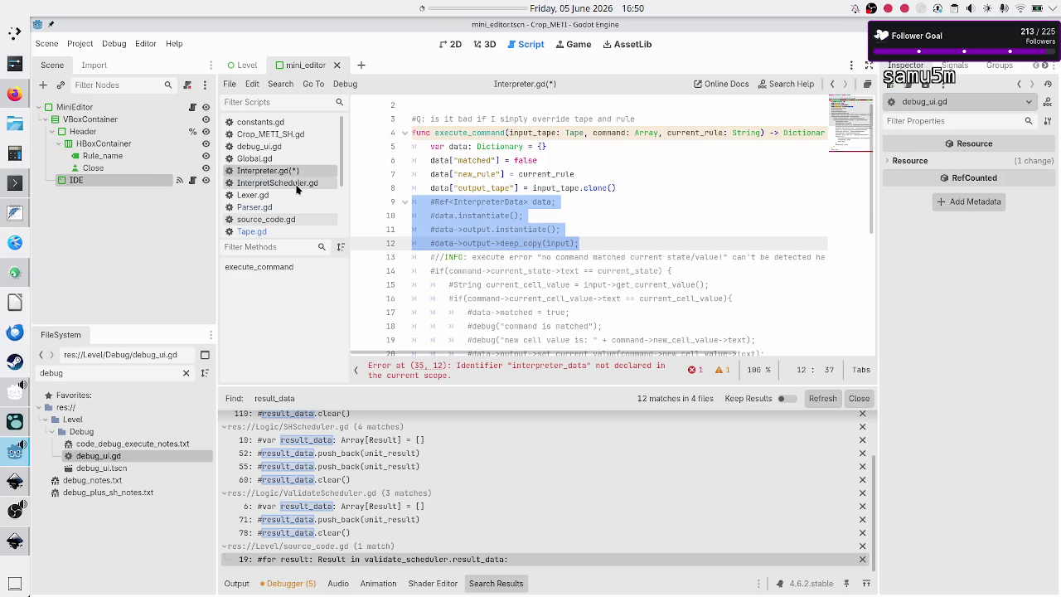
# Delete the obsolete commented lines 9–12 and the leftover blank line in Interpreter.gd.
pyautogui.click(277, 230)
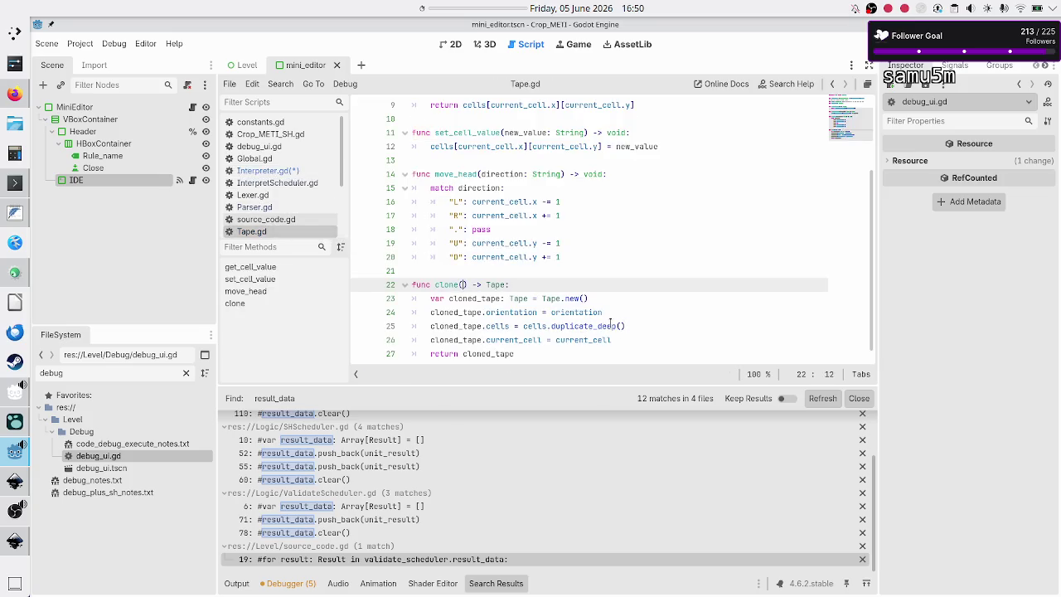
pyautogui.click(287, 172)
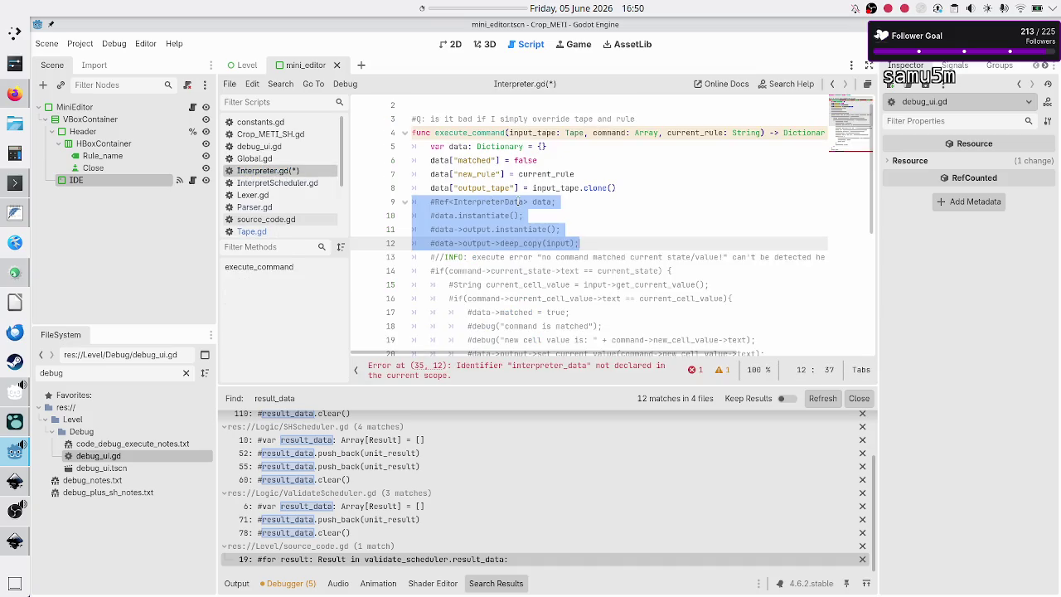
pyautogui.press('BackSpace')
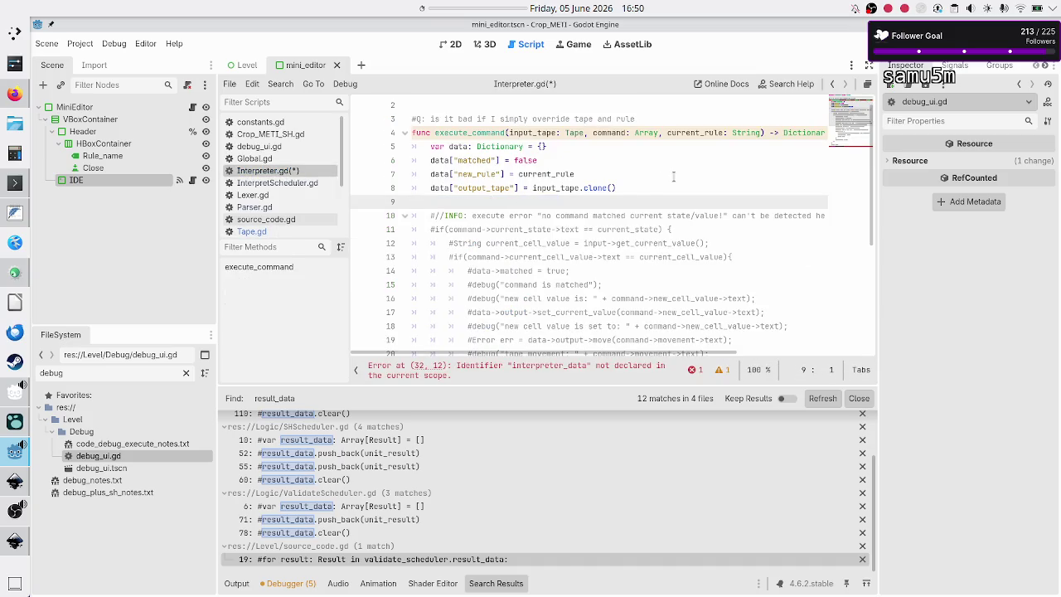
pyautogui.press('Delete')
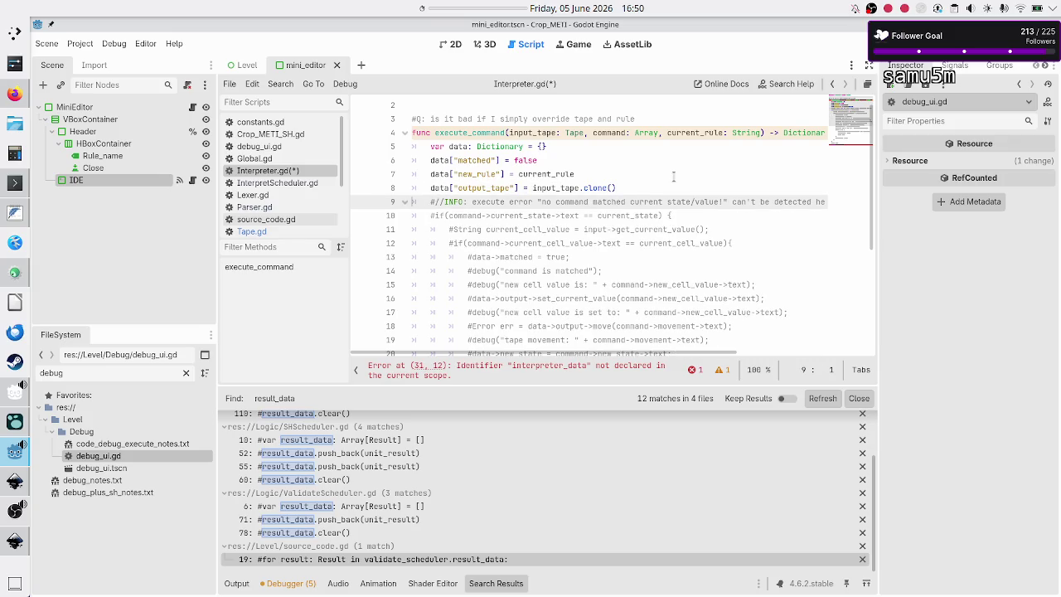
# Uncomment the if(command->current_state->text == current_state) check on line 10, then view Lexer.gd.
pyautogui.press('End')
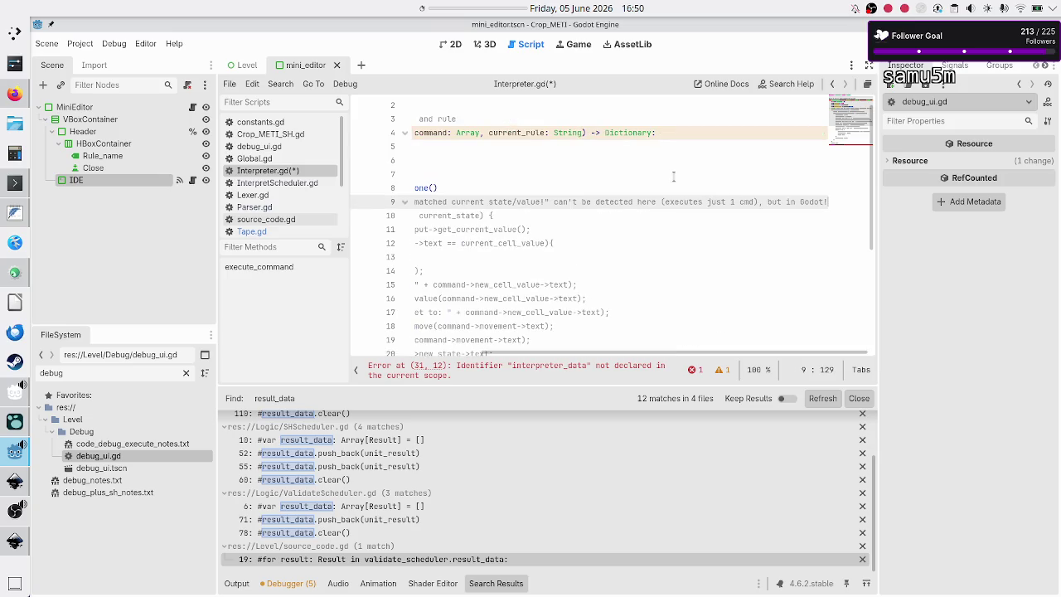
pyautogui.press('Right')
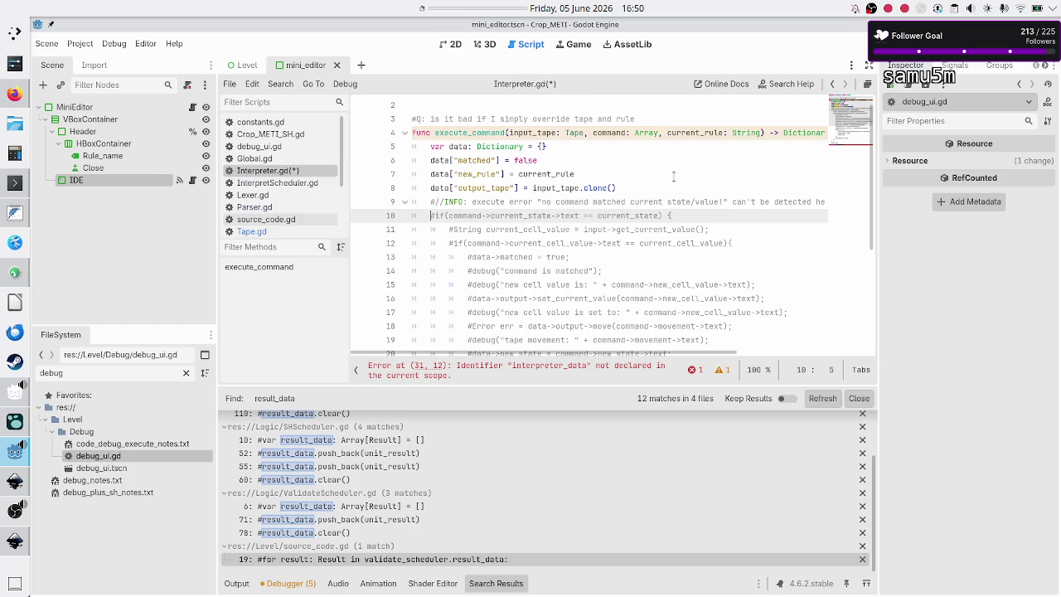
pyautogui.hotkey('ctrl', 'k')
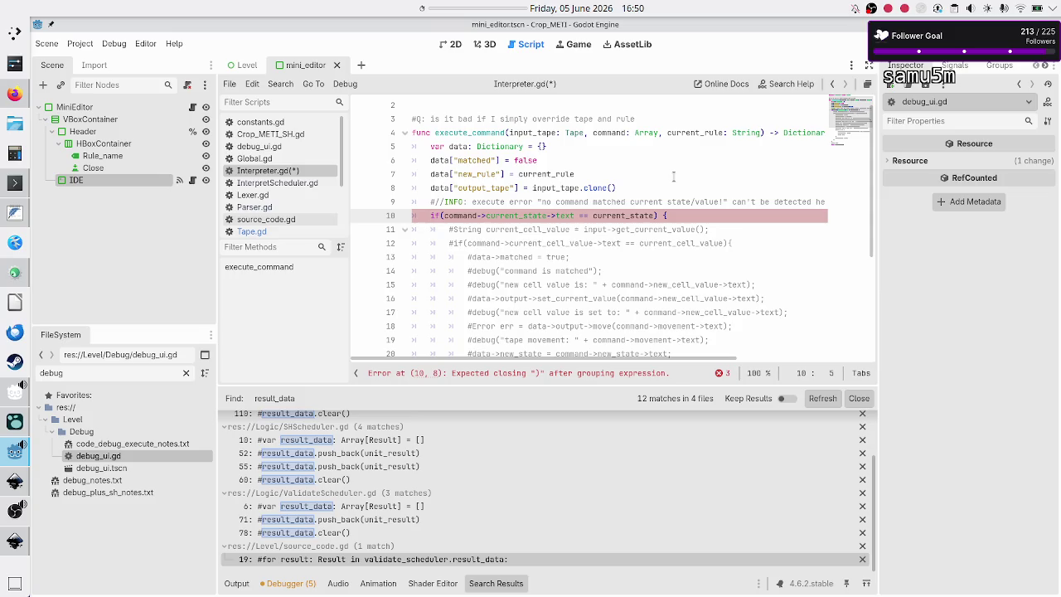
pyautogui.hotkey('ctrl', 'Right')
pyautogui.hotkey('ctrl', 'Right')
pyautogui.hotkey('ctrl', 'Right')
pyautogui.click(257, 198)
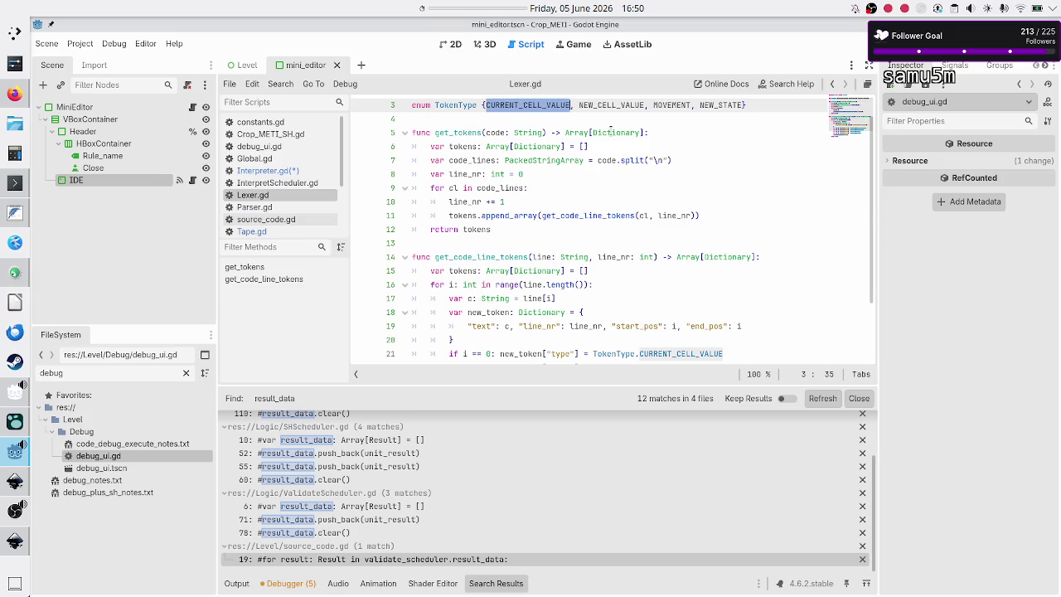
# Look up where new_token is used in Lexer.gd, then return to Interpreter.gd.
pyautogui.moveTo(611, 129)
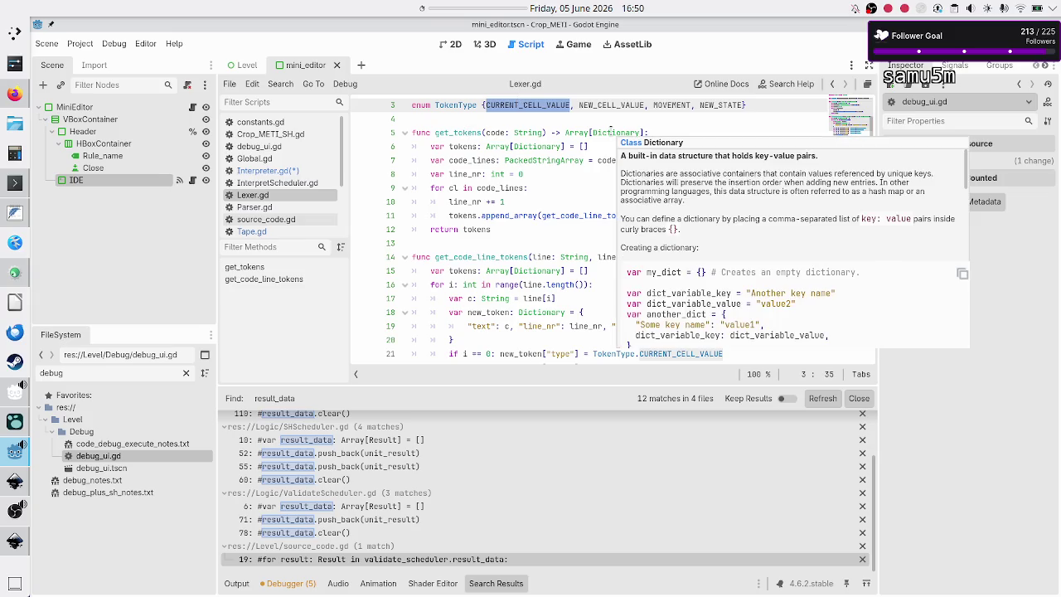
pyautogui.scroll(-2, 488, 219)
pyautogui.doubleClick(502, 231)
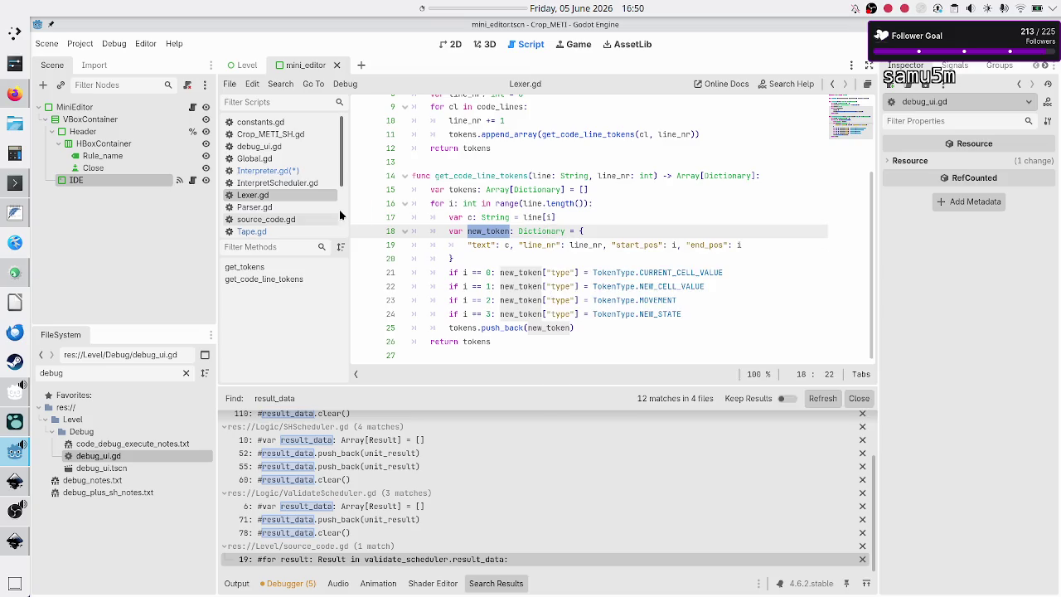
pyautogui.click(298, 170)
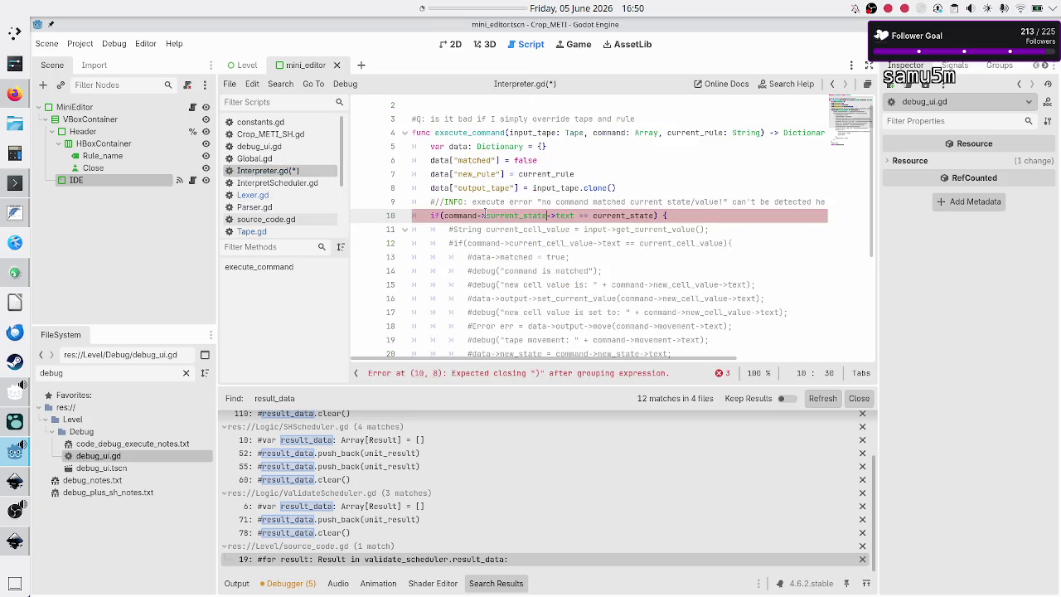
# Insert a new line 10 in execute_command beginning 'if command'.
pyautogui.press('Left')
pyautogui.press('Left')
pyautogui.press('Left')
pyautogui.press('Left')
pyautogui.write('//')
pyautogui.press('BackSpace')
pyautogui.press('BackSpace')
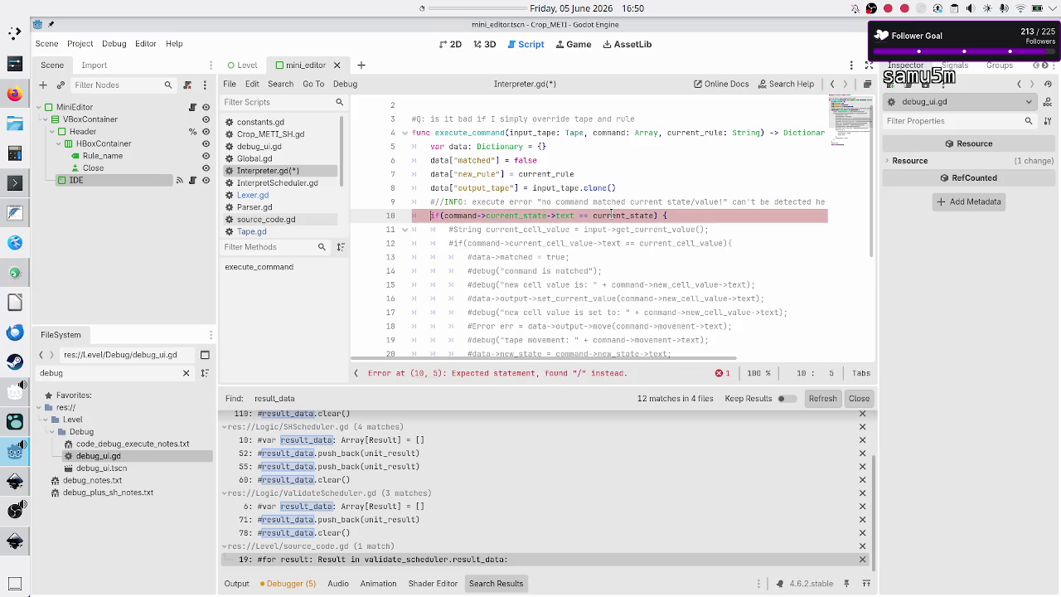
pyautogui.press('Left')
pyautogui.press('Left')
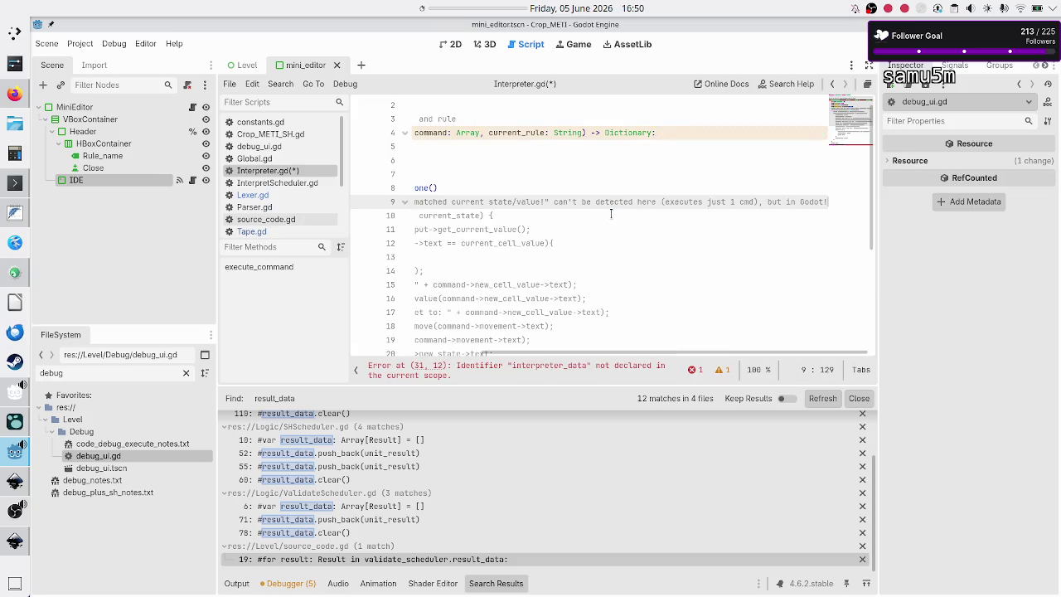
pyautogui.press('Return')
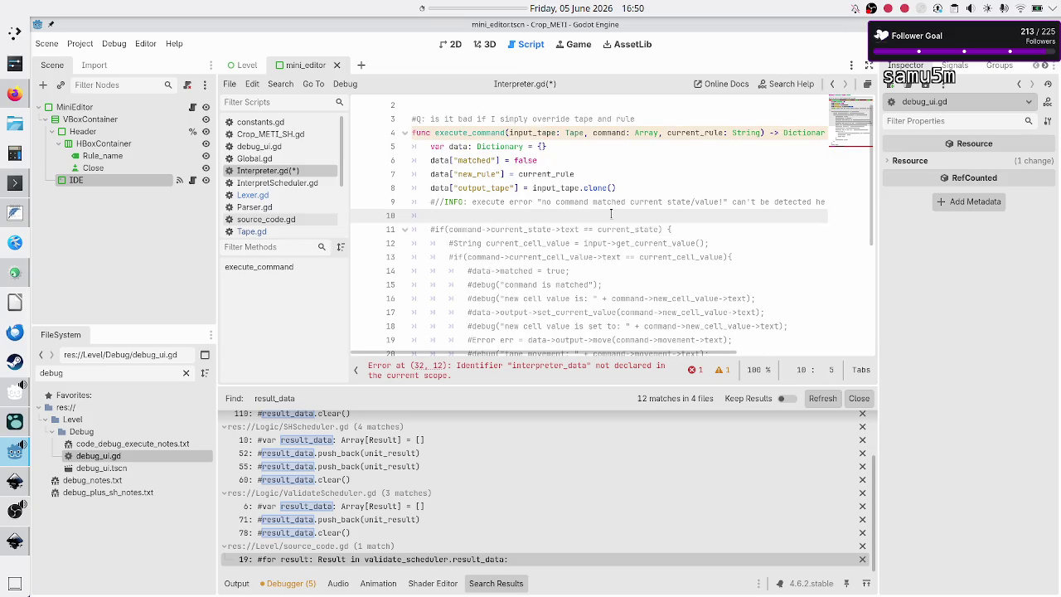
pyautogui.write('if command')
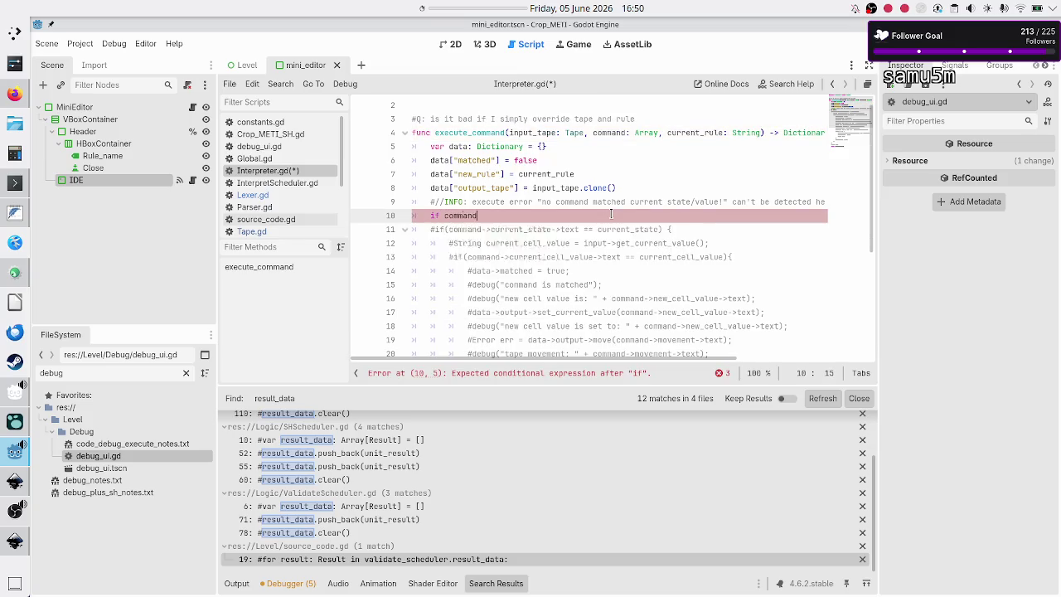
pyautogui.press('Escape')
# Select the old commented code down to line 16 and switch to Inkscape.
pyautogui.hotkey('shift', 'Down')
pyautogui.hotkey('shift', 'Down')
pyautogui.hotkey('shift', 'Down')
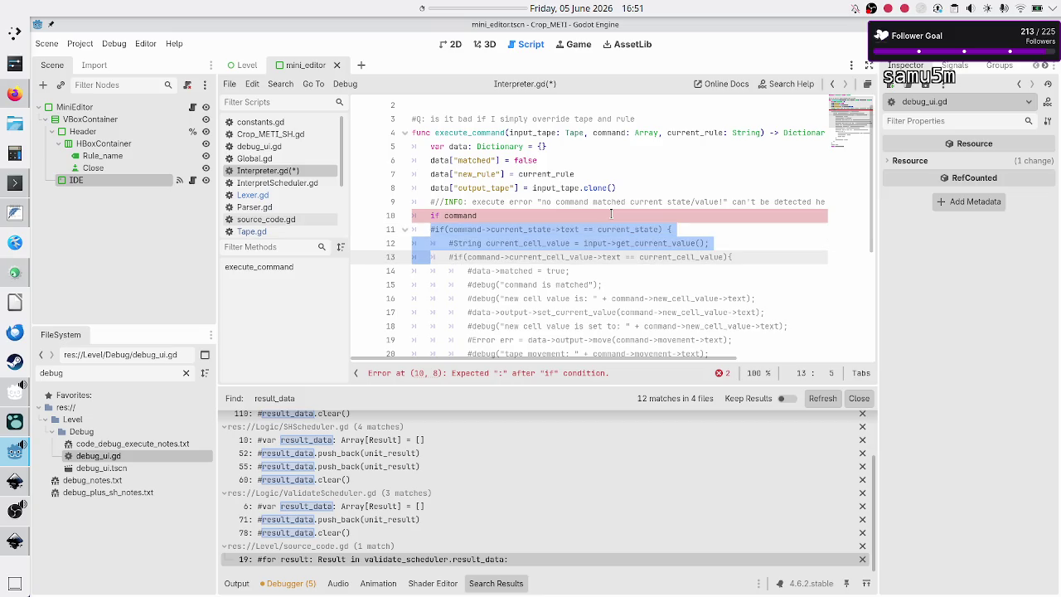
pyautogui.hotkey('shift', 'Down')
pyautogui.hotkey('shift', 'Down')
pyautogui.hotkey('shift', 'Down')
pyautogui.hotkey('alt', 'Tab')
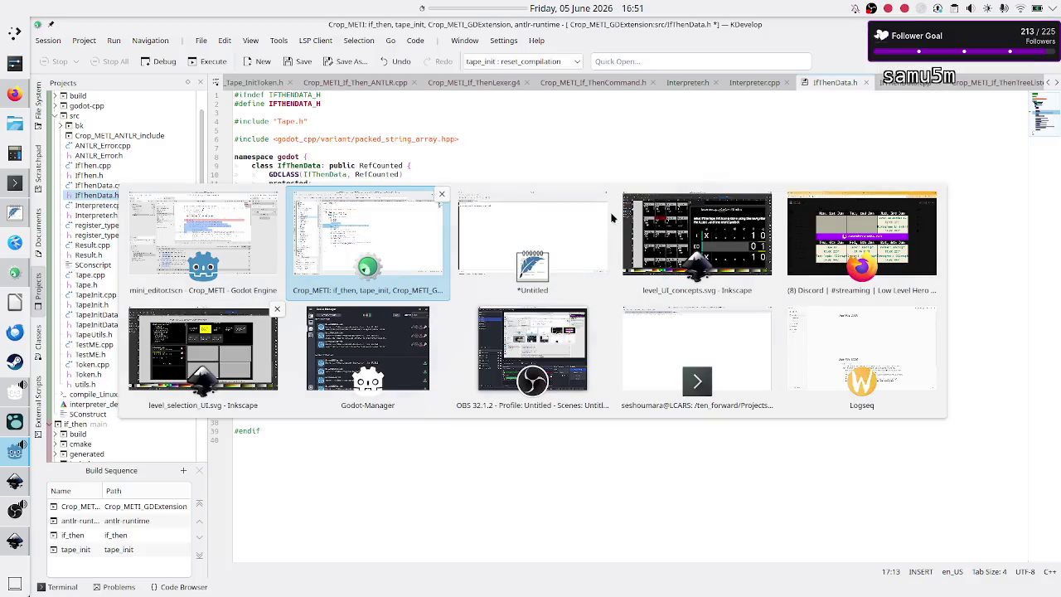
pyautogui.press('Tab')
pyautogui.press('Tab')
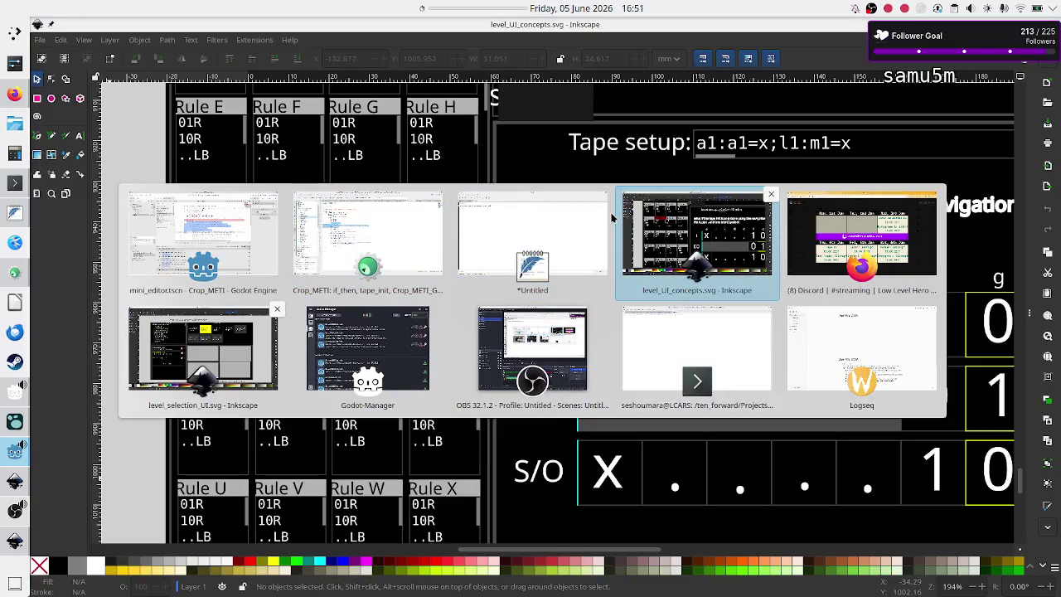
# Pan through the level_UI_concepts.svg mockups down to the rule grid, then return to Godot.
pyautogui.scroll(1, 572, 254)
pyautogui.scroll(10, 568, 252)
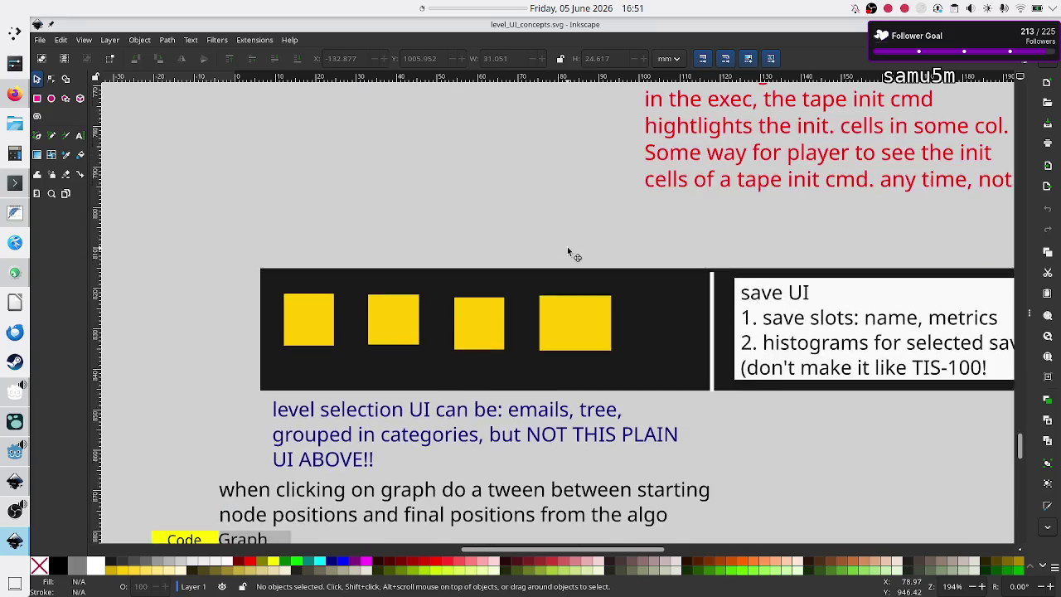
pyautogui.scroll(10, 567, 246)
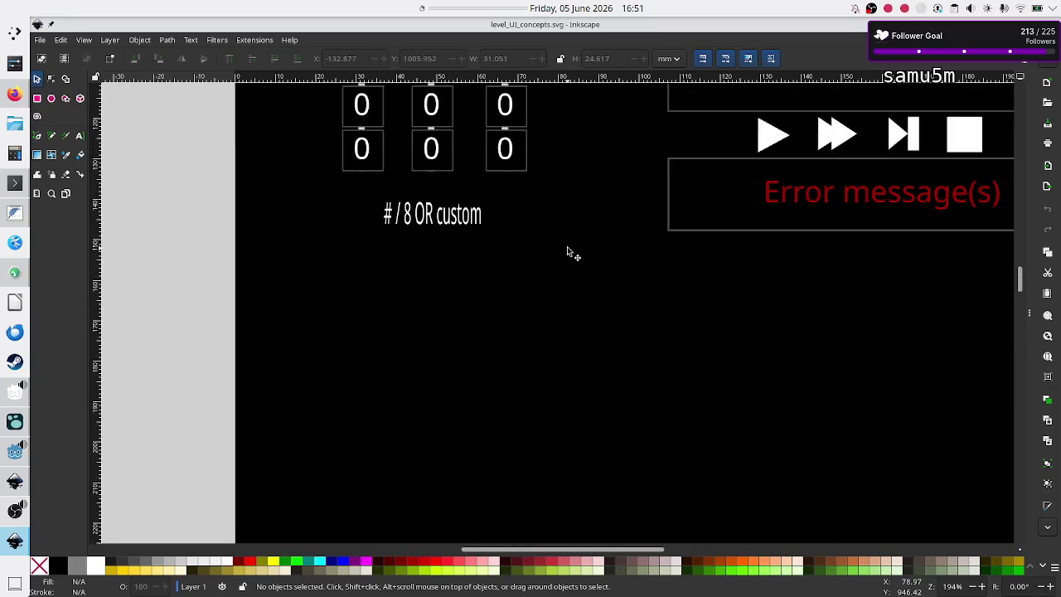
pyautogui.scroll(-2, 567, 246)
pyautogui.hscroll(5, 567, 246)
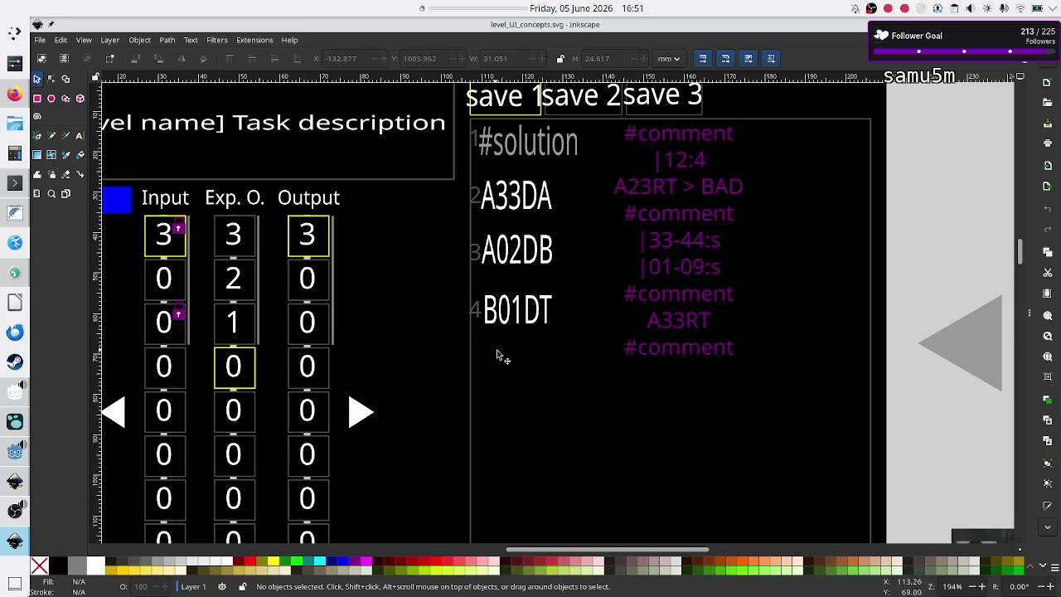
pyautogui.scroll(-15, 501, 260)
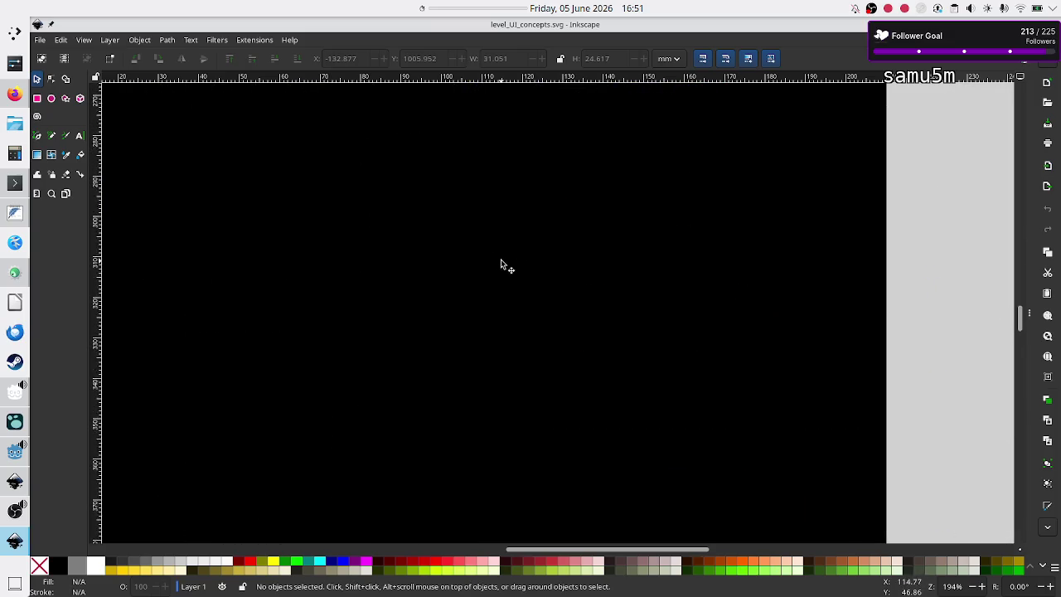
pyautogui.scroll(-5, 500, 264)
pyautogui.hscroll(-6, 502, 265)
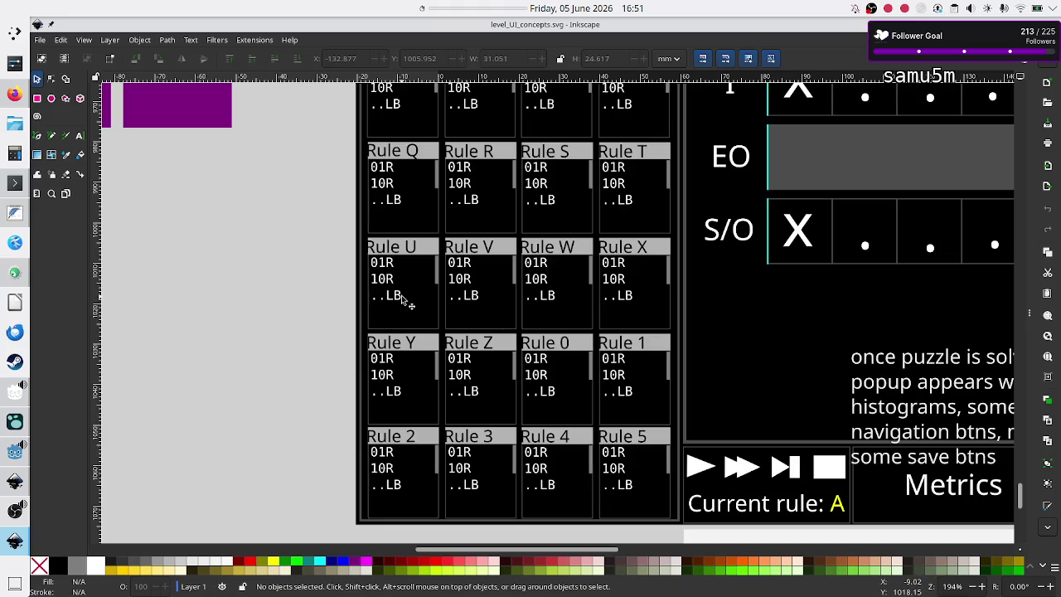
pyautogui.hotkey('alt', 'Tab')
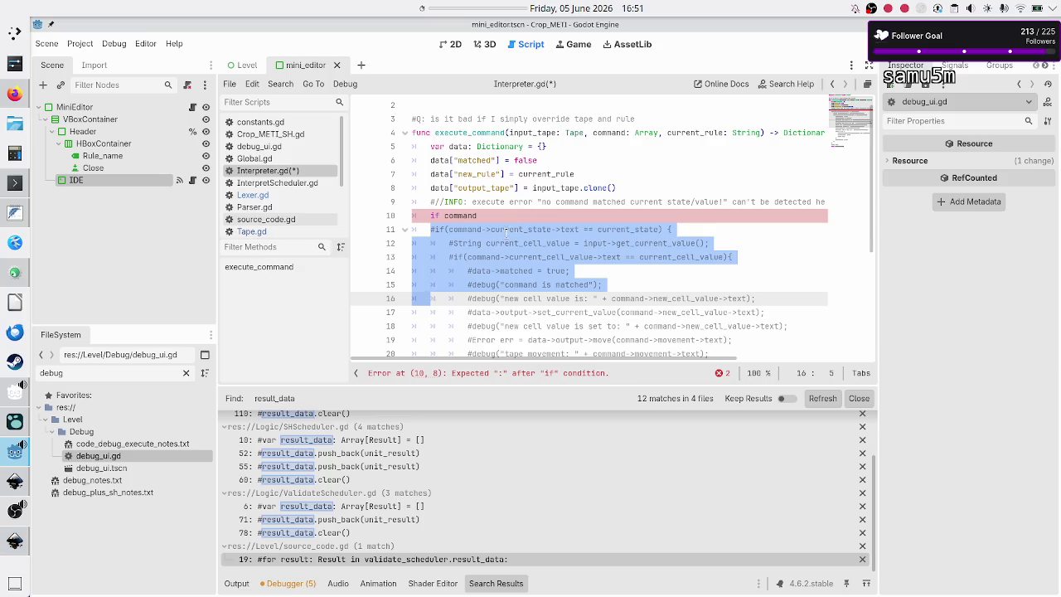
# Save Interpreter.gd and select Parser.gd's TODO question about how the interpreter learns a command's rule.
pyautogui.click(512, 230)
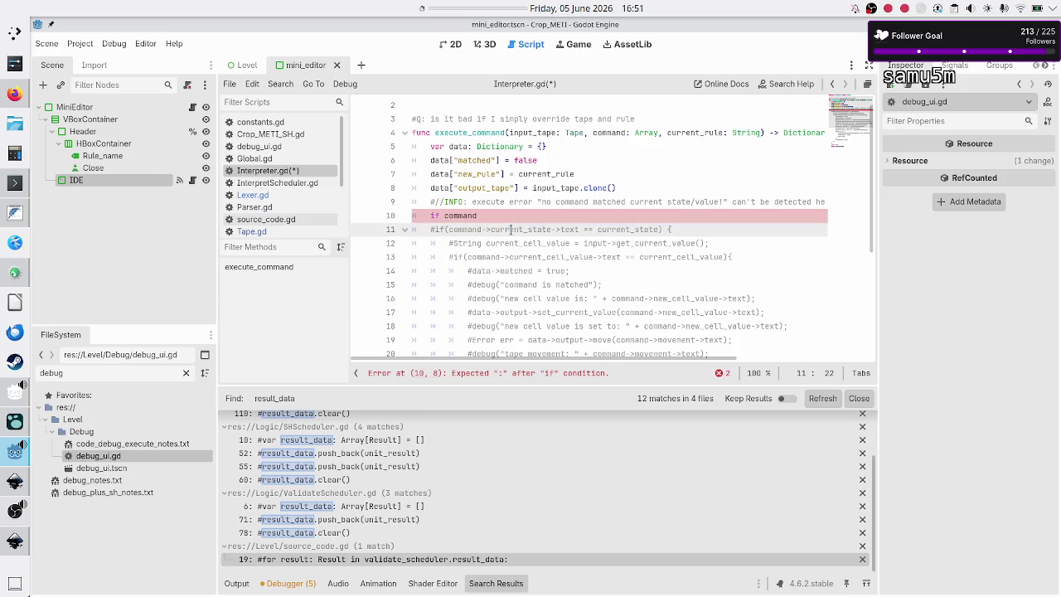
pyautogui.hotkey('ctrl', 's')
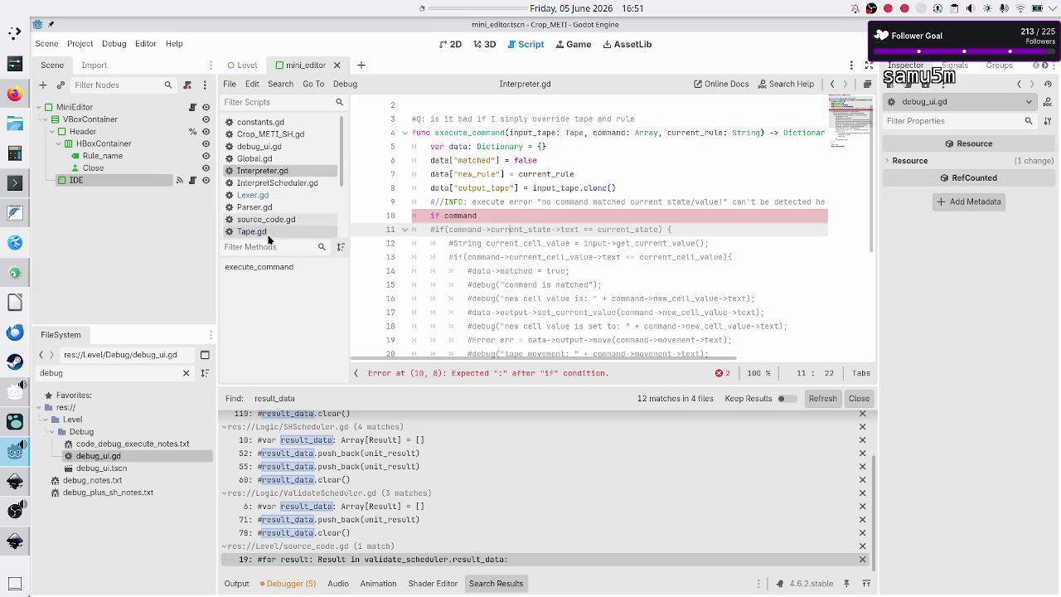
pyautogui.click(275, 207)
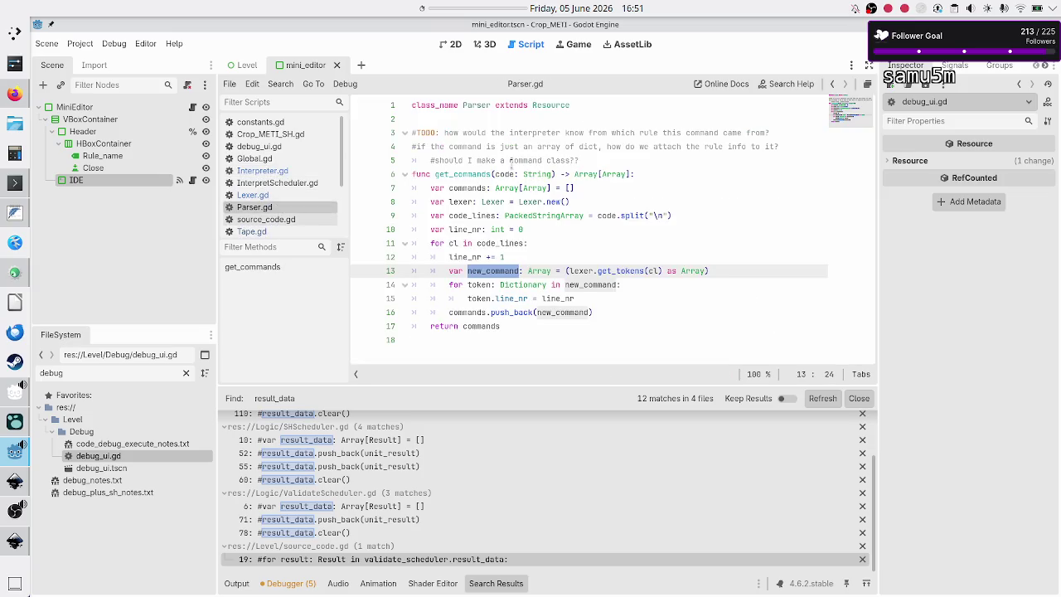
pyautogui.click(431, 133)
pyautogui.click(537, 133)
pyautogui.moveTo(537, 132)
pyautogui.mouseDown()
pyautogui.moveTo(729, 133)
pyautogui.moveTo(759, 145)
pyautogui.moveTo(781, 133)
pyautogui.mouseUp()
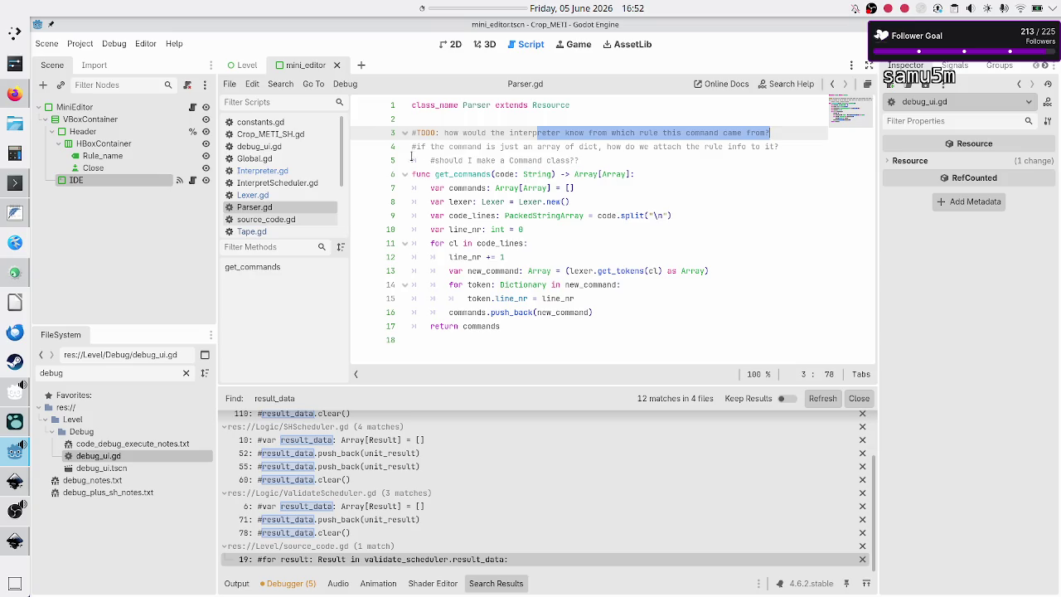
# Highlight every use of command in Interpreter.gd's execute_command, briefly checking the Inkscape mockup.
pyautogui.click(272, 171)
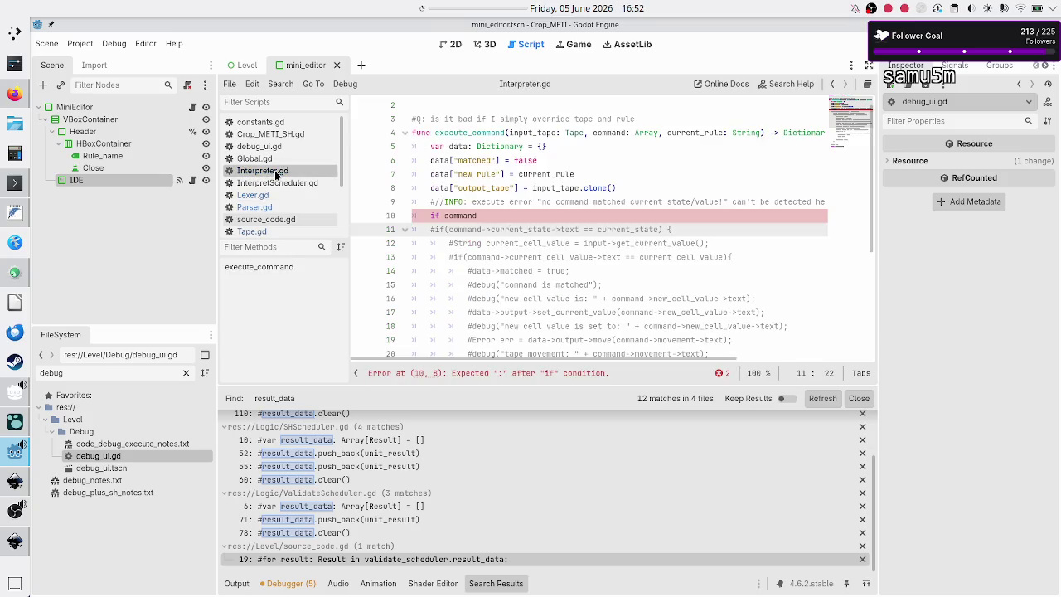
pyautogui.tripleClick(461, 230)
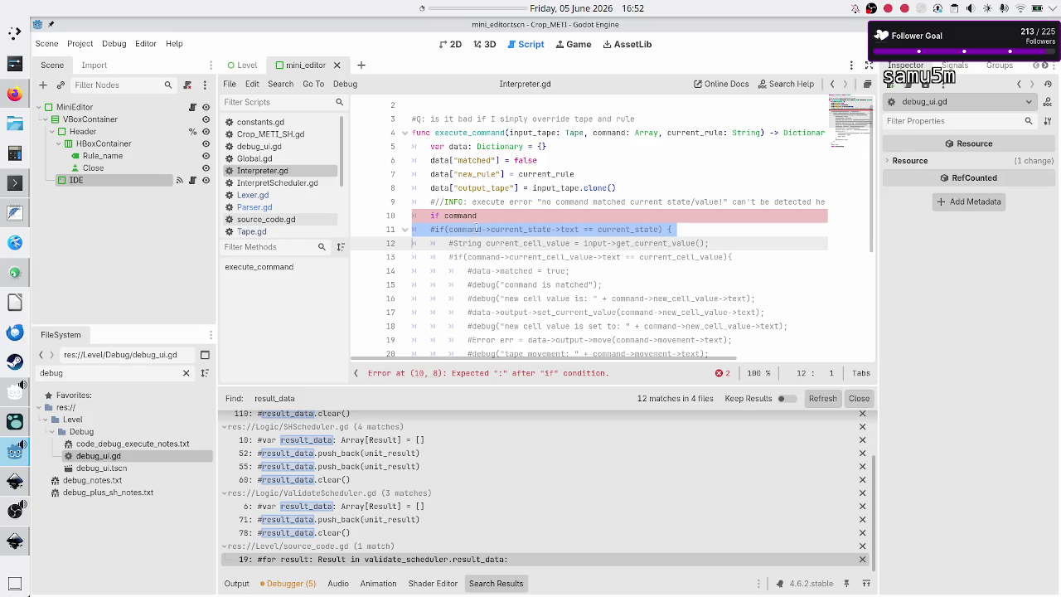
pyautogui.doubleClick(474, 228)
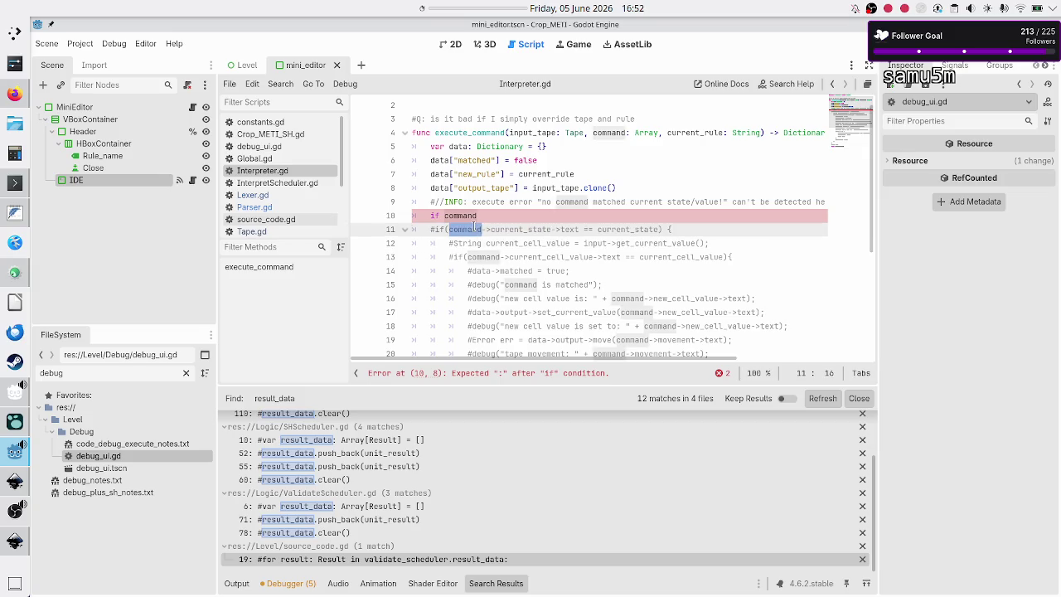
pyautogui.click(14, 541)
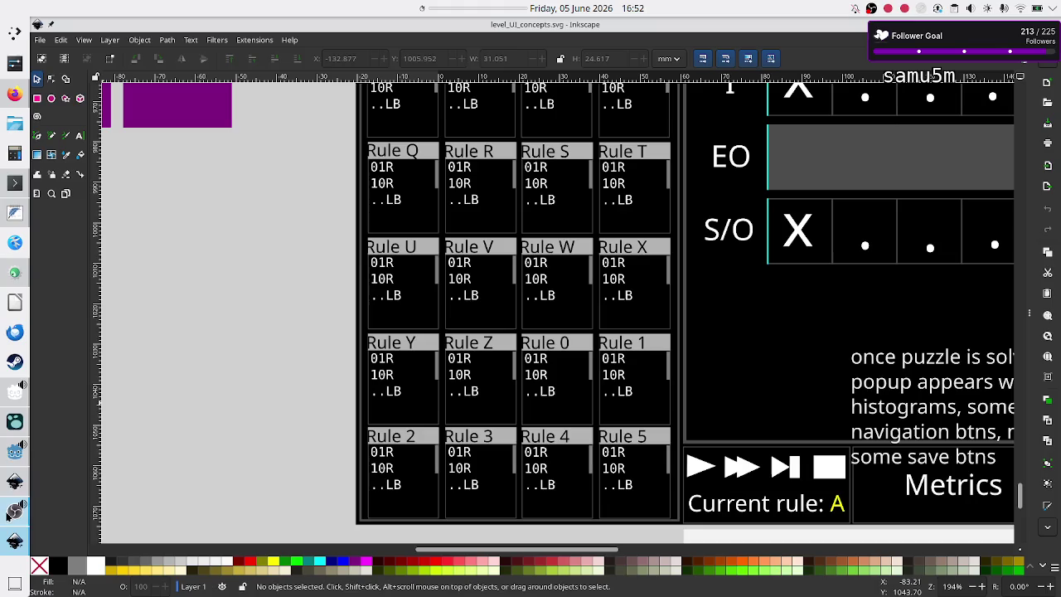
pyautogui.click(13, 452)
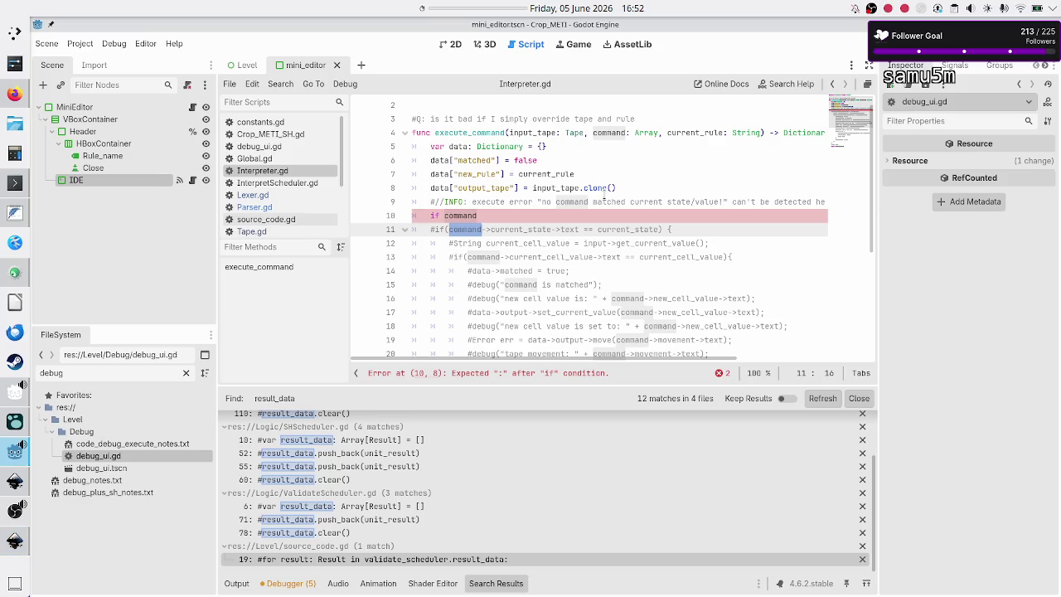
pyautogui.click(606, 189)
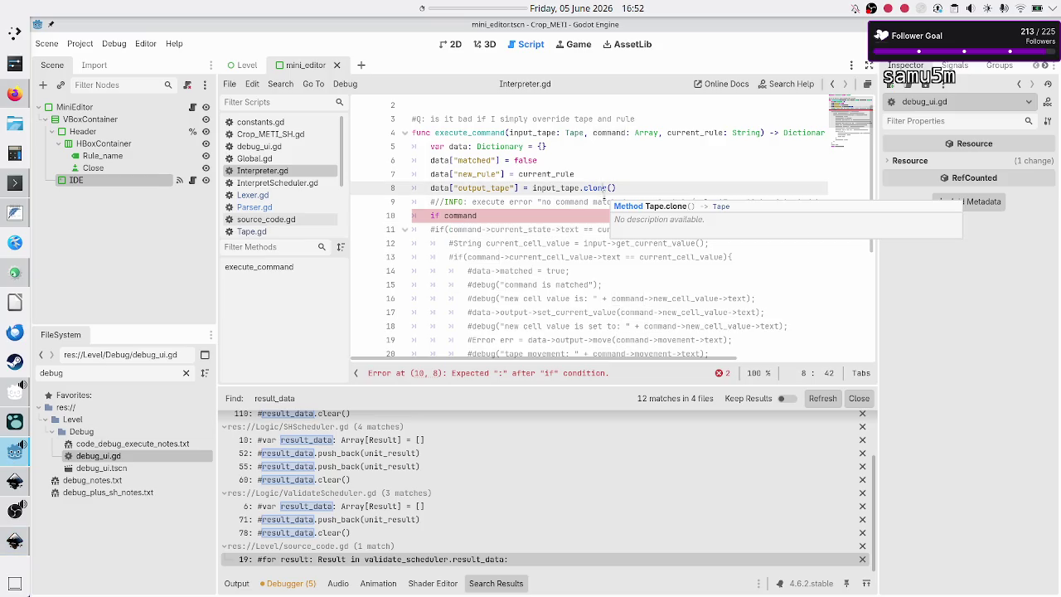
# Reread the TODO comments on lines 3–5 of Parser.gd, then switch to Lexer.gd's token-building code.
pyautogui.click(247, 207)
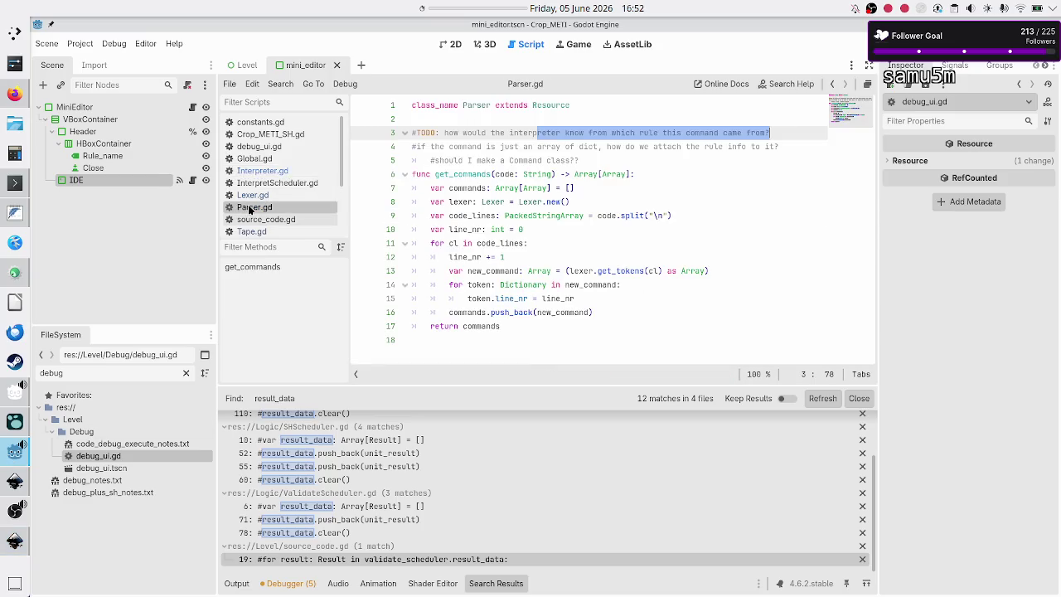
pyautogui.click(791, 132)
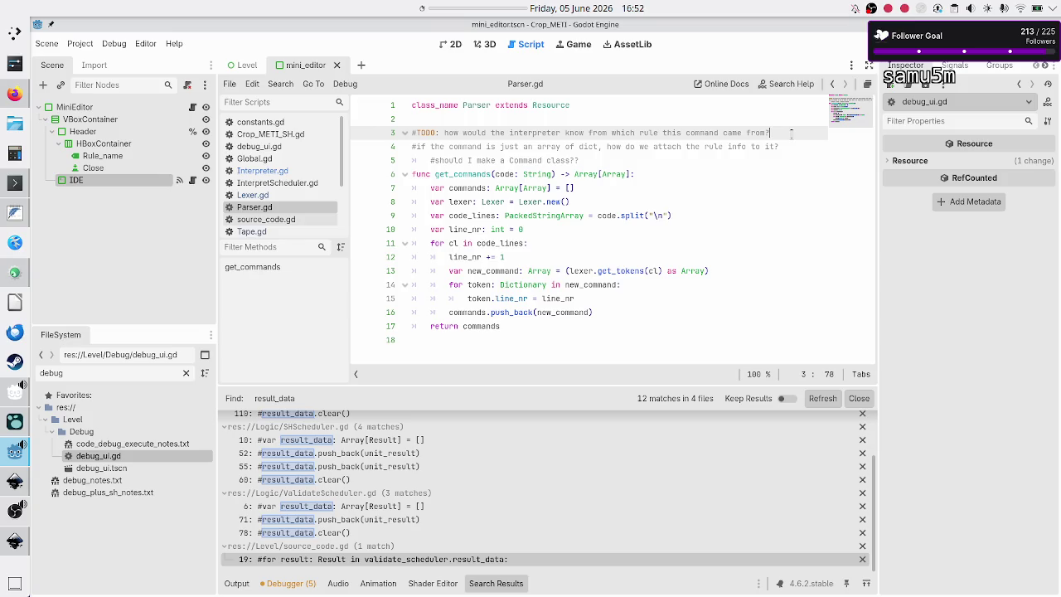
pyautogui.press('Down')
pyautogui.press('Down')
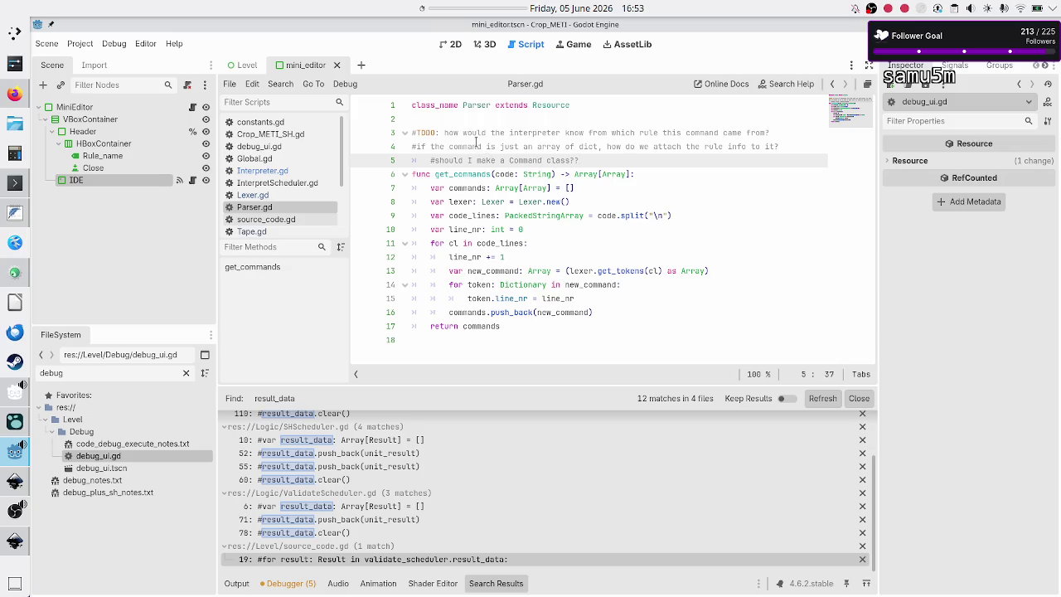
pyautogui.click(644, 146)
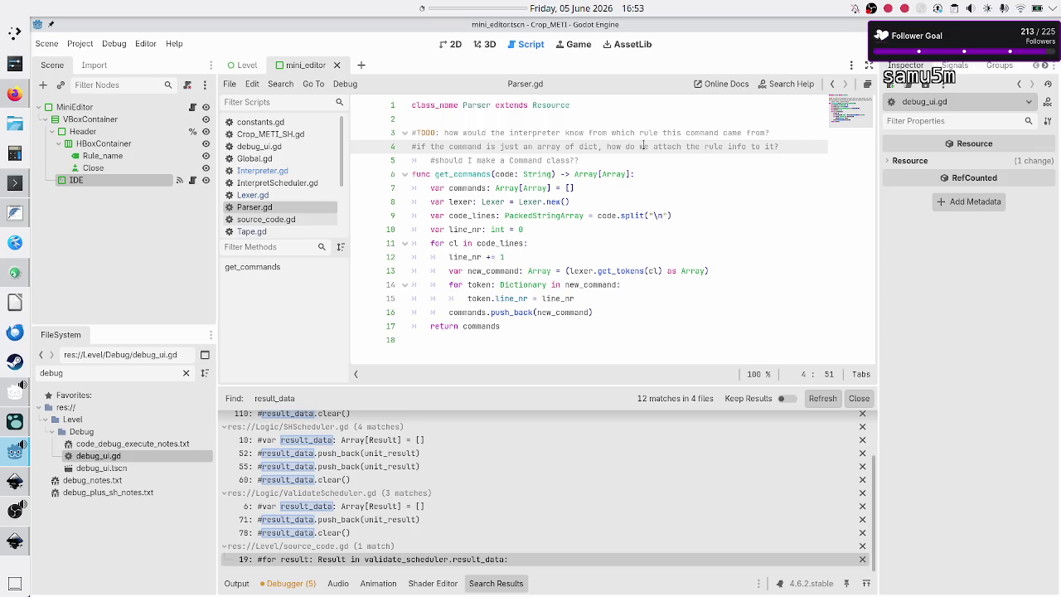
pyautogui.click(635, 159)
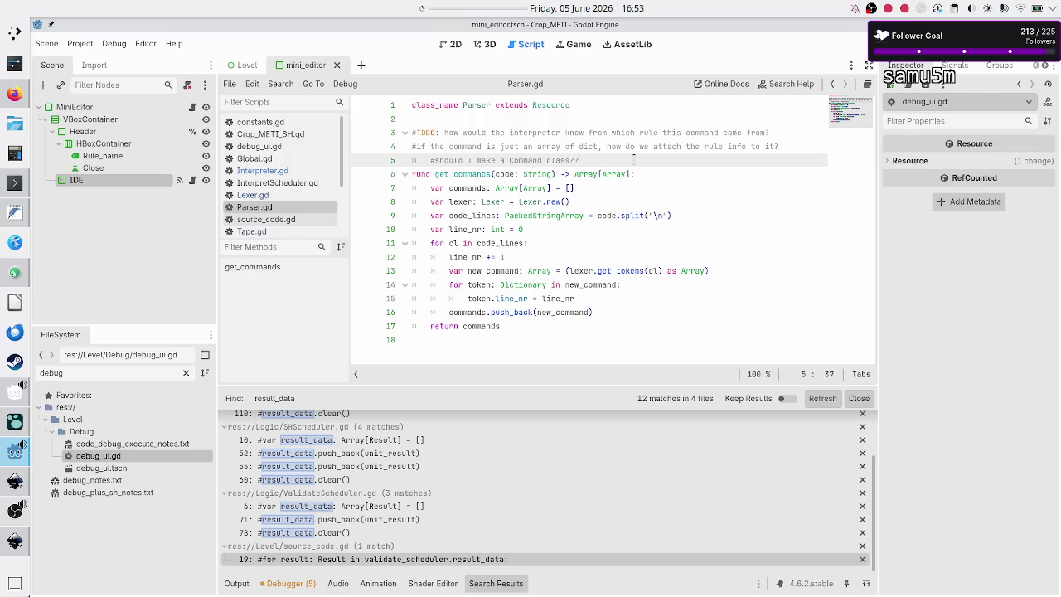
pyautogui.scroll(-4, 276, 195)
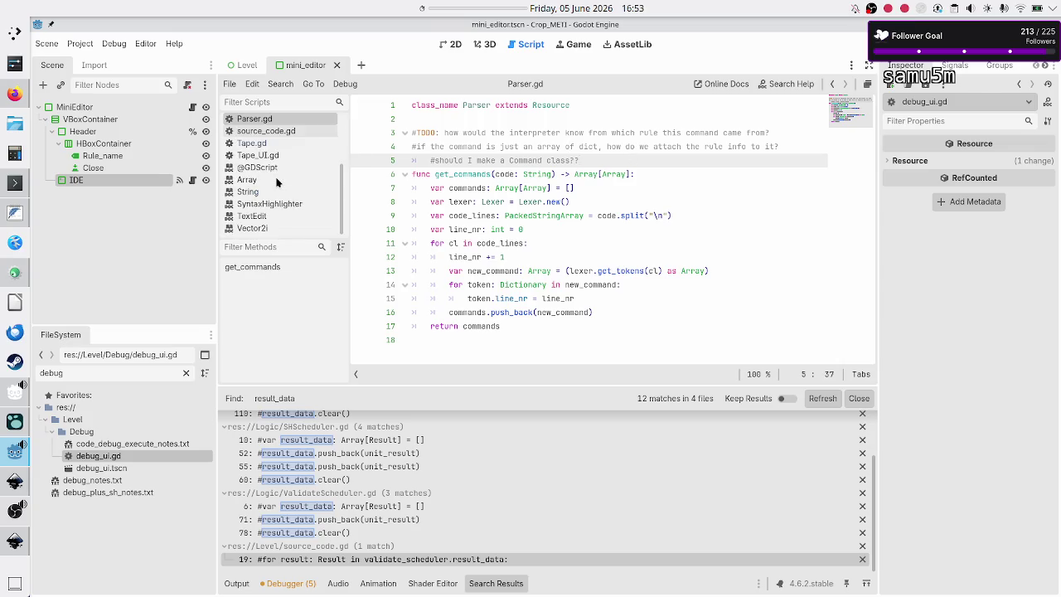
pyautogui.scroll(4, 282, 149)
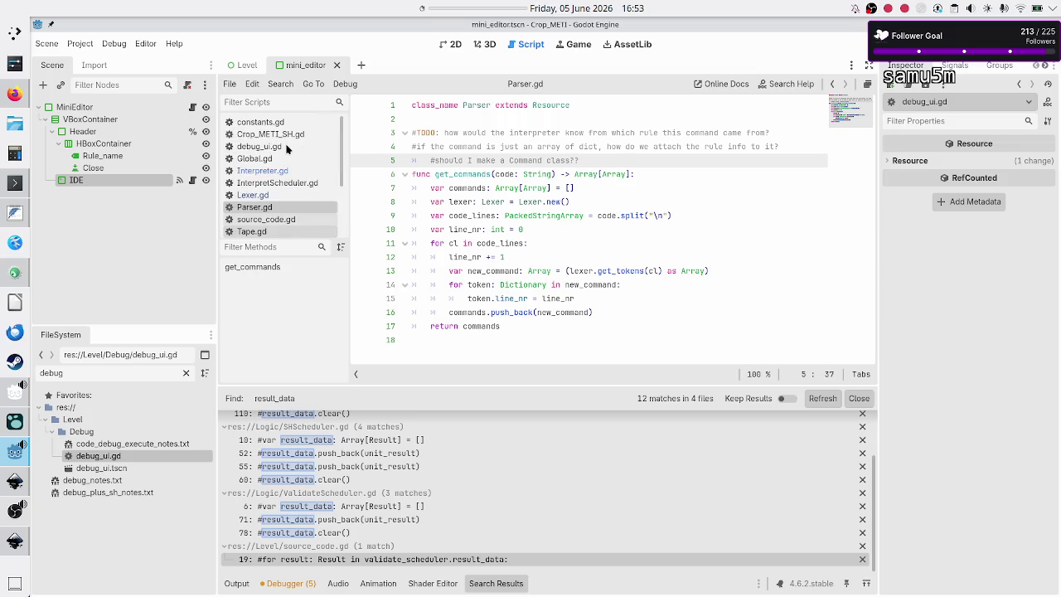
pyautogui.click(270, 195)
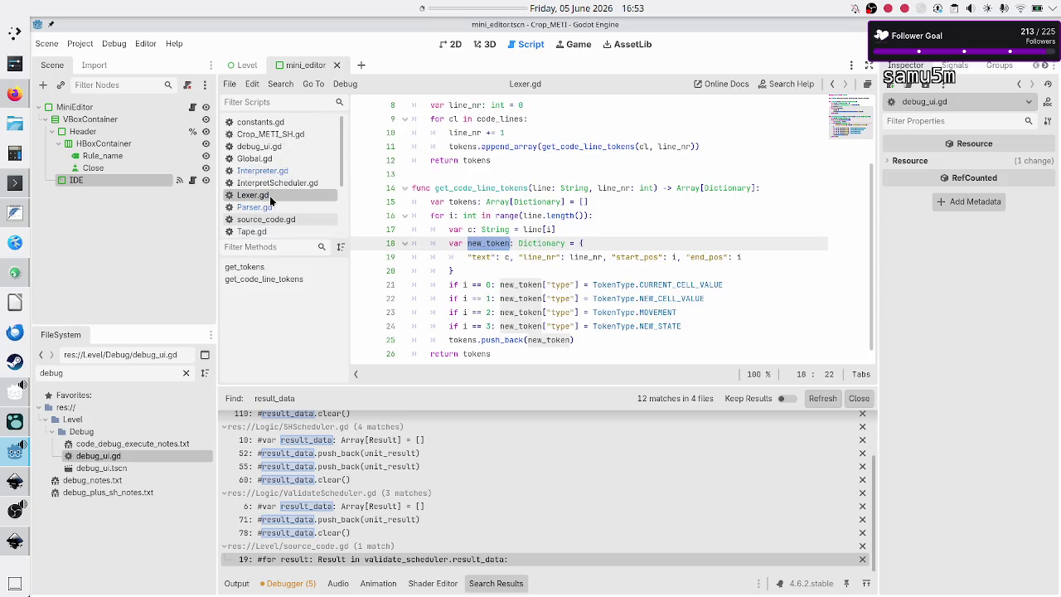
pyautogui.scroll(3, 591, 199)
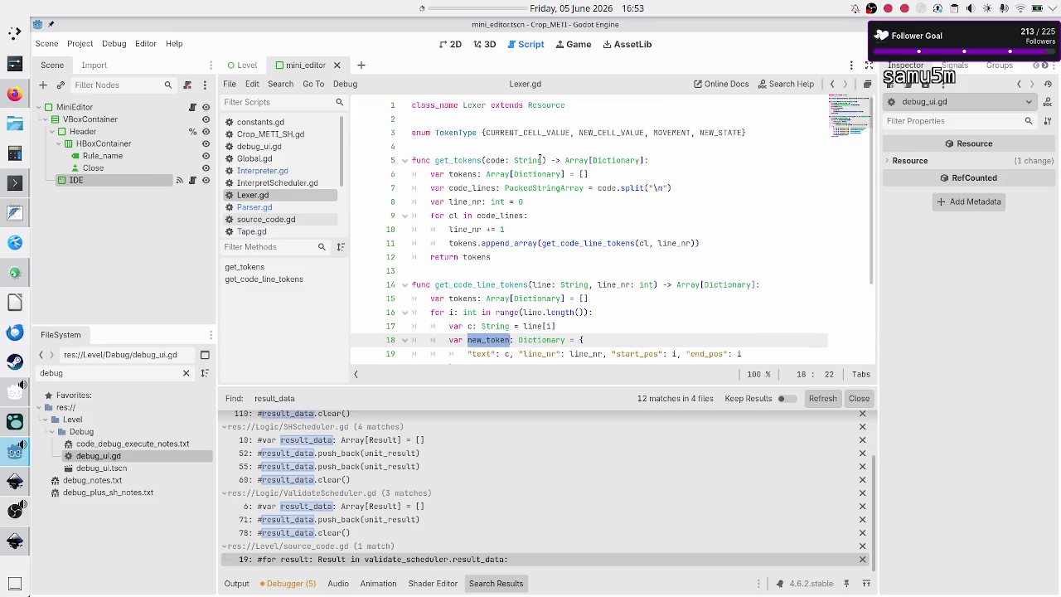
pyautogui.click(543, 160)
pyautogui.write(',')
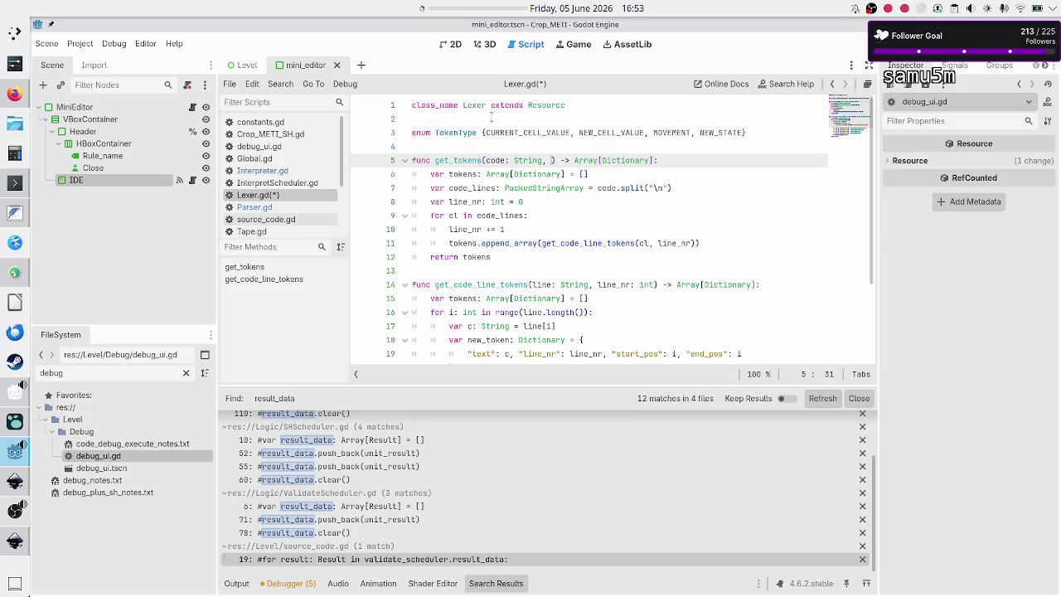
pyautogui.doubleClick(494, 160)
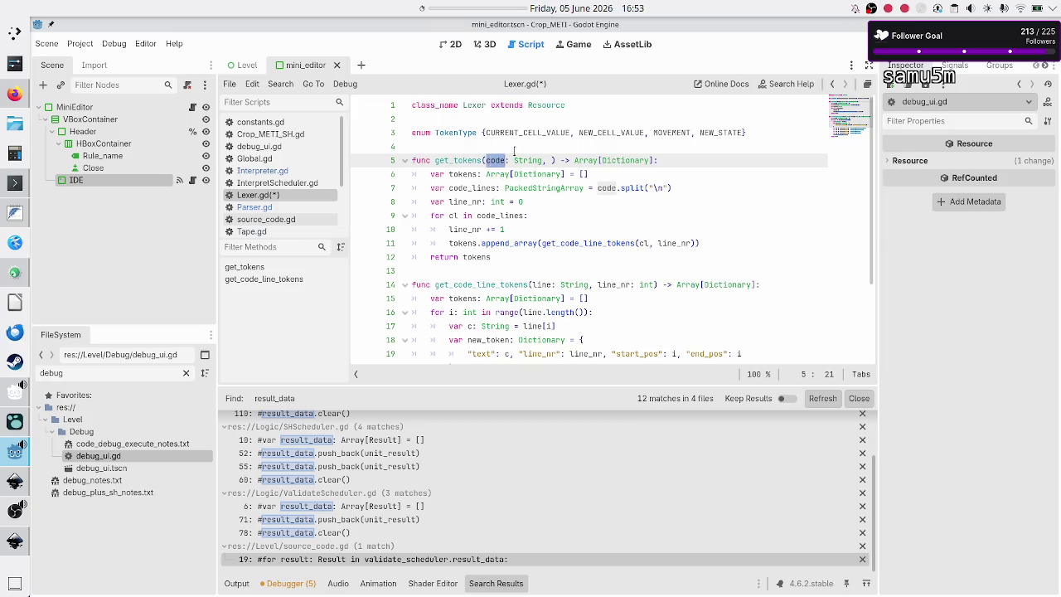
pyautogui.click(551, 160)
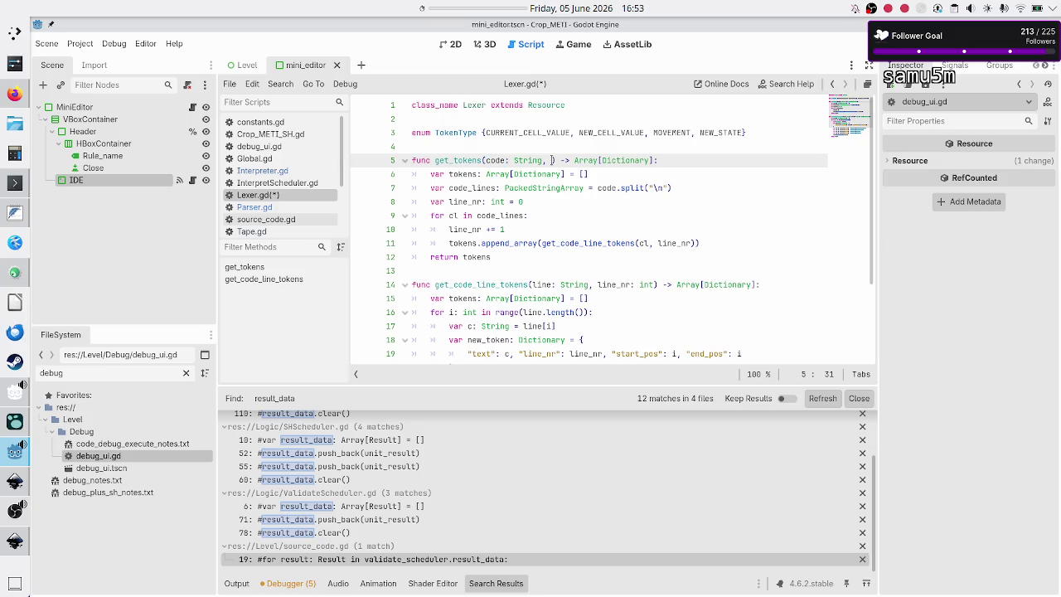
pyautogui.click(15, 541)
pyautogui.scroll(5, 539, 296)
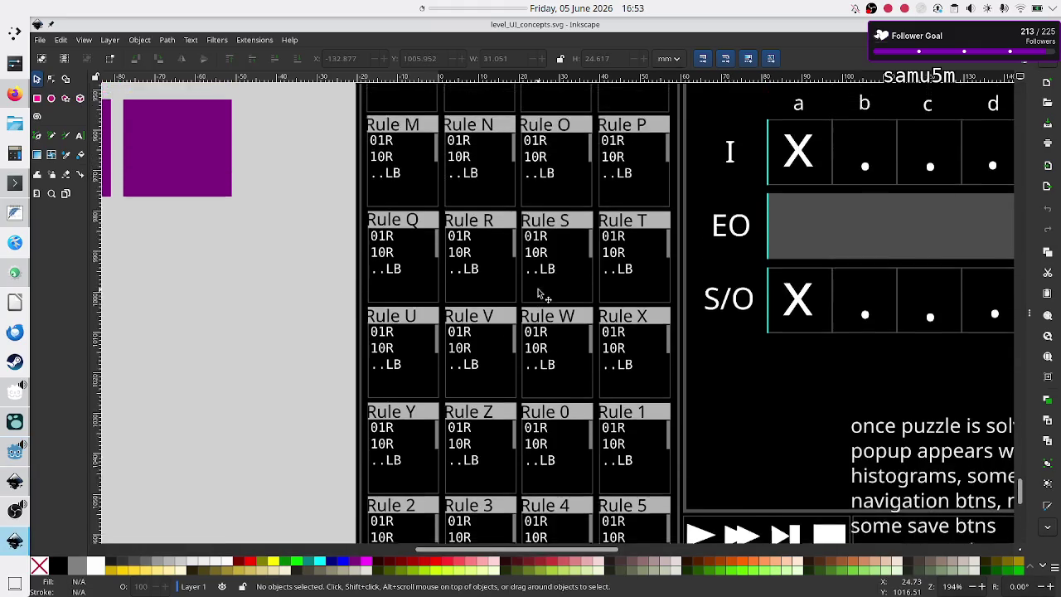
pyautogui.scroll(1, 540, 296)
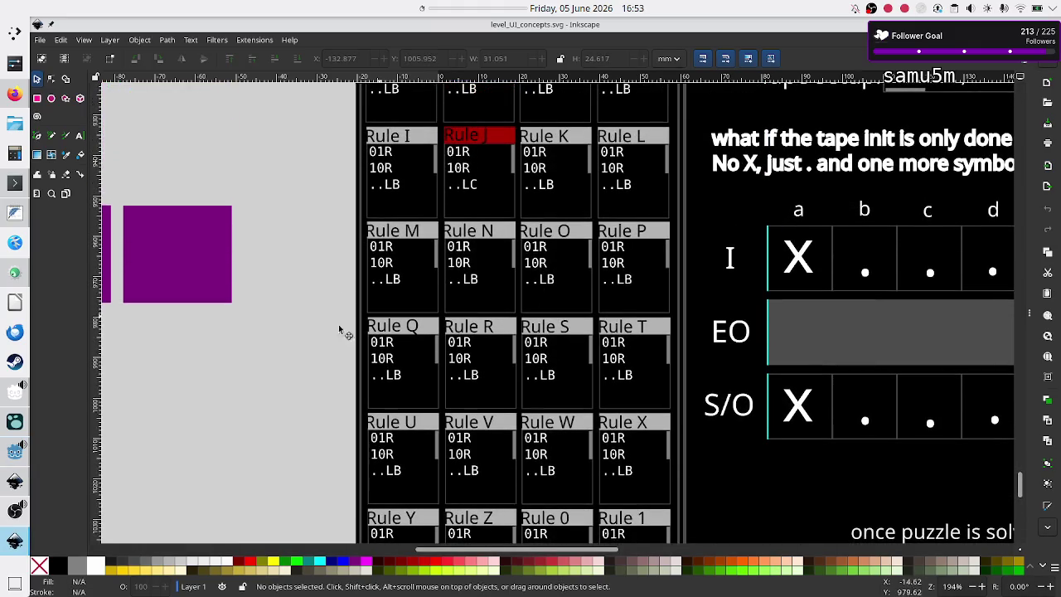
pyautogui.click(6, 551)
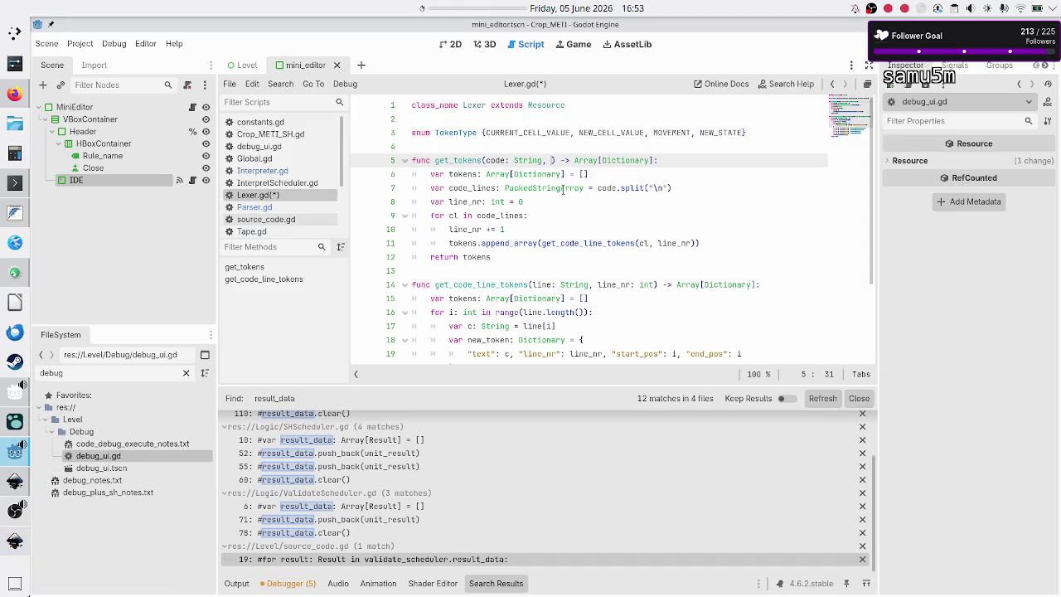
# Add a 'rule: String' parameter to get_tokens and pass rule into its get_code_line_tokens call.
pyautogui.moveTo(563, 190)
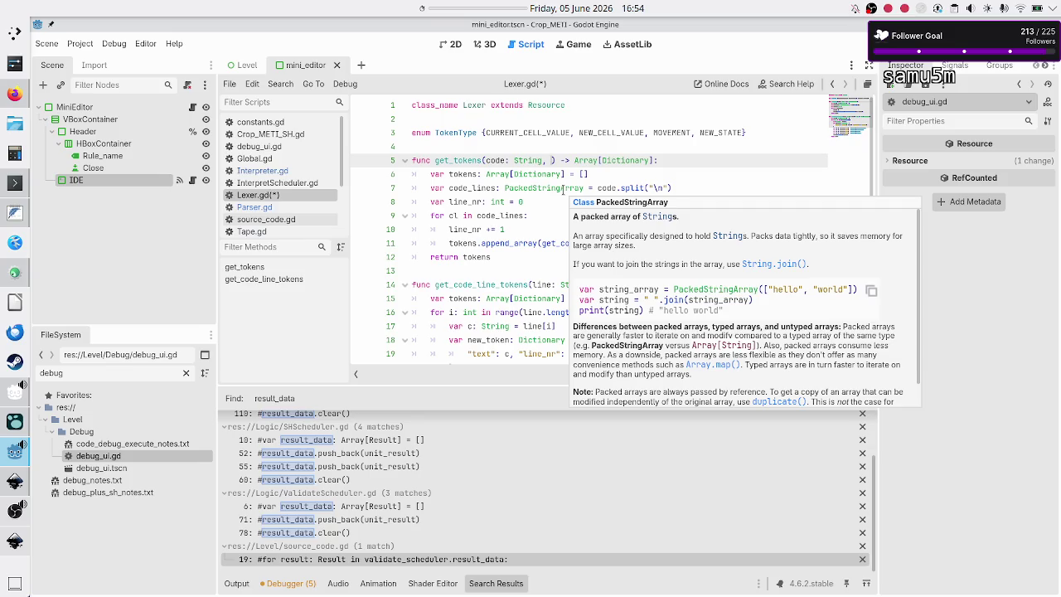
pyautogui.write('rule: String')
pyautogui.press('Escape')
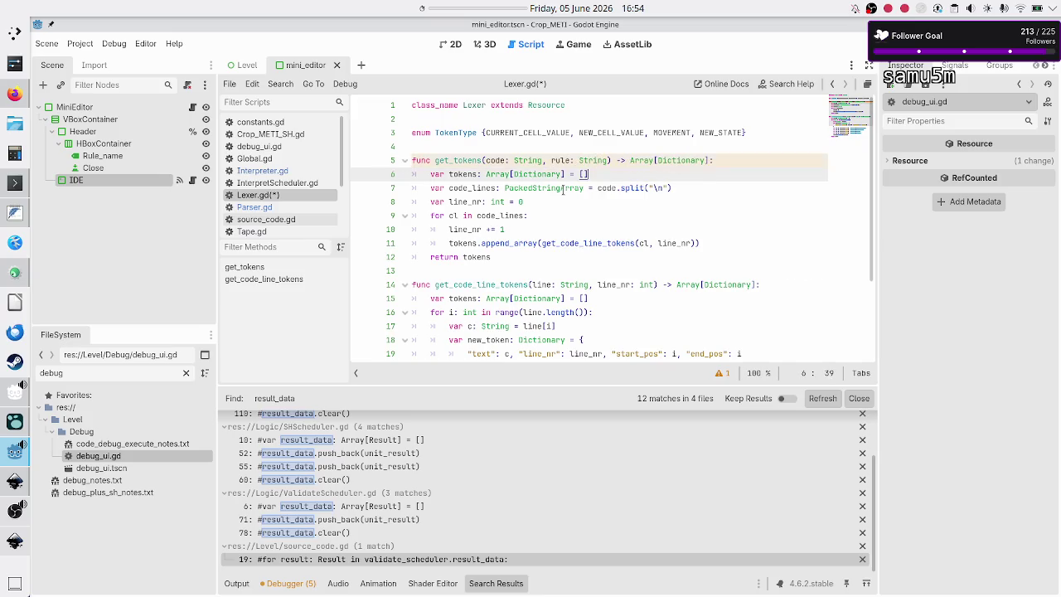
pyautogui.press('Down')
pyautogui.press('Down')
pyautogui.press('Down')
pyautogui.press('Down')
pyautogui.press('Down')
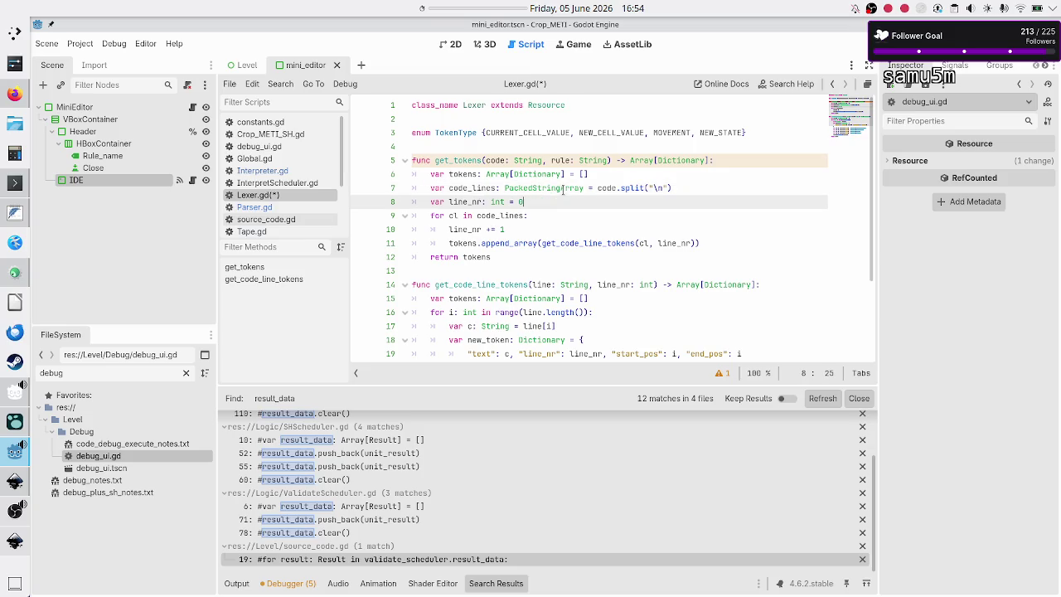
pyautogui.press('Up')
pyautogui.press('Up')
pyautogui.press('Up')
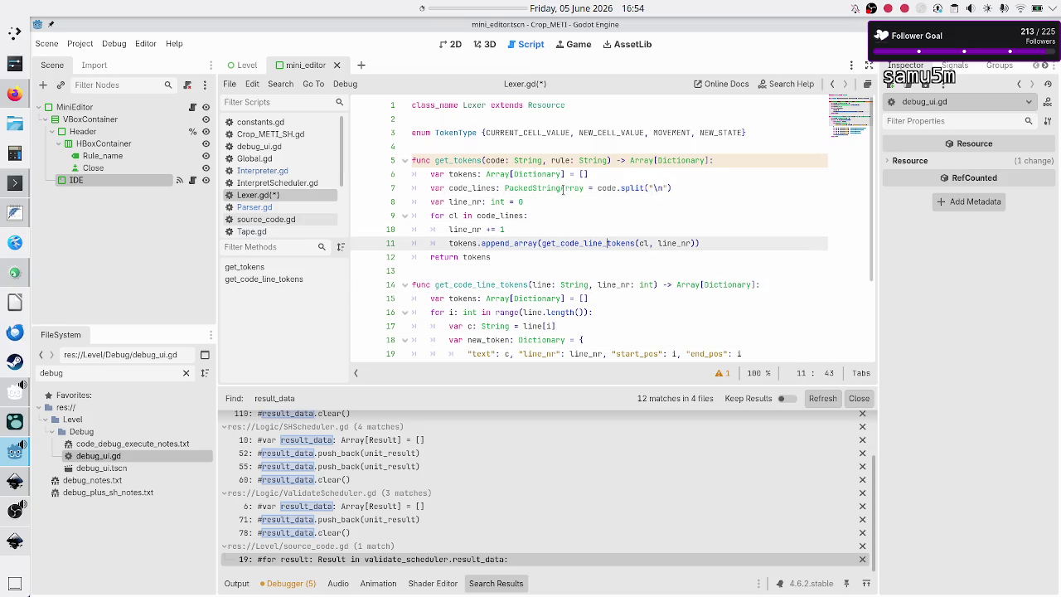
pyautogui.press('Right')
pyautogui.press('Right')
pyautogui.press('Right')
pyautogui.write(', rule')
pyautogui.press('Down')
pyautogui.press('Down')
pyautogui.press('Down')
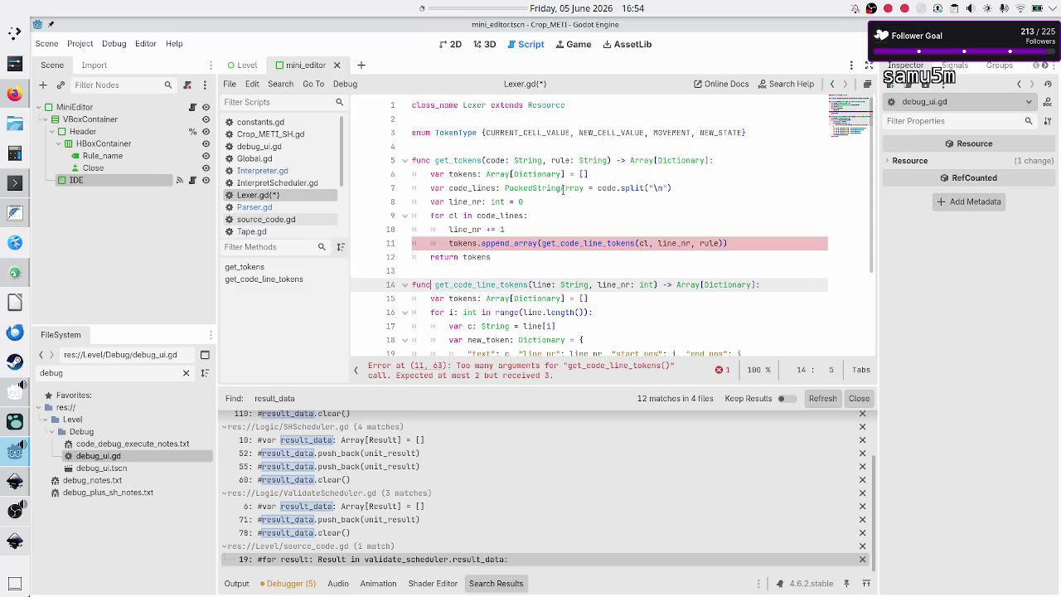
# Add a 'rule: String' parameter to the get_code_line_tokens signature on line 14.
pyautogui.press('Home')
pyautogui.press('Up')
pyautogui.press('Left')
pyautogui.press('Left')
pyautogui.press('Left')
pyautogui.press('Left')
pyautogui.write(', rule')
pyautogui.write(': String')
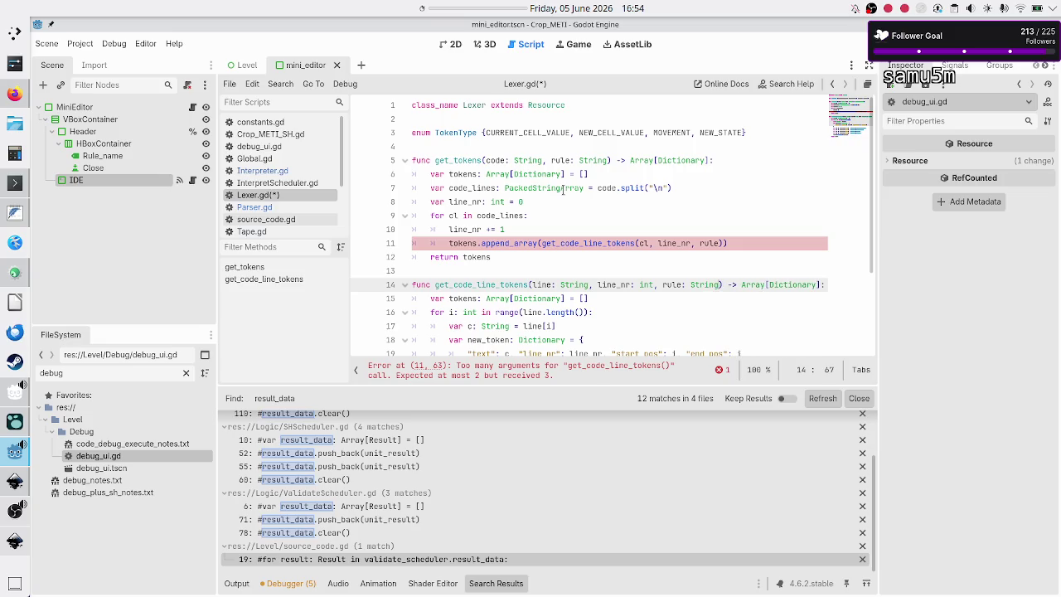
pyautogui.press('Escape')
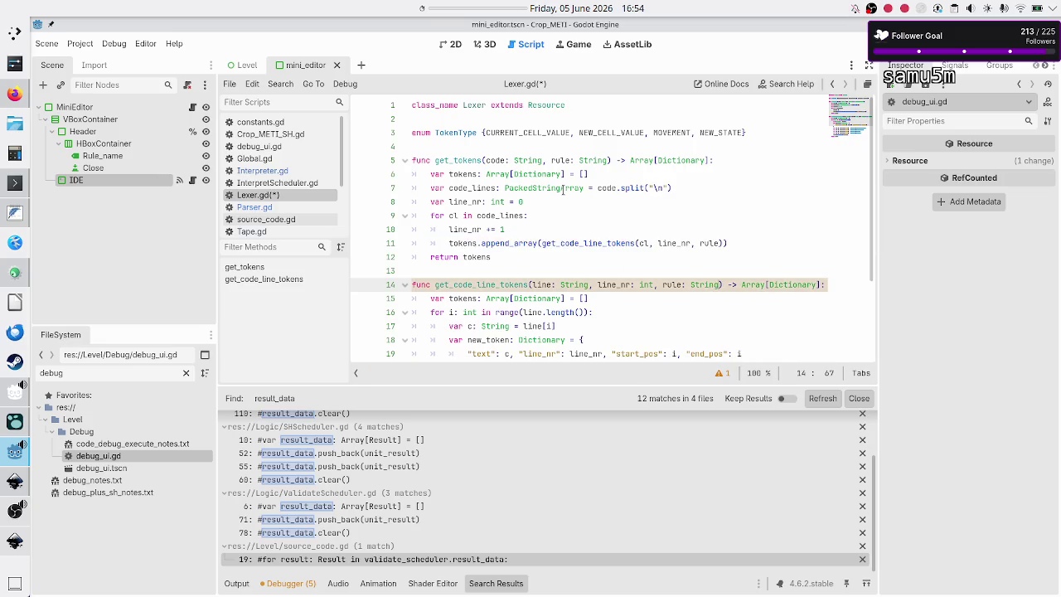
# Add a "rule": rule entry after end_pos in the new_token dictionary.
pyautogui.press('Down')
pyautogui.press('Down')
pyautogui.press('Down')
pyautogui.press('Up')
pyautogui.press('Up')
pyautogui.press('Up')
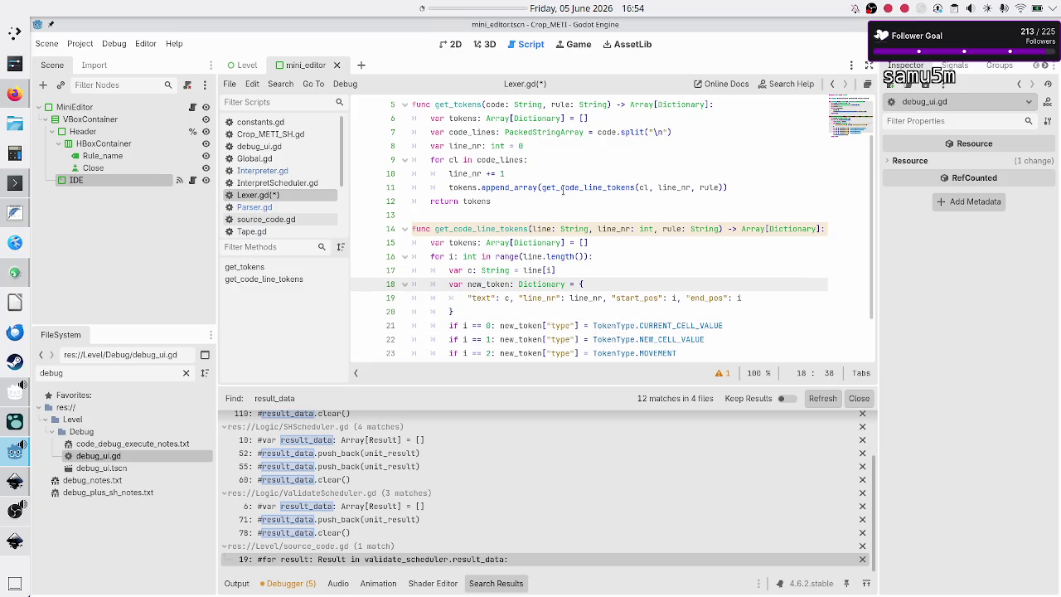
pyautogui.press('Down')
pyautogui.press('Down')
pyautogui.press('Up')
pyautogui.press('End')
pyautogui.write(',')
pyautogui.press('Escape')
pyautogui.press('Return')
pyautogui.write('"')
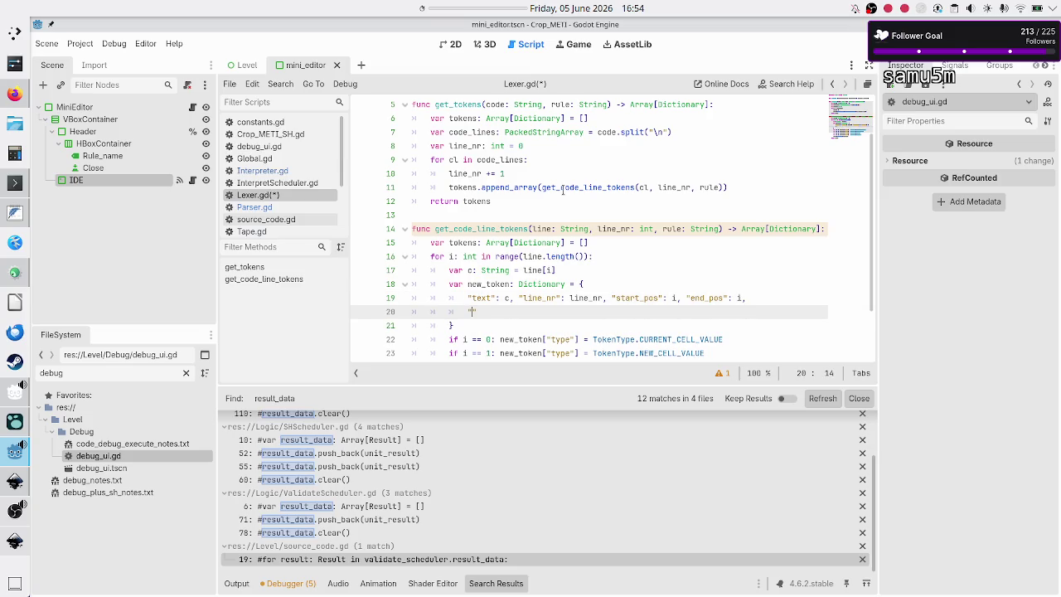
pyautogui.write('rule": rule')
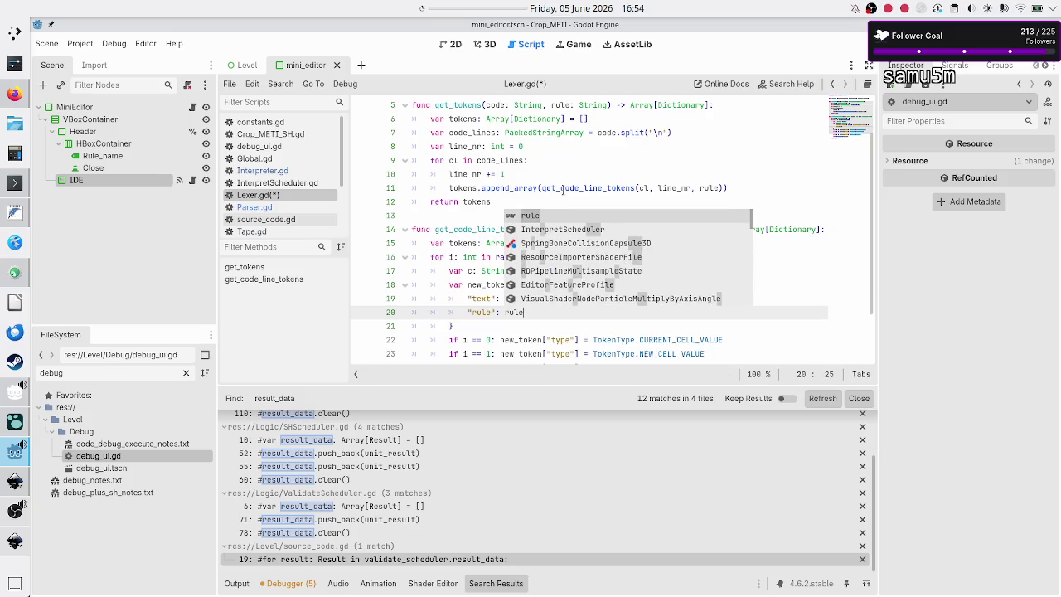
pyautogui.press('Escape')
pyautogui.press('Home')
pyautogui.press('Home')
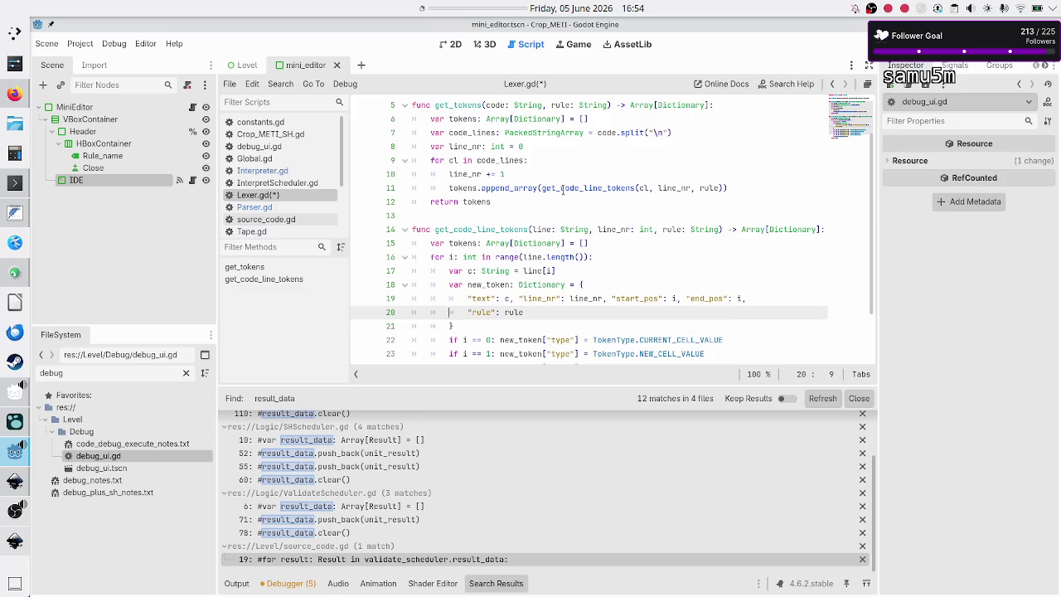
pyautogui.press('BackSpace')
pyautogui.press('BackSpace')
pyautogui.press('BackSpace')
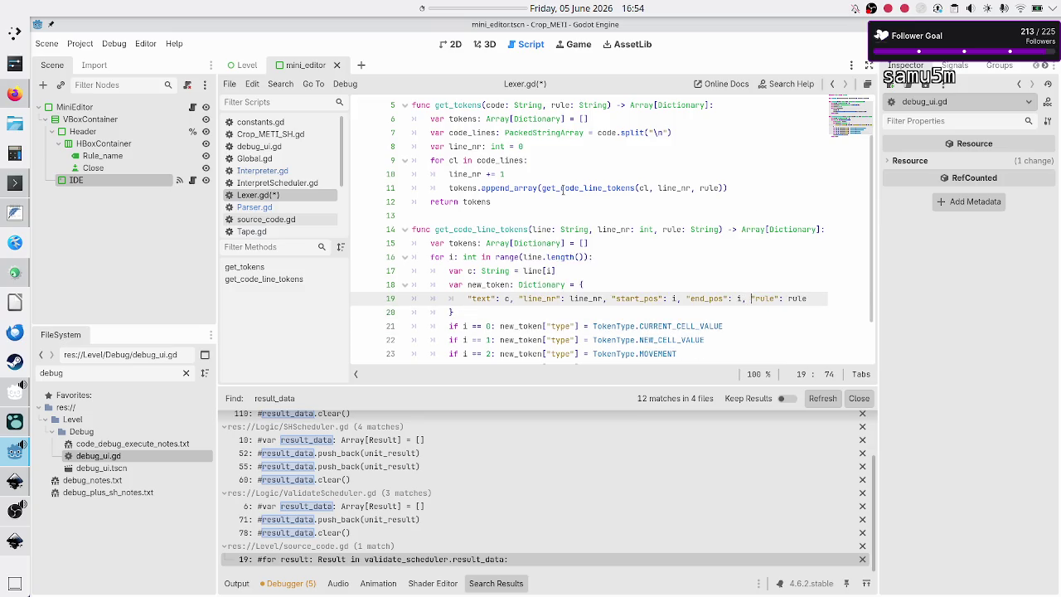
# Save Lexer.gd and switch to Interpreter.gd in the script list.
pyautogui.hotkey('ctrl', 'space')
pyautogui.press('Escape')
pyautogui.hotkey('ctrl', 's')
pyautogui.scroll(-2, 534, 285)
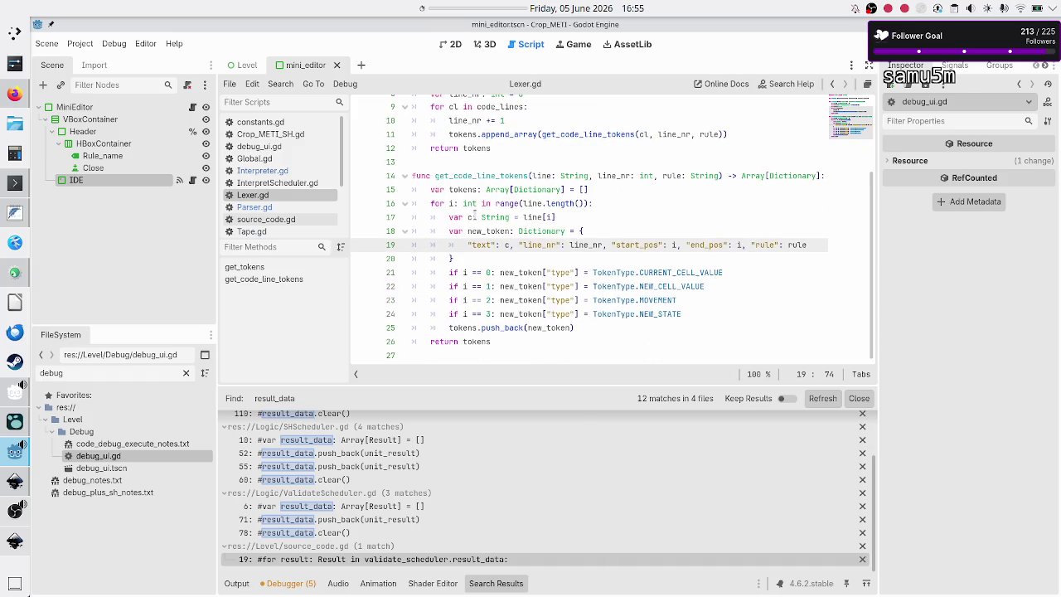
pyautogui.click(297, 175)
# Make the unfinished if condition on line 10 index command[0].
pyautogui.click(525, 217)
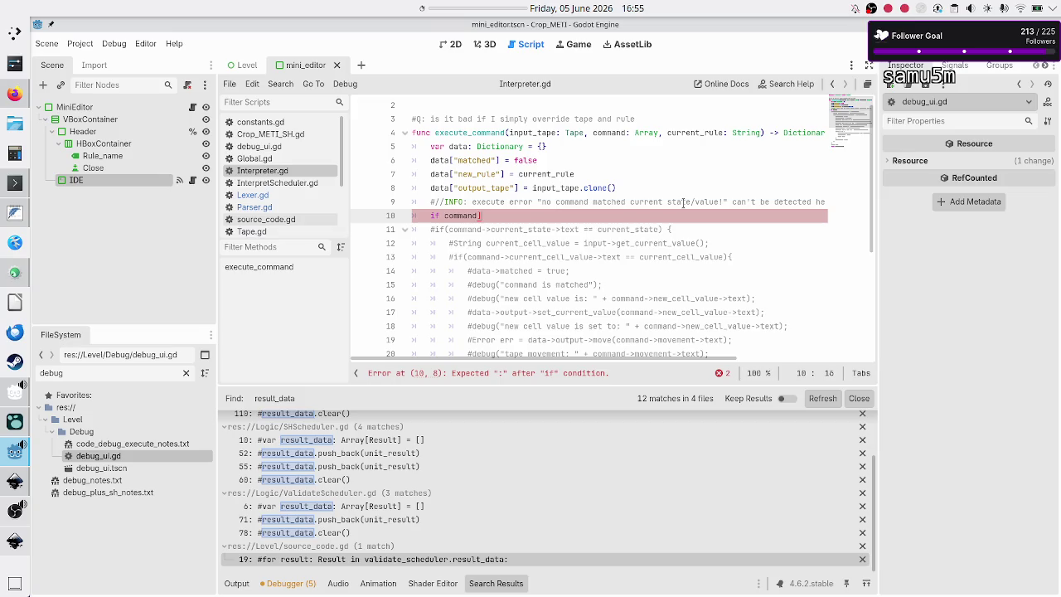
pyautogui.write(':')
pyautogui.press('BackSpace')
pyautogui.write('[')
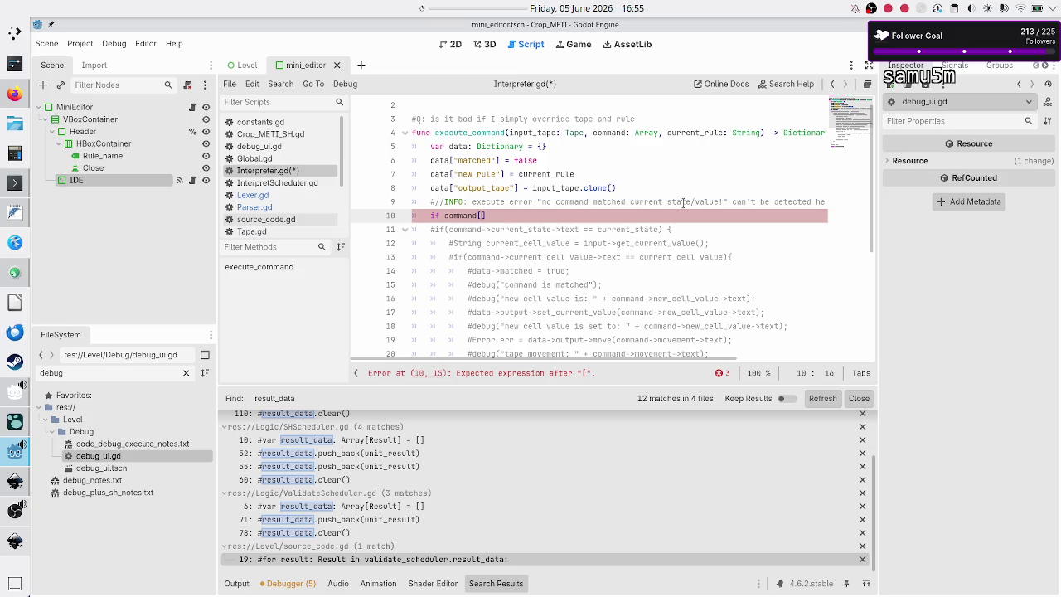
pyautogui.write('0')
pyautogui.press('Right')
pyautogui.press('Left')
pyautogui.hotkey('ctrl', 'shift', 'Left')
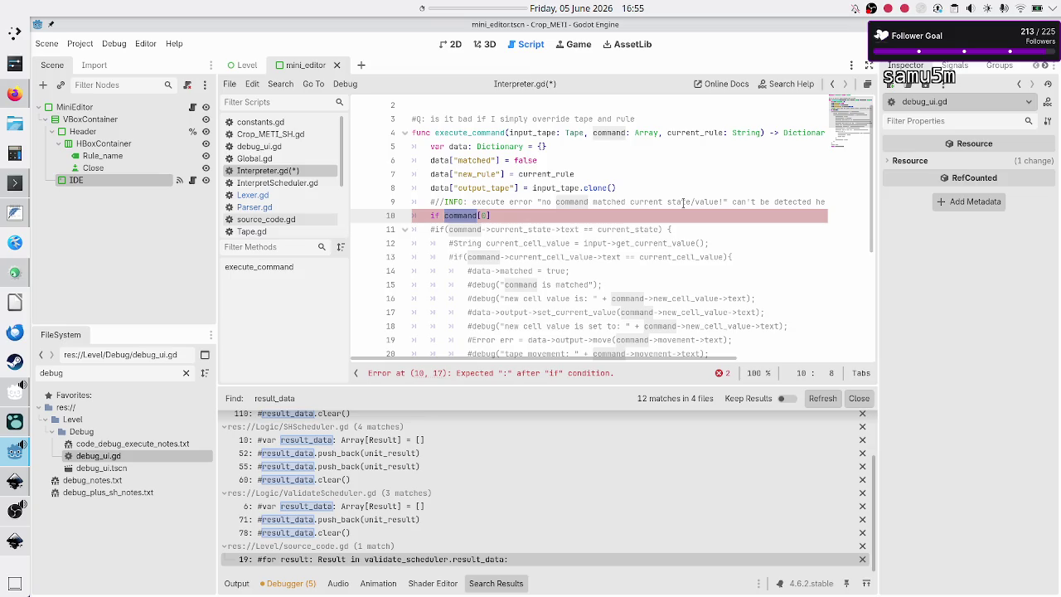
pyautogui.press('End')
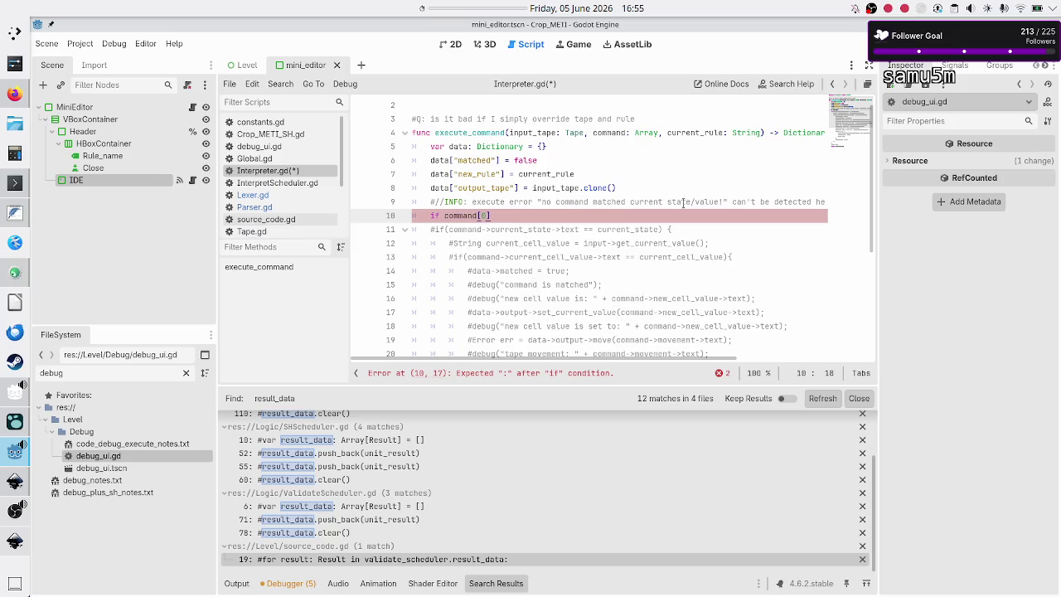
pyautogui.press('BackSpace')
pyautogui.press('Left')
pyautogui.press('Left')
pyautogui.press('Right')
pyautogui.press('Right')
# Complete the condition as command[0]["rule"] == current_rule.
pyautogui.write('[')
pyautogui.write('"r"')
pyautogui.click(683, 202)
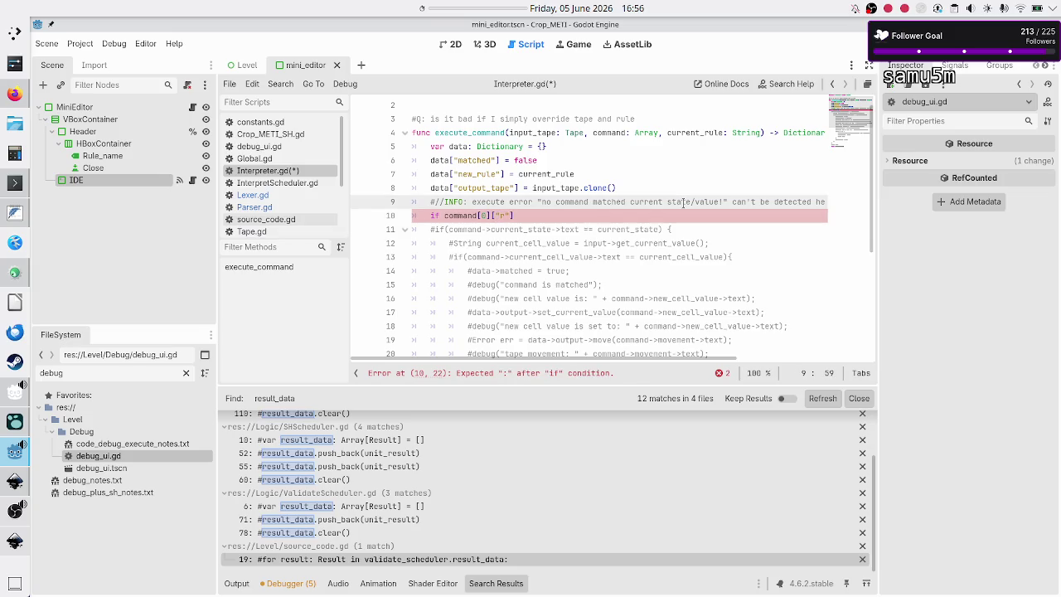
pyautogui.press('Down')
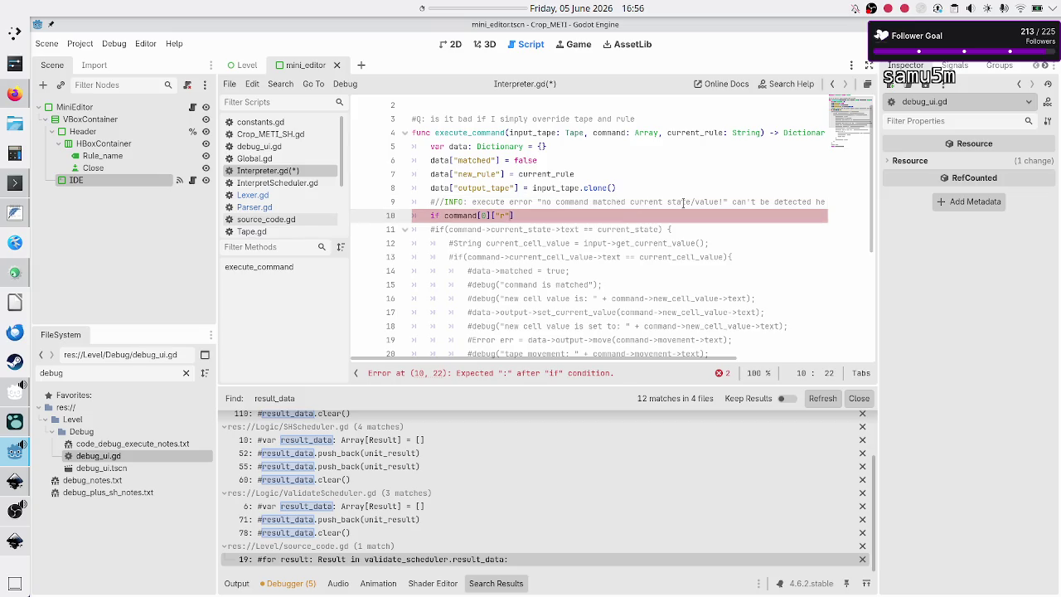
pyautogui.write('ule')
pyautogui.press('End')
pyautogui.write('== ')
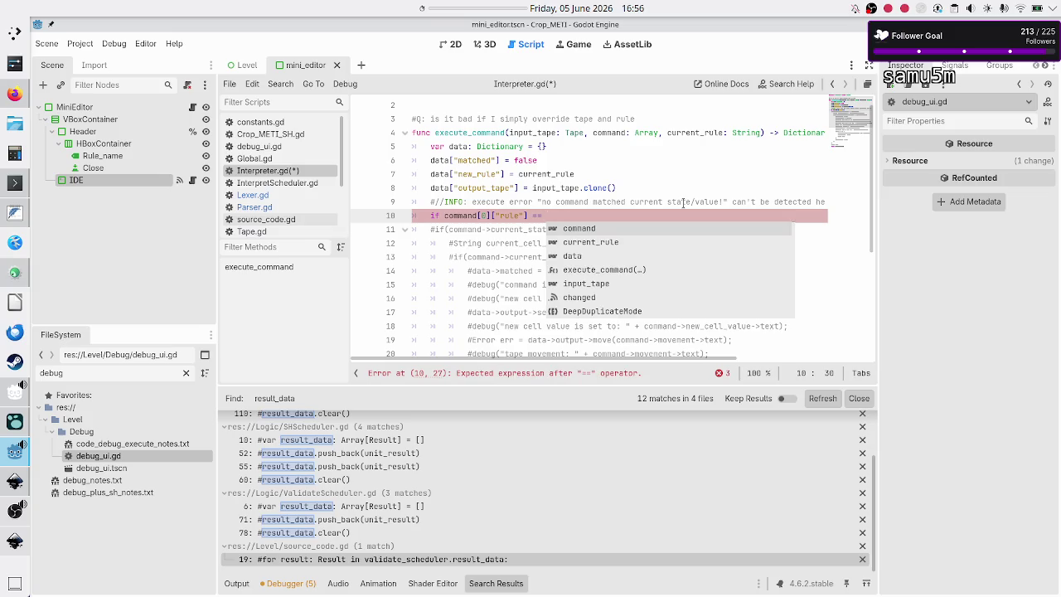
pyautogui.write('current_rule')
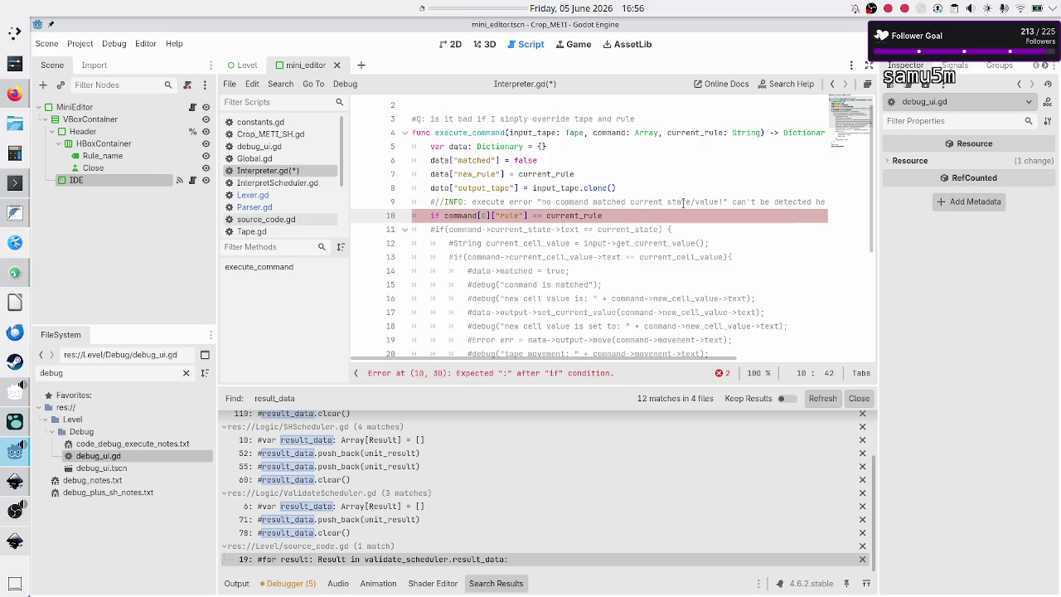
pyautogui.write('):')
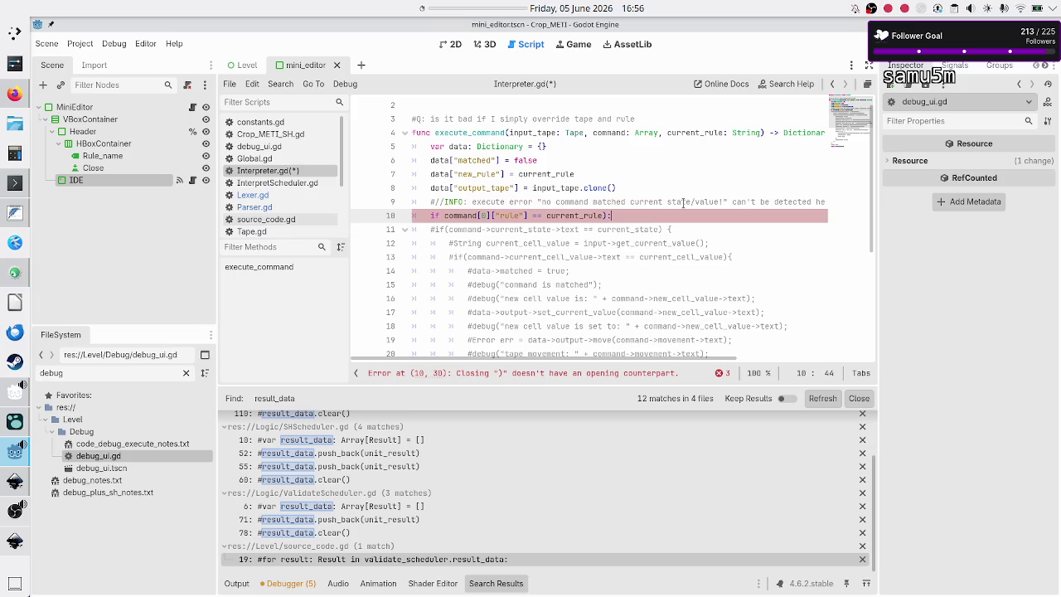
# Add an indented pass placeholder as the if body.
pyautogui.press('Return')
pyautogui.press('BackSpace')
pyautogui.press('BackSpace')
pyautogui.press('BackSpace')
pyautogui.press('Down')
pyautogui.press('End')
pyautogui.press('Return')
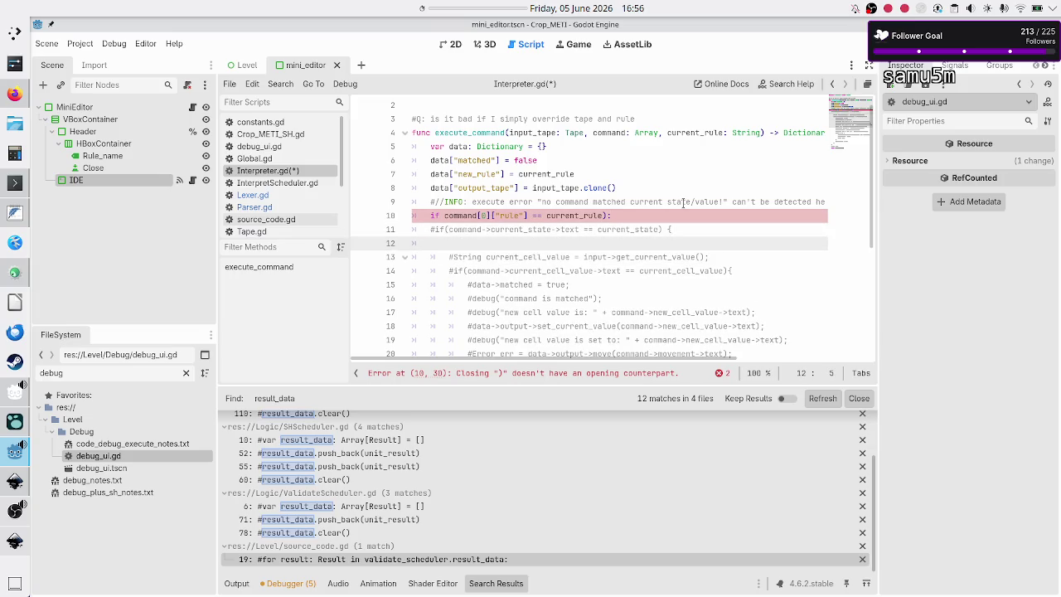
pyautogui.press('Tab')
pyautogui.write('pass')
# Remove the stray closing parenthesis from the if condition line.
pyautogui.press('Up')
pyautogui.press('Down')
pyautogui.press('Up')
pyautogui.press('Up')
pyautogui.press('End')
pyautogui.press('Left')
pyautogui.press('BackSpace')
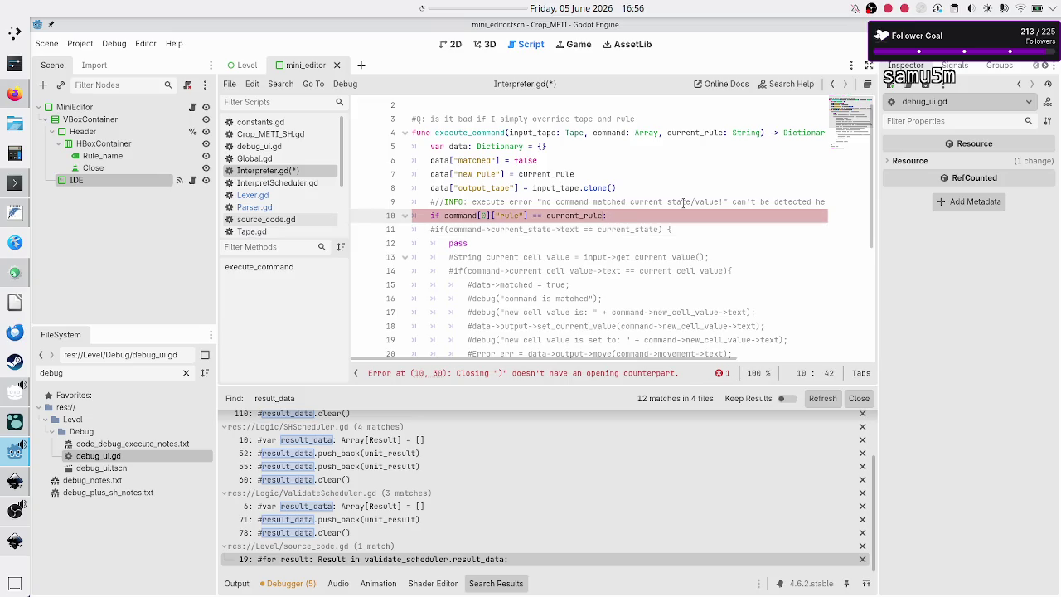
pyautogui.press('Down')
pyautogui.press('Down')
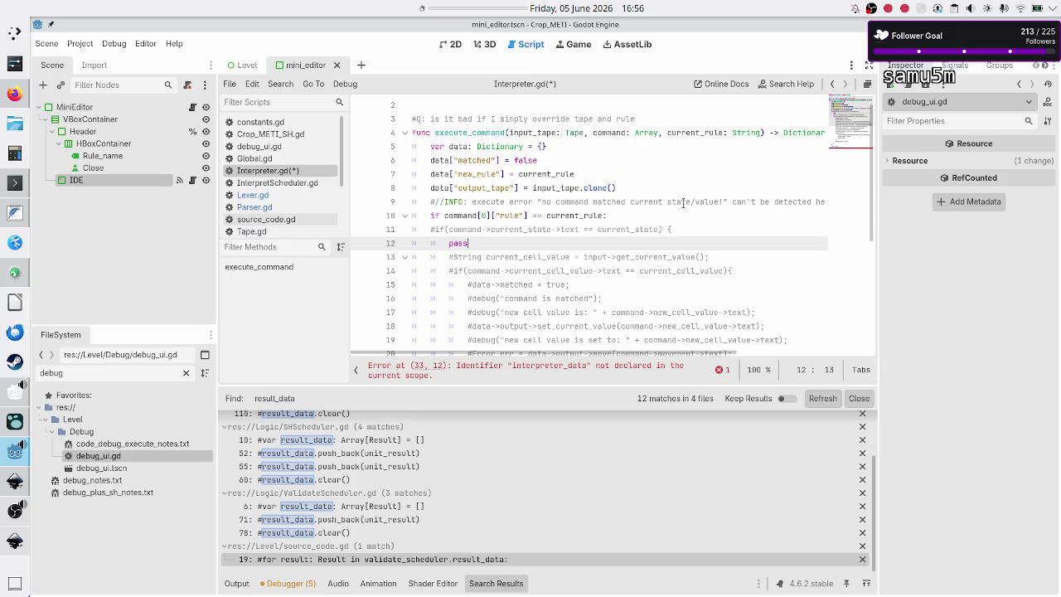
pyautogui.scroll(-5, 689, 214)
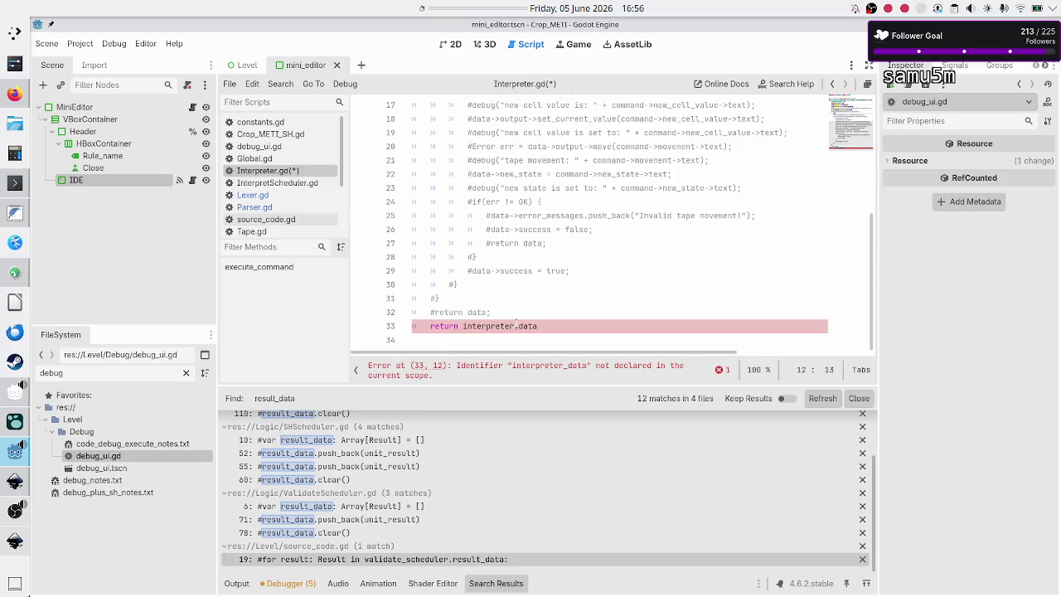
# Change the final return statement from interpreter_data to data.
pyautogui.click(517, 325)
pyautogui.press('BackSpace')
pyautogui.press('BackSpace')
pyautogui.press('BackSpace')
pyautogui.press('BackSpace')
pyautogui.press('BackSpace')
pyautogui.scroll(5, 548, 296)
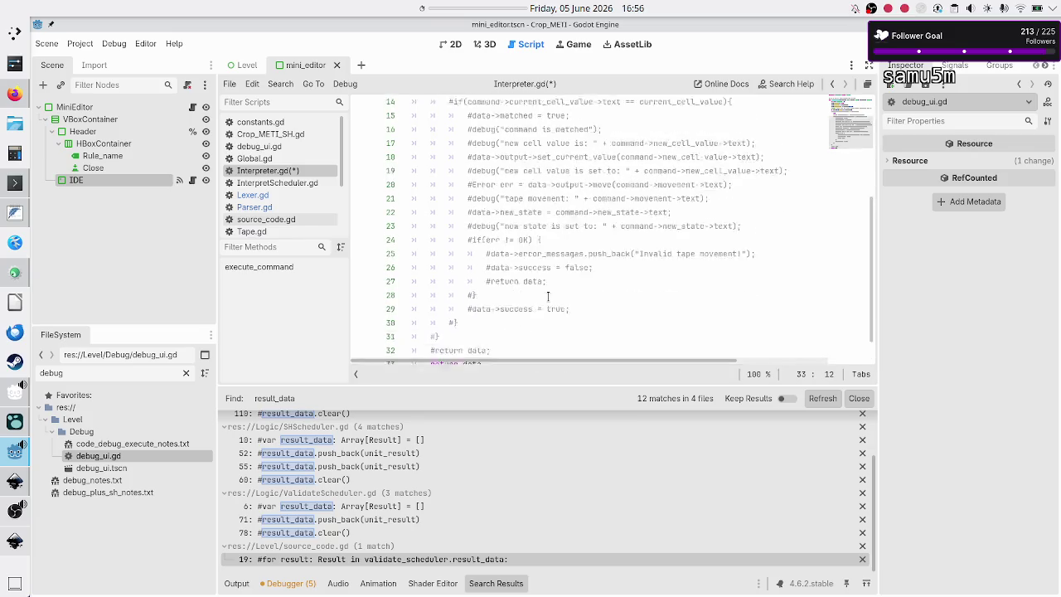
# Replace the pass placeholder with 'var current_cell_value: String = input'.
pyautogui.click(548, 257)
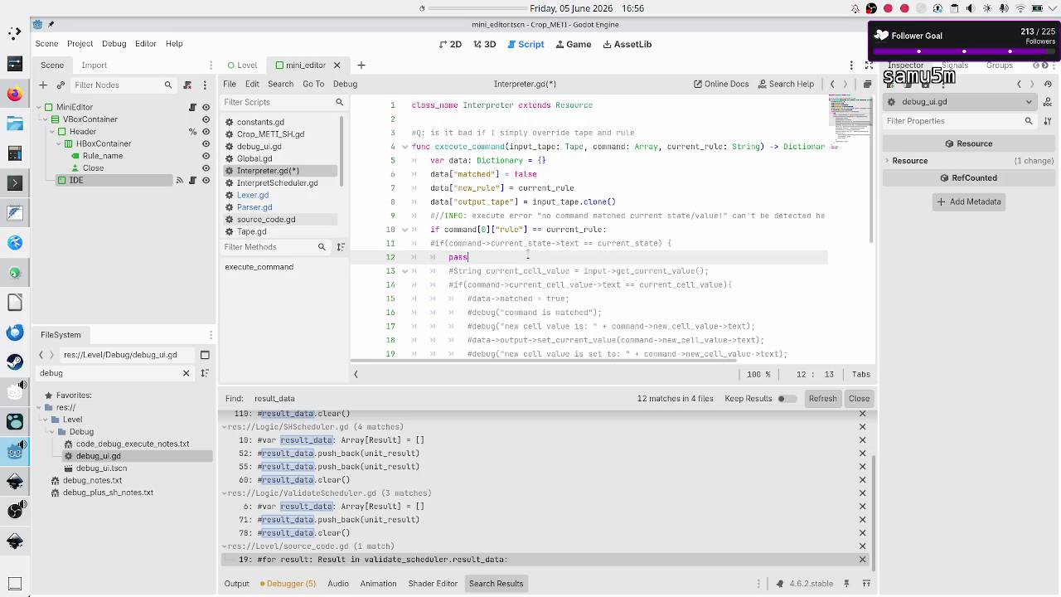
pyautogui.press('BackSpace')
pyautogui.press('BackSpace')
pyautogui.press('BackSpace')
pyautogui.press('BackSpace')
pyautogui.press('BackSpace')
pyautogui.press('BackSpace')
pyautogui.press('Down')
pyautogui.press('End')
pyautogui.press('Return')
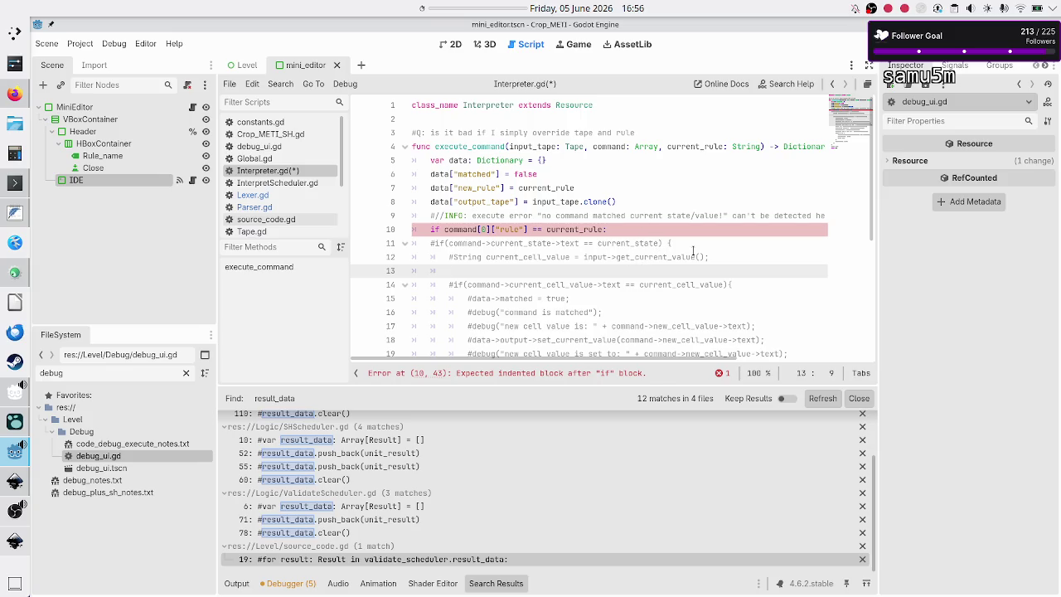
pyautogui.write('var curren')
pyautogui.write('t_cell_va')
pyautogui.write('lue: String ')
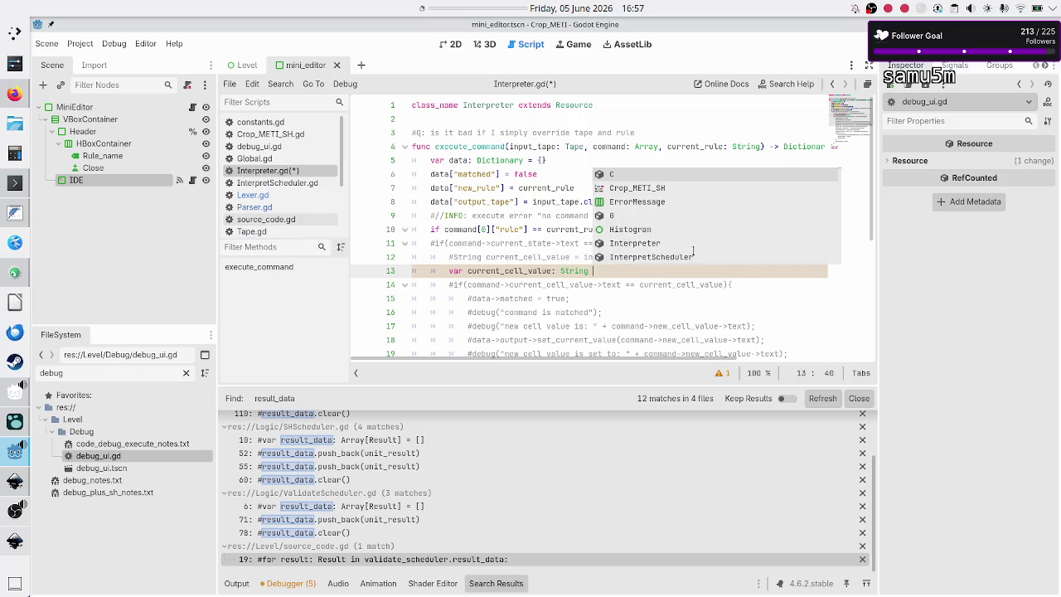
pyautogui.write('= ')
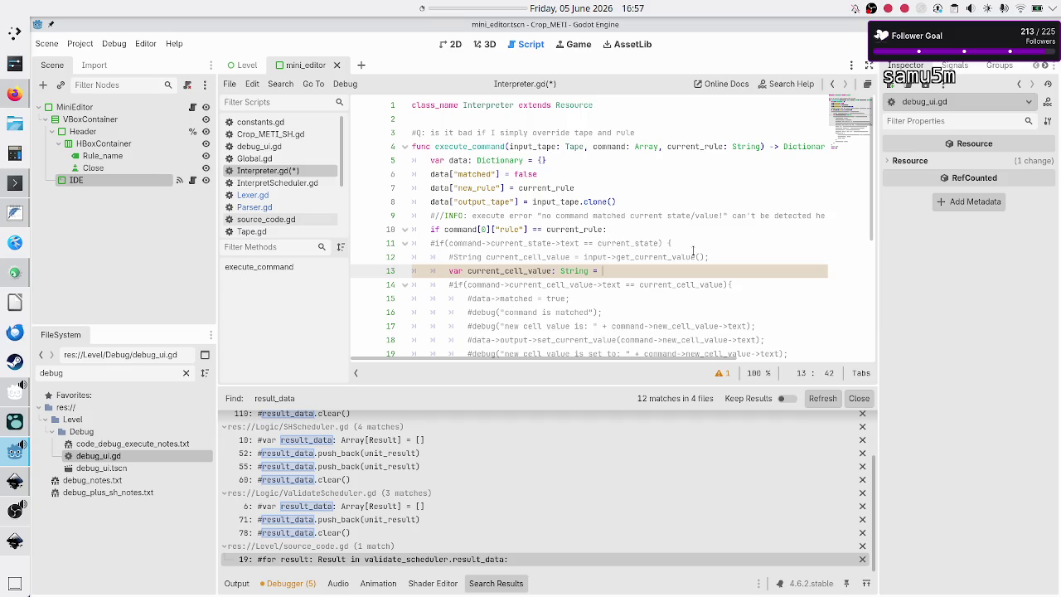
pyautogui.write('input')
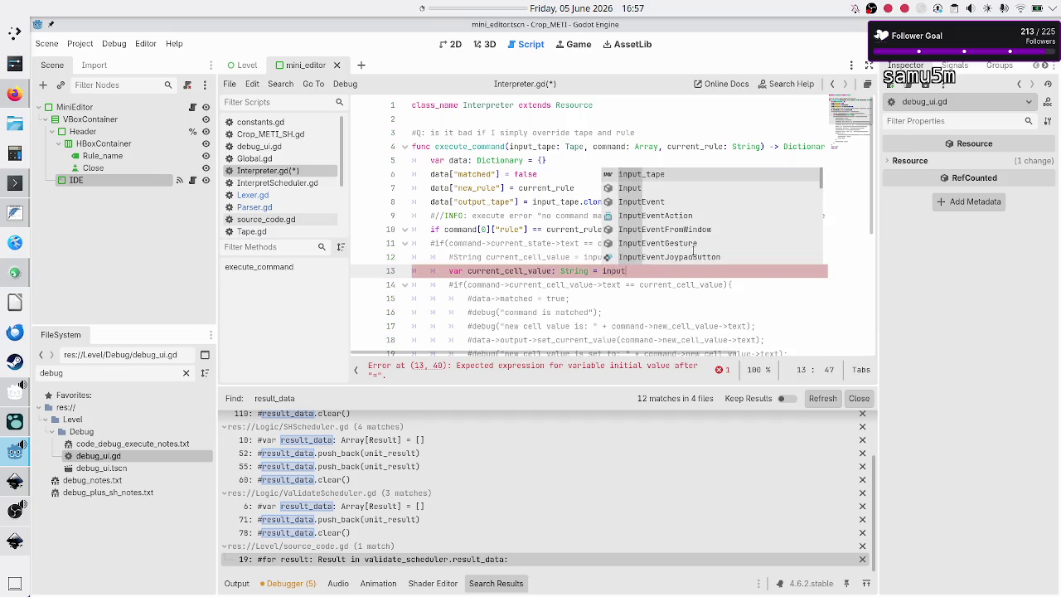
# Complete the assignment as input_tape.get_cell_value() via autocomplete.
pyautogui.press('Return')
pyautogui.write('.get')
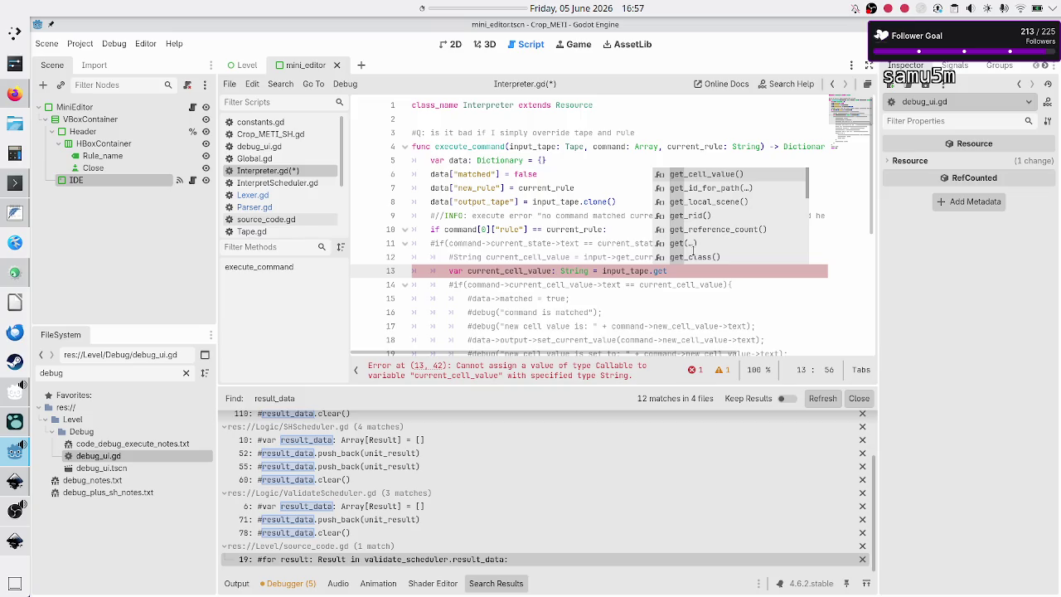
pyautogui.press('Return')
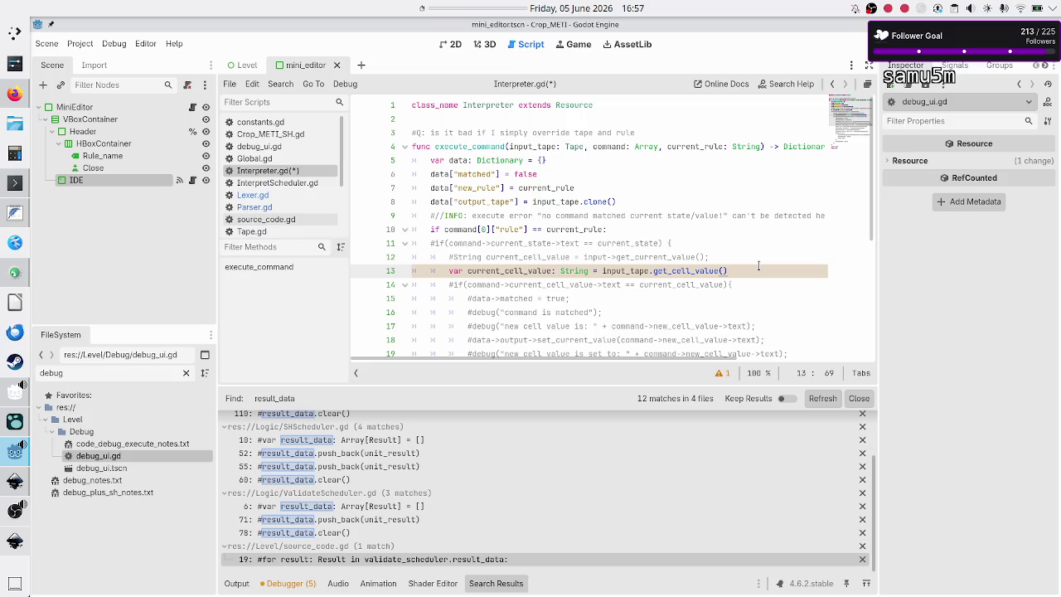
# Start a new if line below the commented cell-value check.
pyautogui.press('Right')
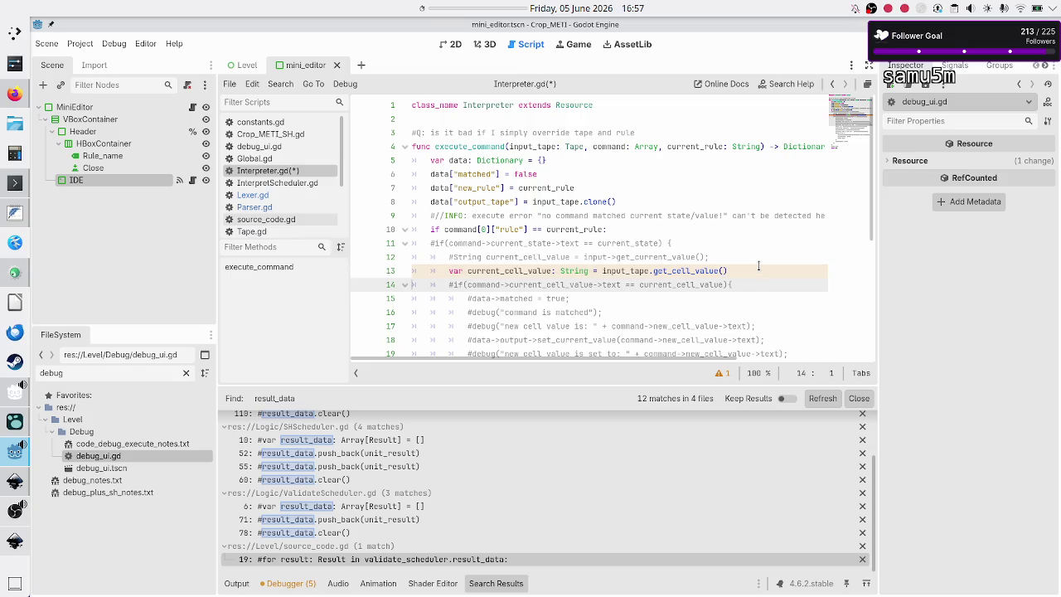
pyautogui.press('End')
pyautogui.press('Return')
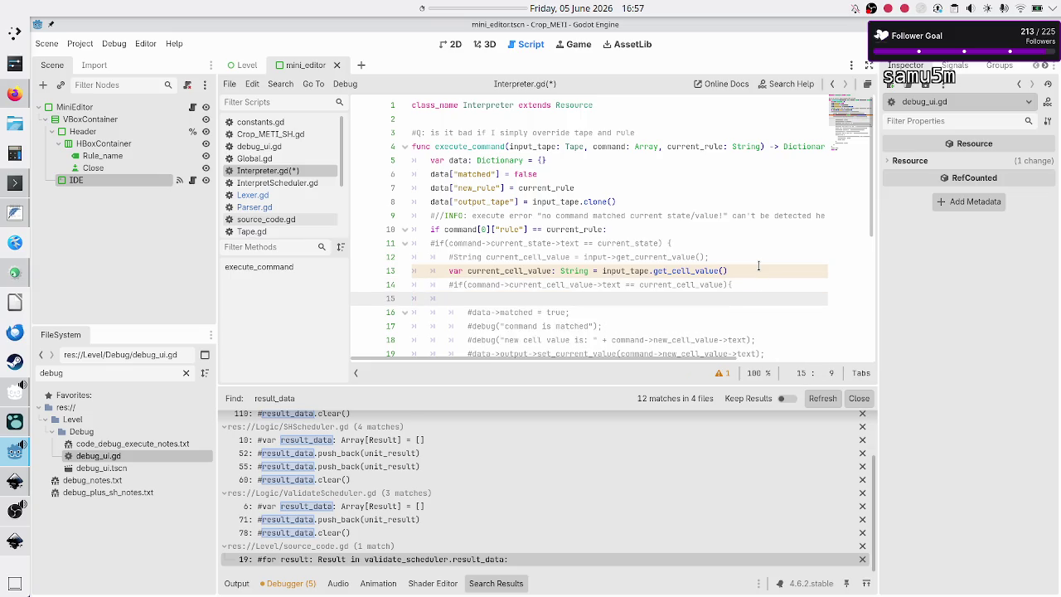
pyautogui.write('if')
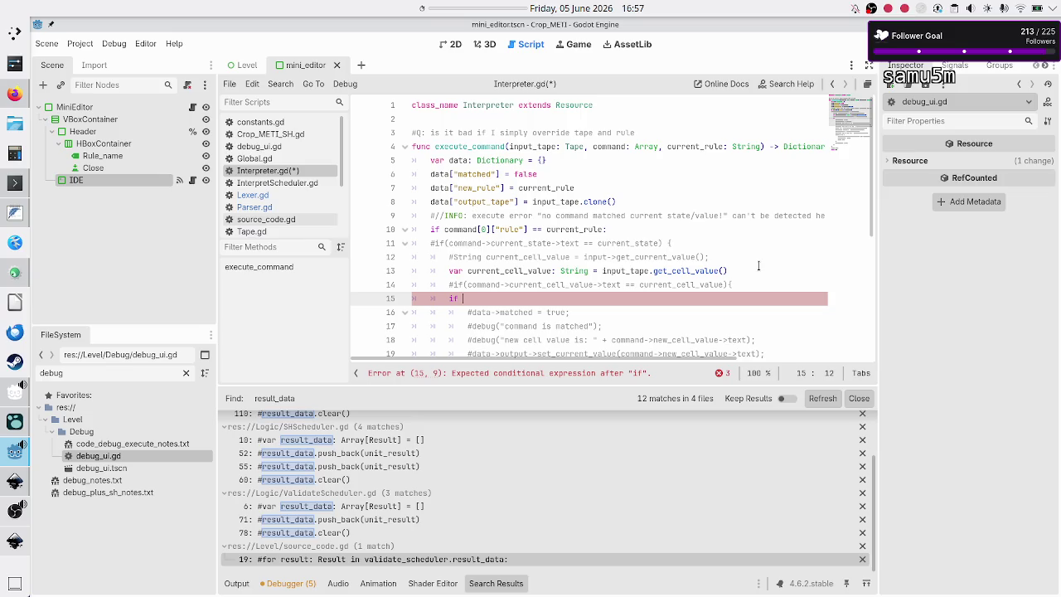
# Index command with Lexer.TokenType.CURRENT_CELL_VALUE in the new if condition.
pyautogui.write('command')
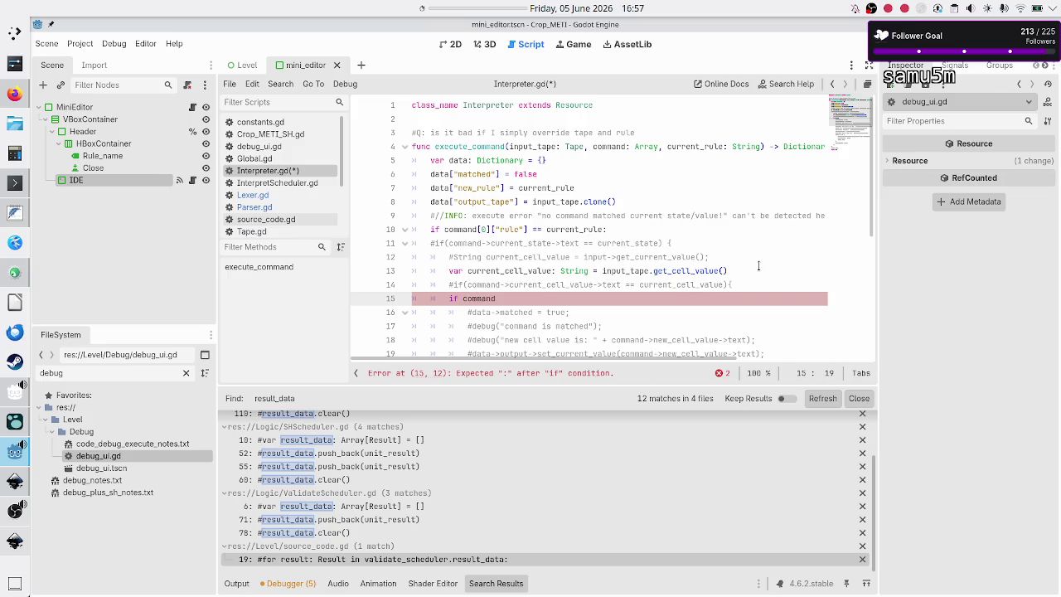
pyautogui.write('[')
pyautogui.press('Up')
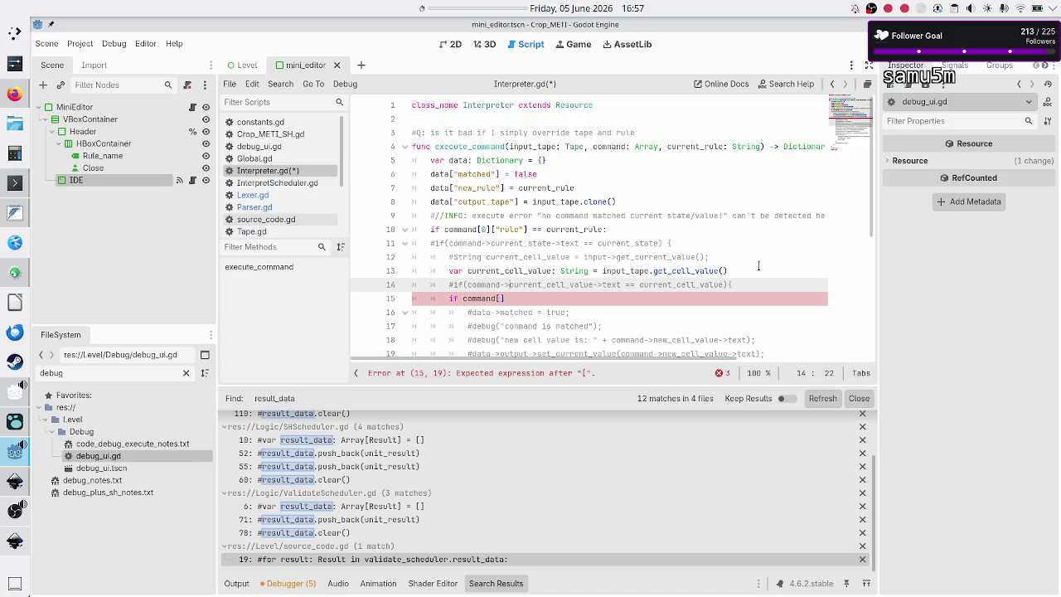
pyautogui.press('Down')
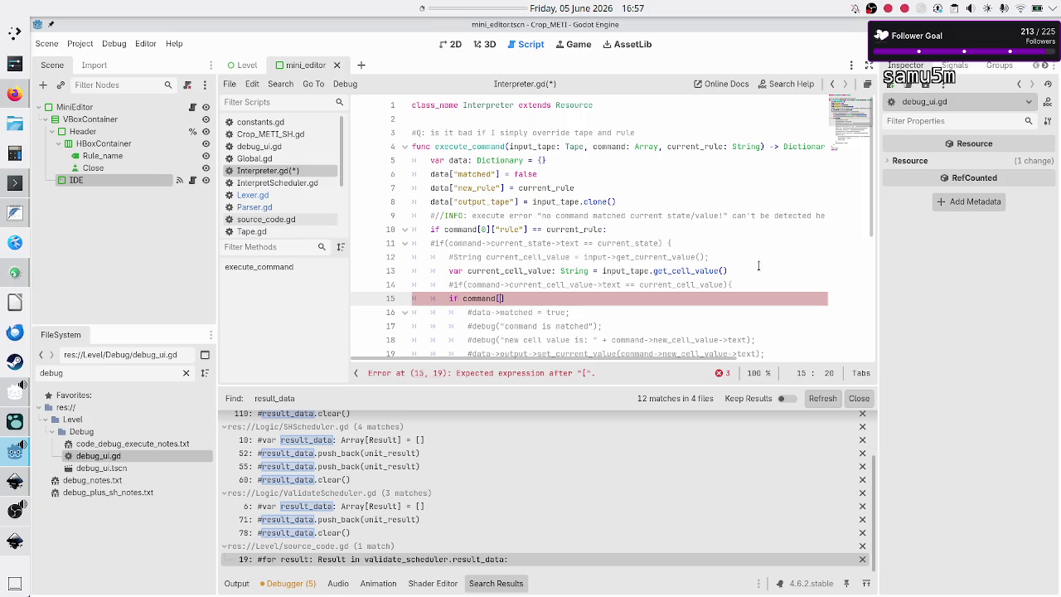
pyautogui.write('Lexer.')
pyautogui.write('T')
pyautogui.press('Return')
pyautogui.write('.')
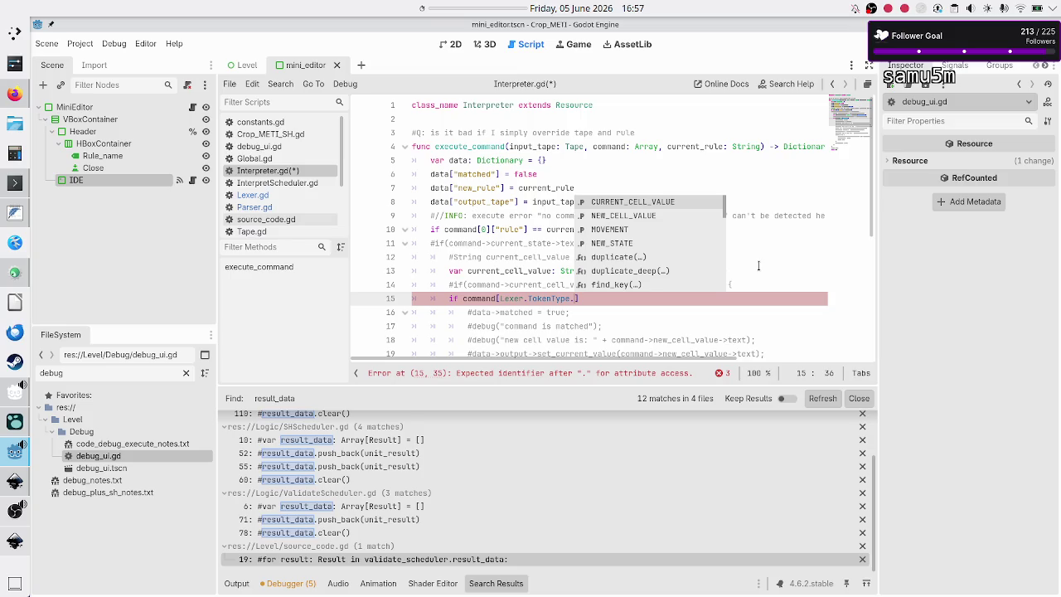
pyautogui.press('Return')
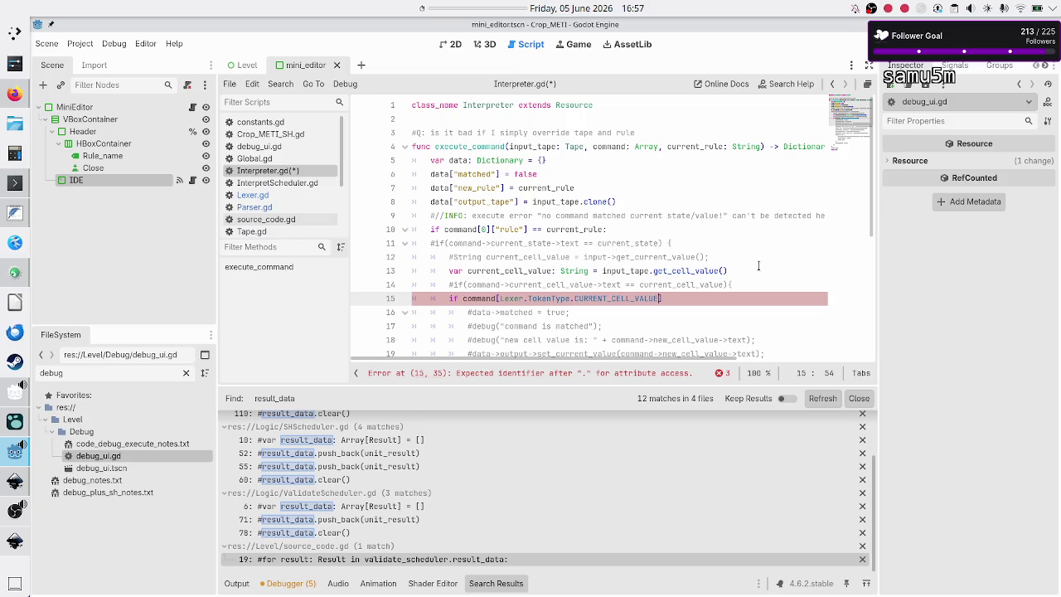
# Compare that value against current_cell_value and open a line inside the if block.
pyautogui.press('Left')
pyautogui.press('Left')
pyautogui.press('Left')
pyautogui.press('End')
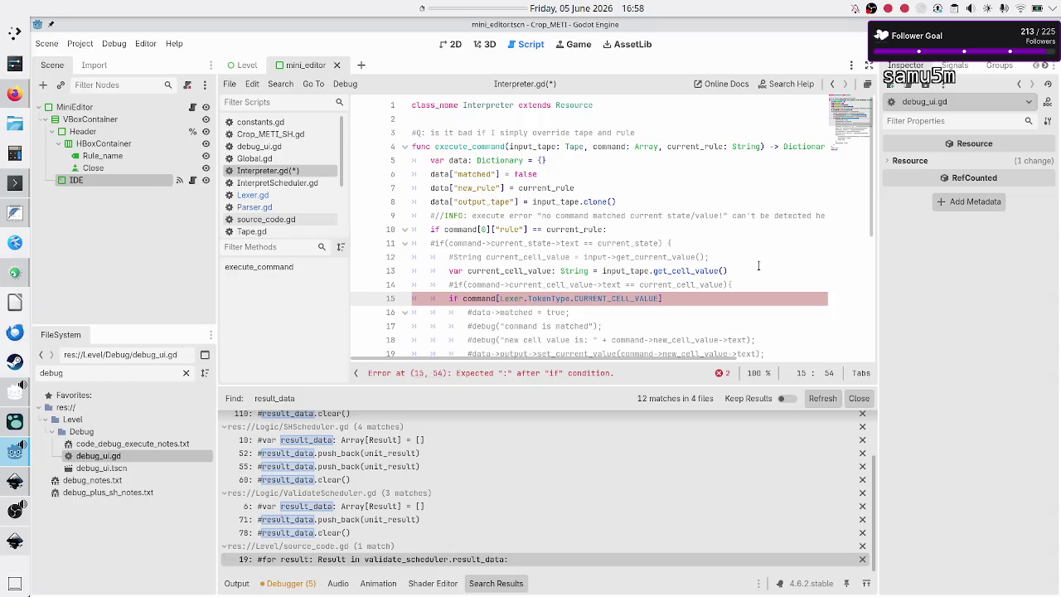
pyautogui.press('Right')
pyautogui.press('Down')
pyautogui.press('Up')
pyautogui.write('== ')
pyautogui.write('current_c')
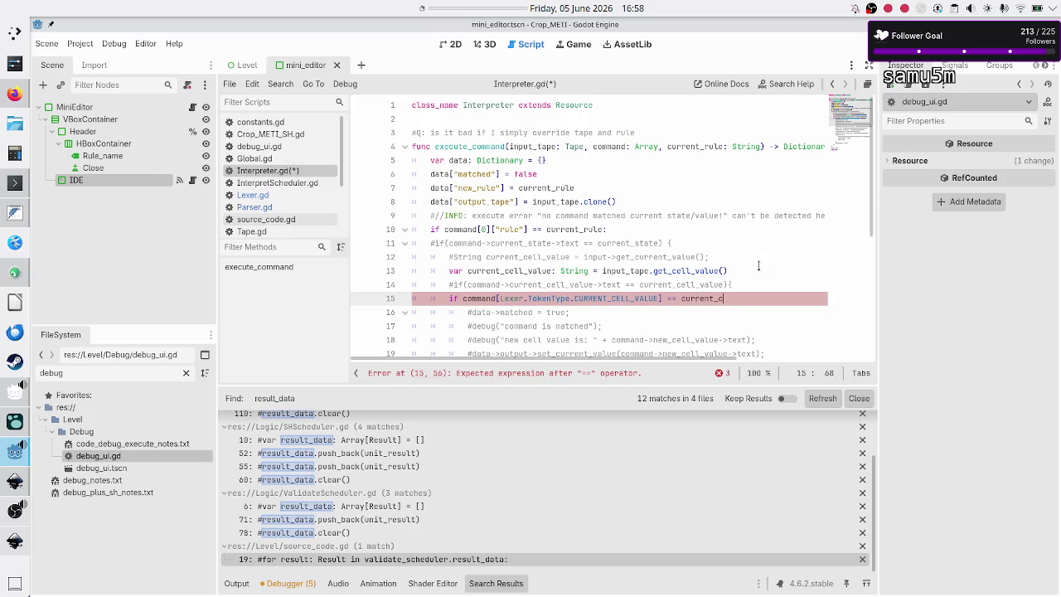
pyautogui.write('ell_value:')
pyautogui.press('Down')
pyautogui.press('Return')
# Set data["matched"] = true inside the cell-value check.
pyautogui.write('data')
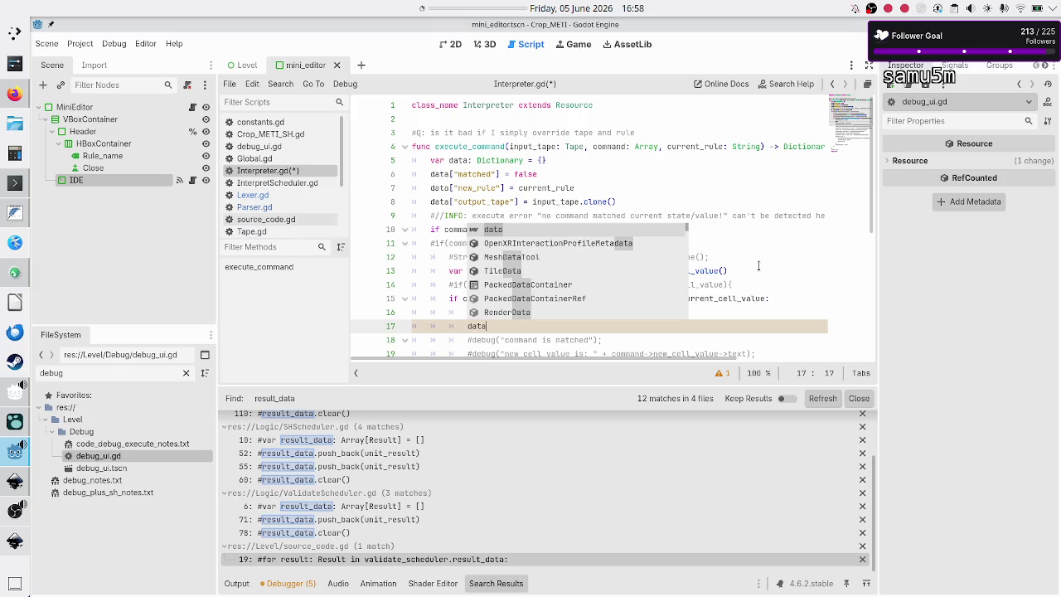
pyautogui.write('[')
pyautogui.write('"matce')
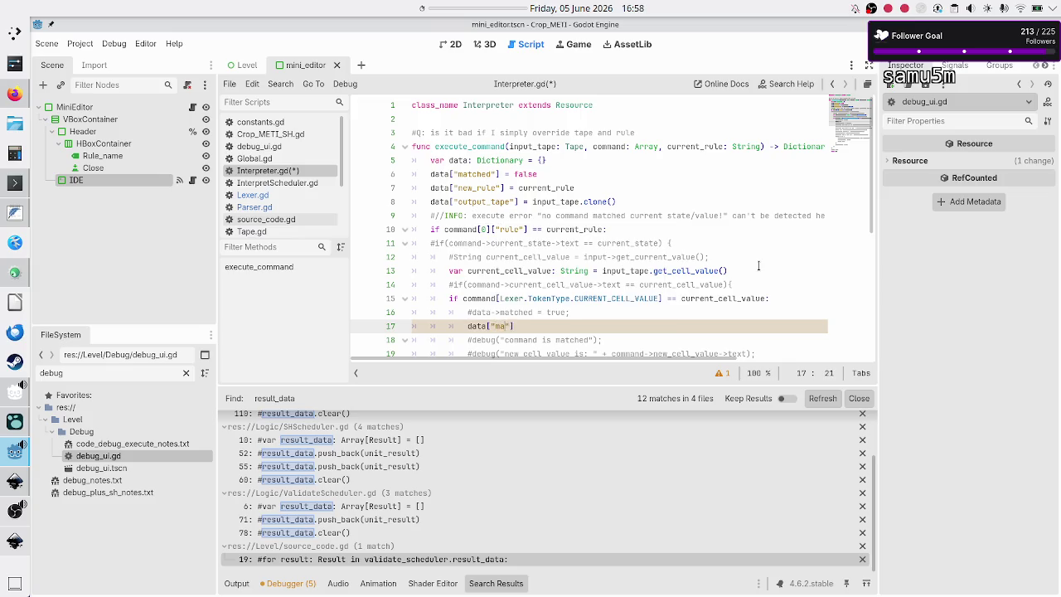
pyautogui.press('BackSpace')
pyautogui.write('hed"] ')
pyautogui.write('= true')
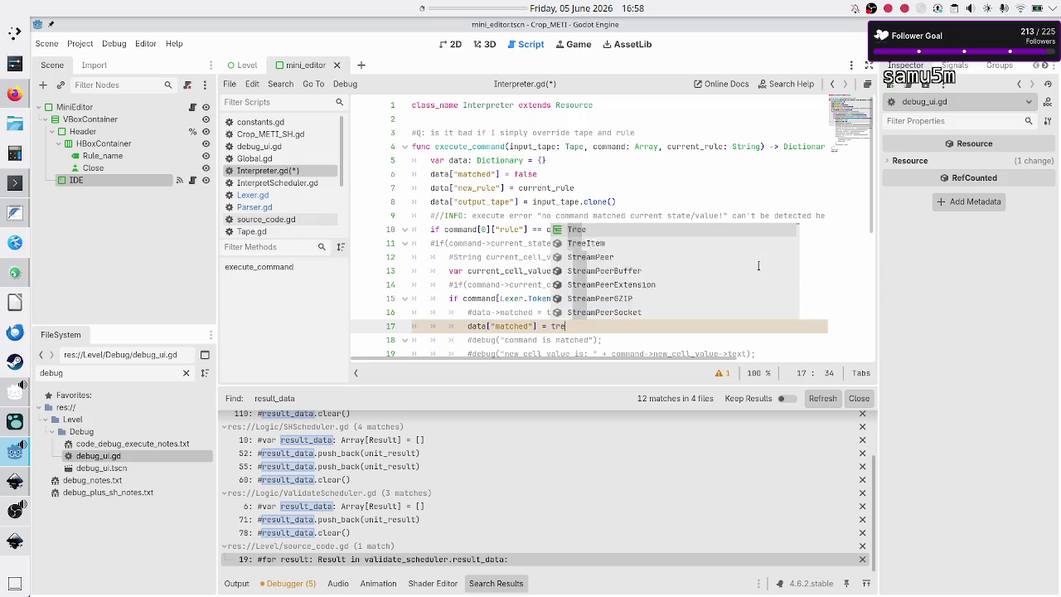
# Start a data["output_tape"] line below the commented set_current_value line.
pyautogui.press('Down')
pyautogui.press('Down')
pyautogui.press('Down')
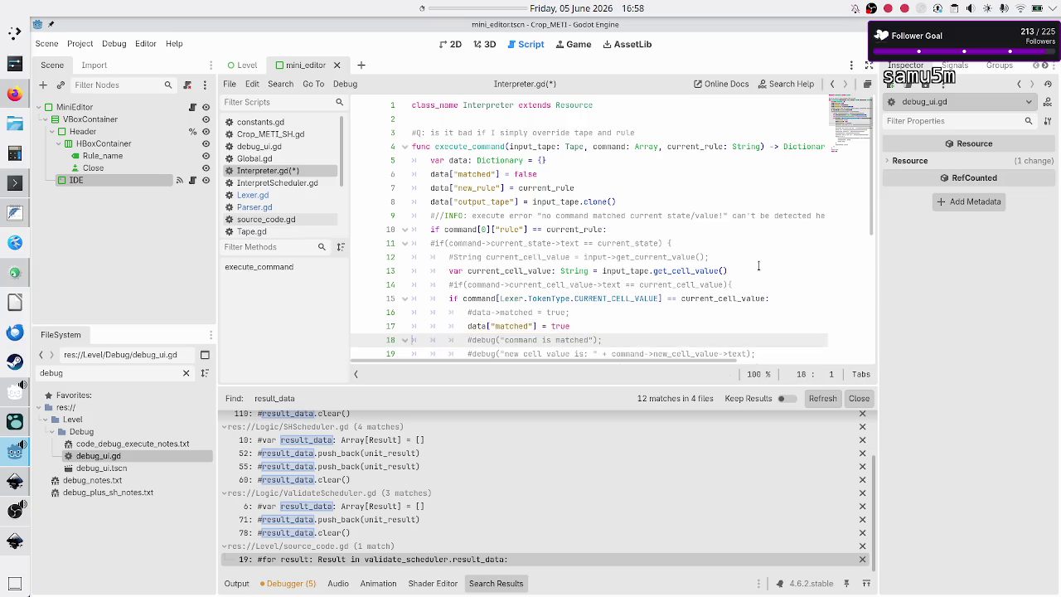
pyautogui.press('Home')
pyautogui.press('Up')
pyautogui.press('Up')
pyautogui.press('Up')
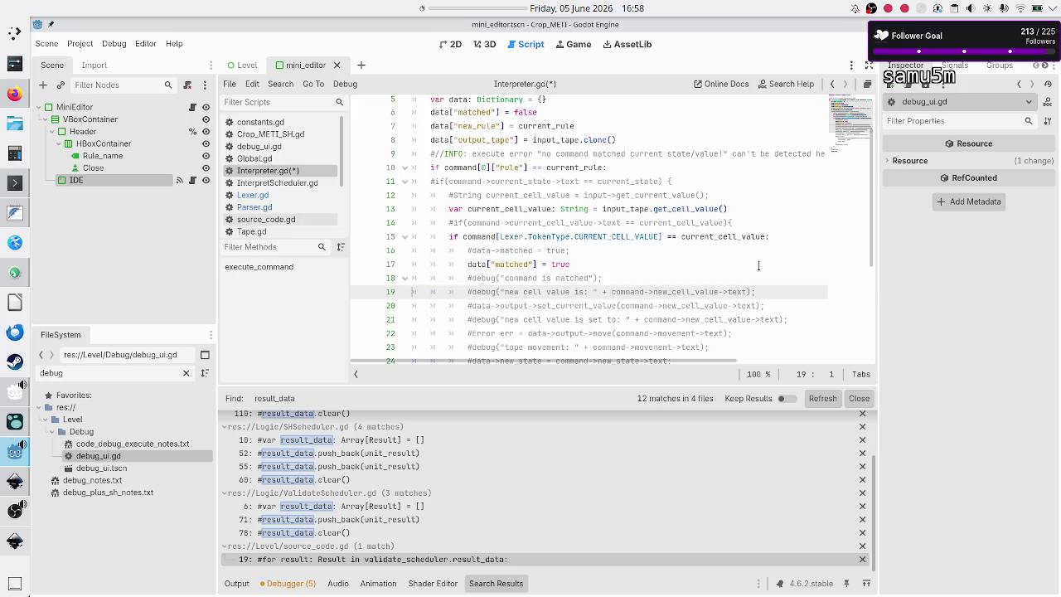
pyautogui.press('Down')
pyautogui.press('End')
pyautogui.press('Return')
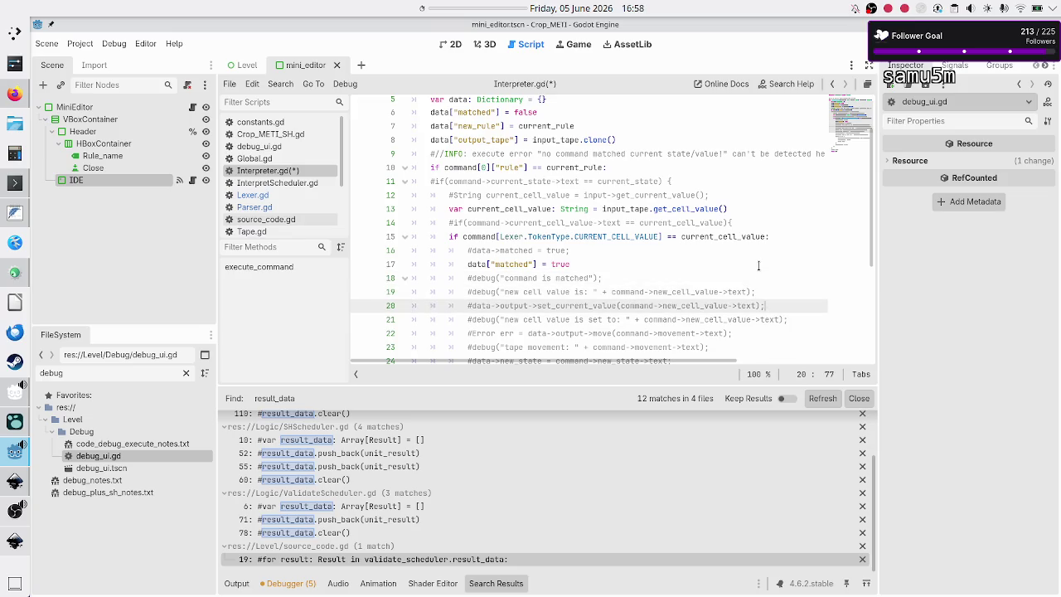
pyautogui.write('data')
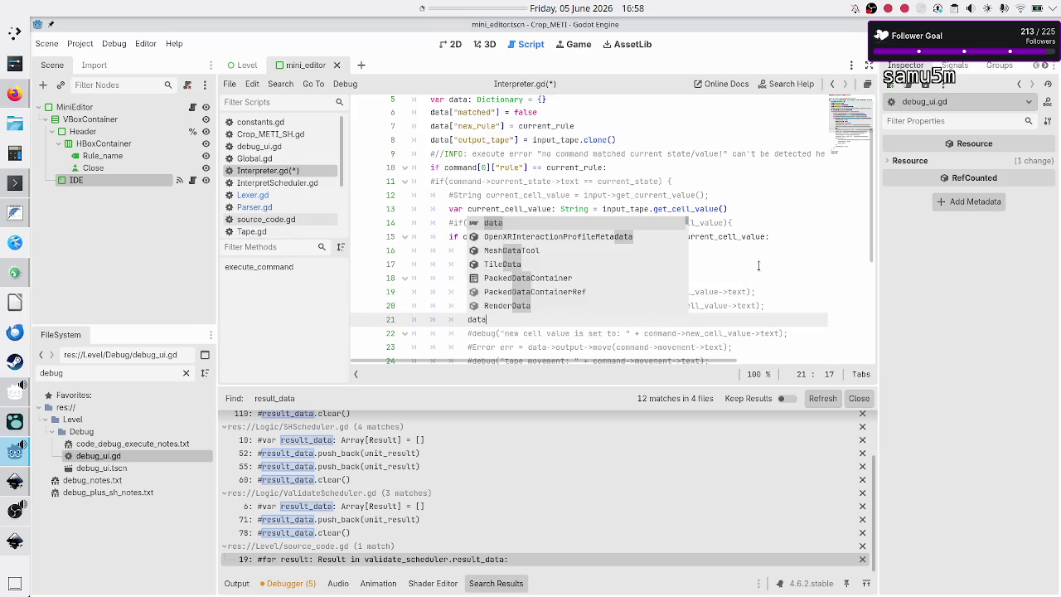
pyautogui.write('[')
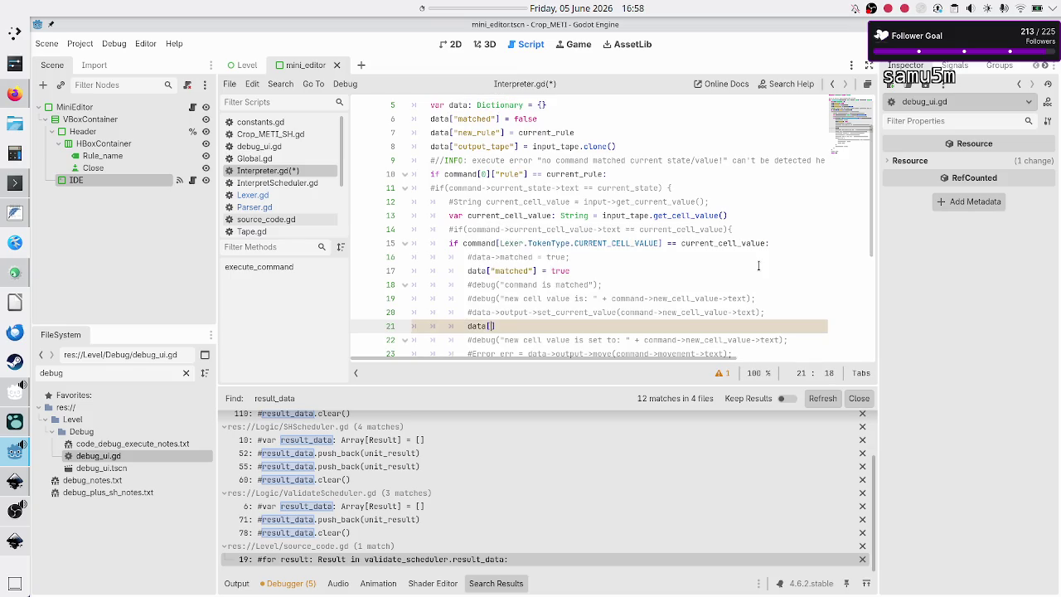
pyautogui.write('"outpu')
pyautogui.write('t_tape')
pyautogui.write('"]')
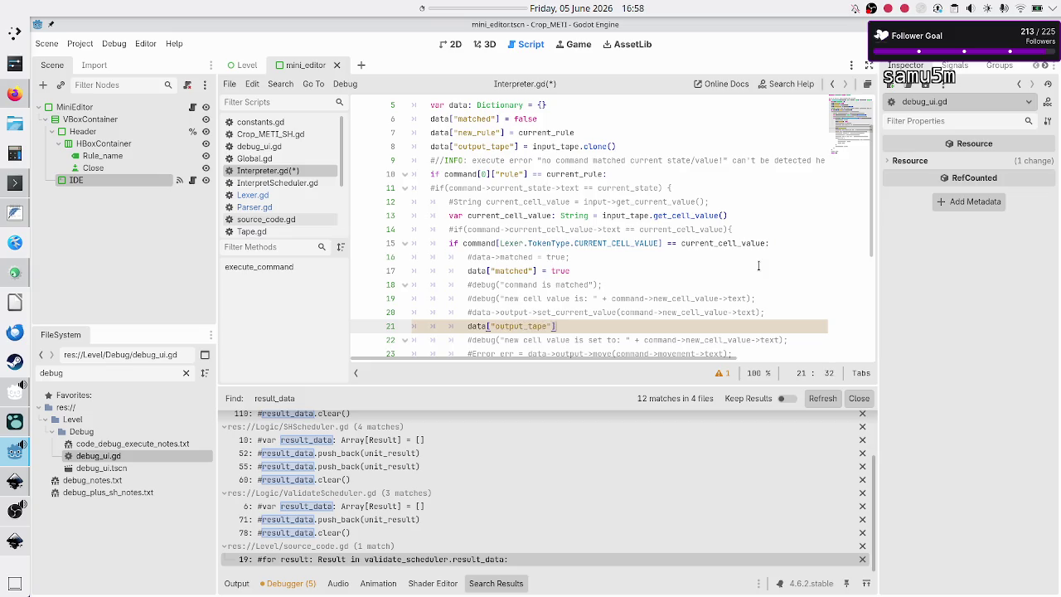
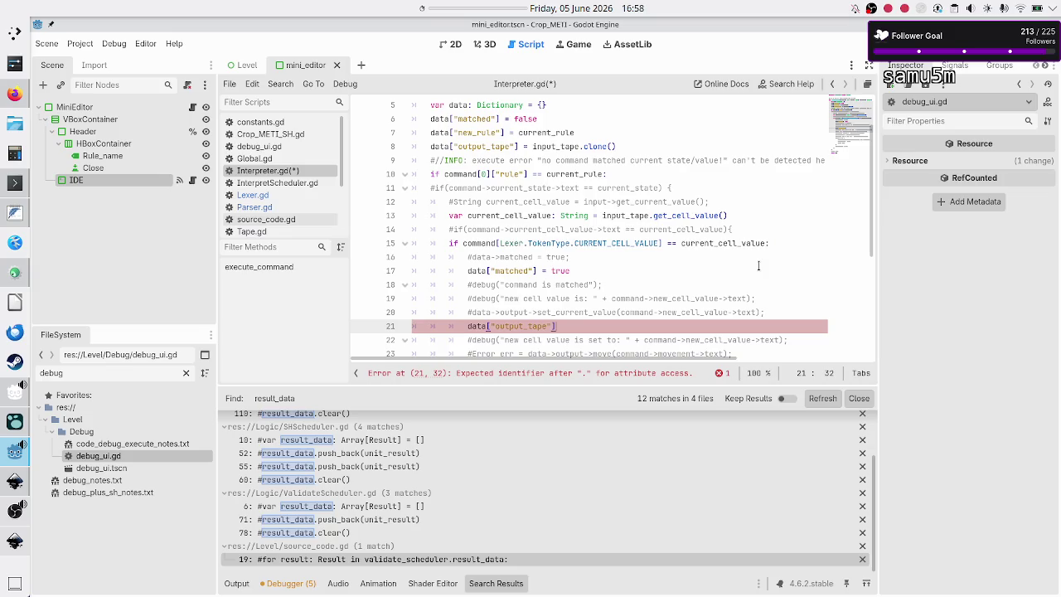
# Wrap data["output_tape"] in an (… as Tape) cast and call set_cell_value on it.
pyautogui.write(' as')
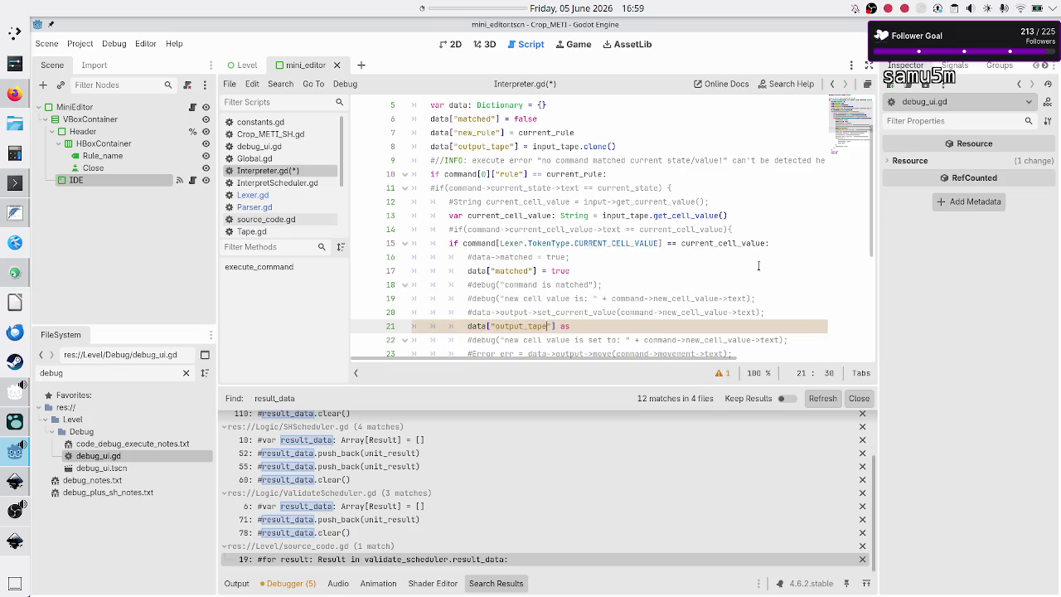
pyautogui.hotkey('ctrl', 'Left')
pyautogui.hotkey('ctrl', 'Left')
pyautogui.hotkey('ctrl', 'Left')
pyautogui.write('(')
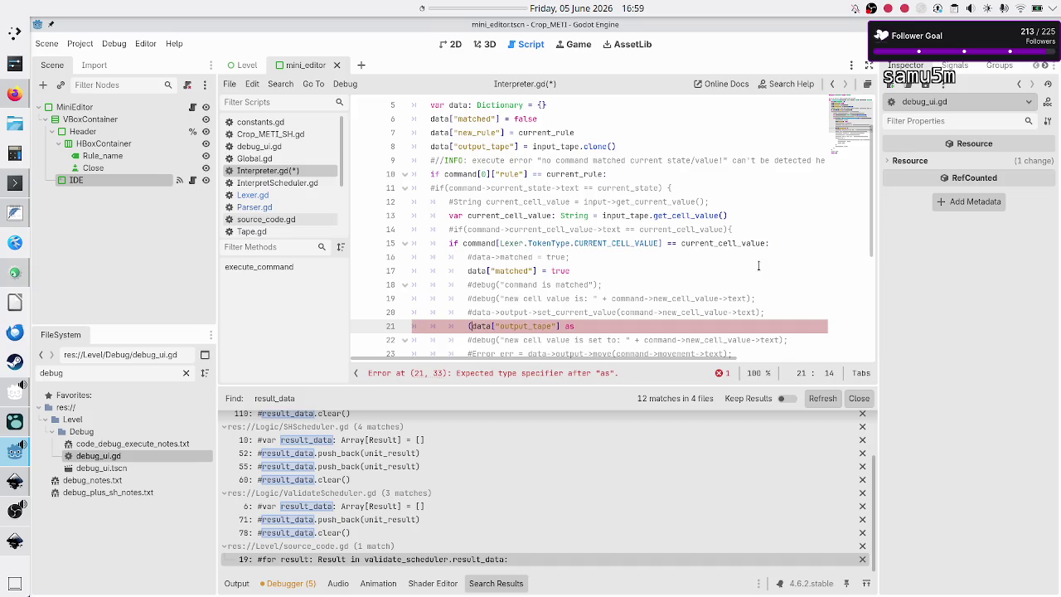
pyautogui.press('End')
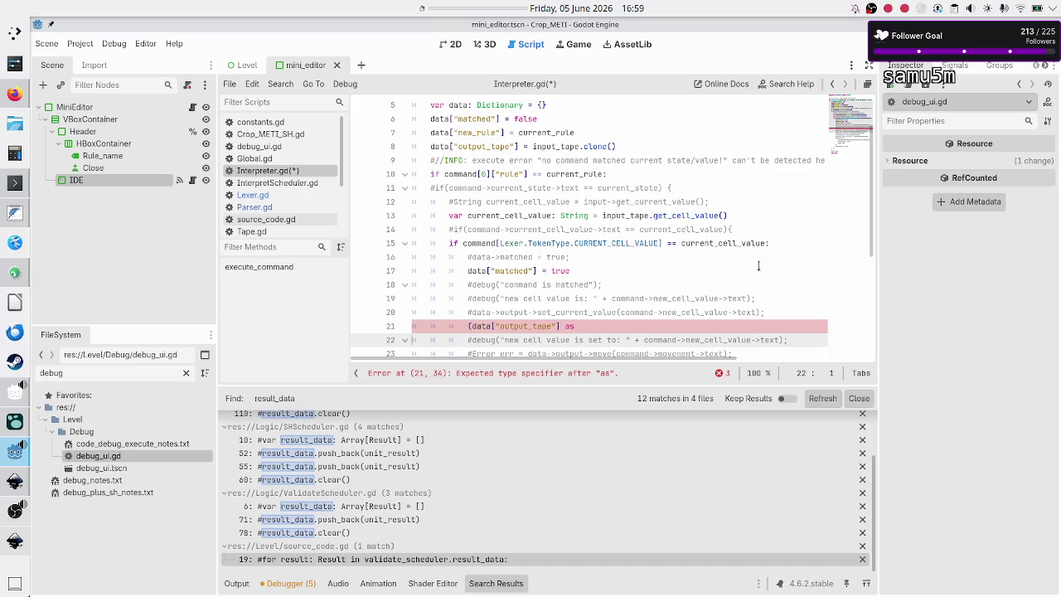
pyautogui.write('Tape).')
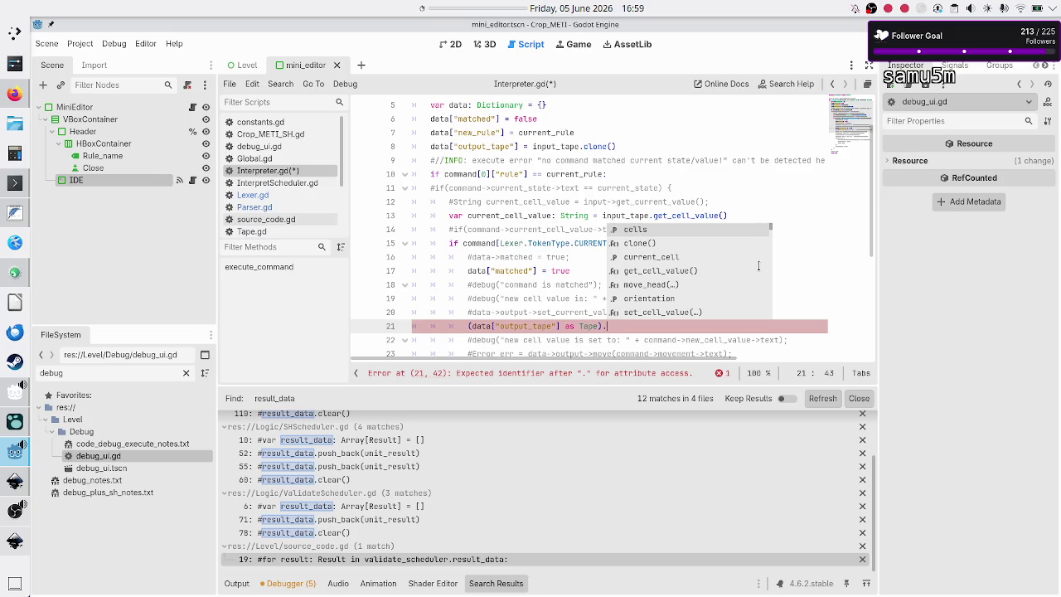
pyautogui.write('set_c')
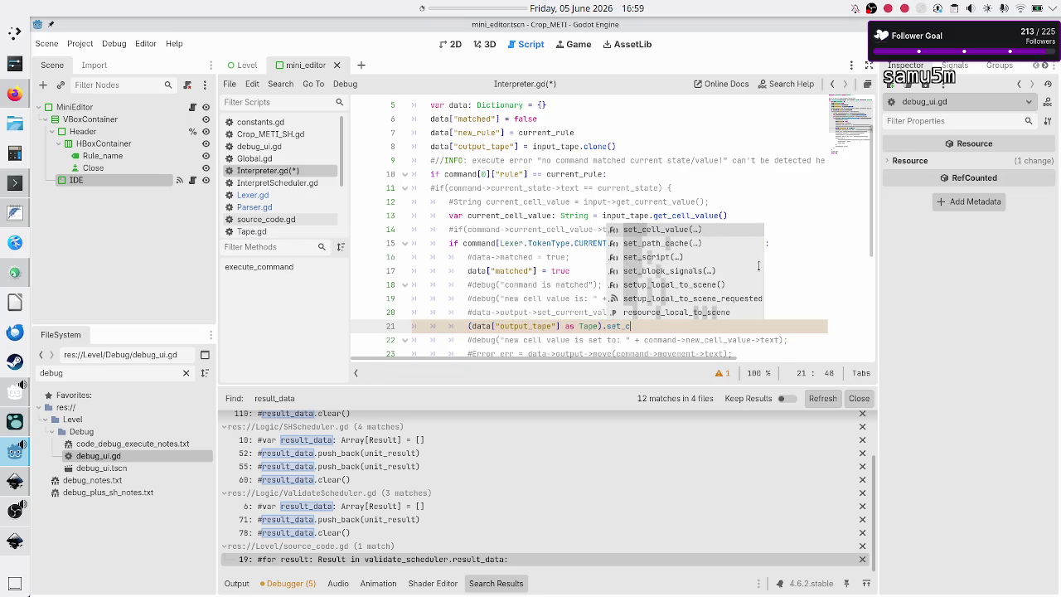
pyautogui.press('Return')
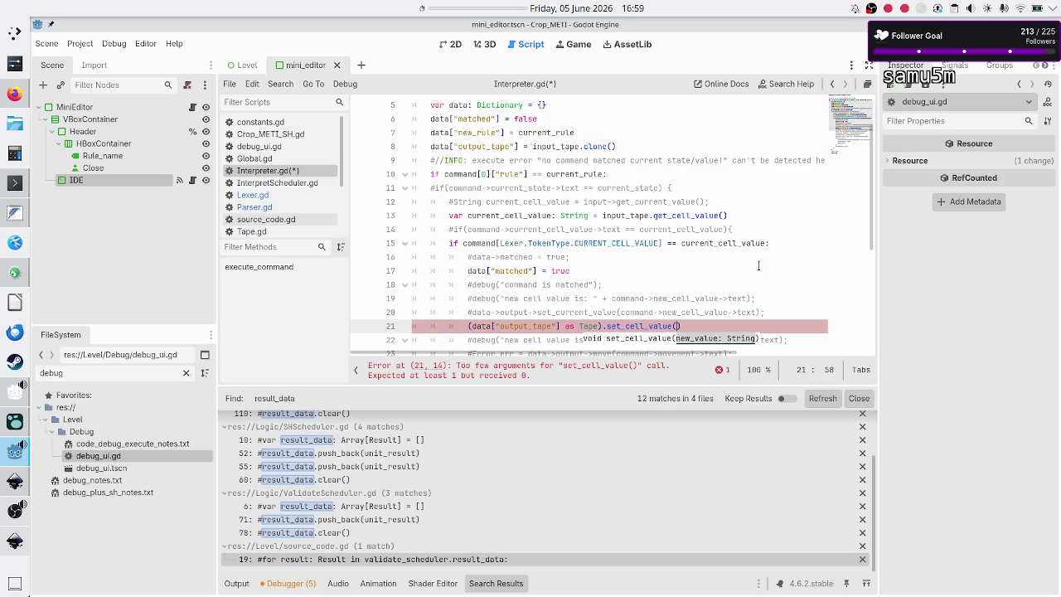
# Pass command[Lexer.TokenType.NEW_CELL_VALUE] as the new cell value on line 21.
pyautogui.write('comman')
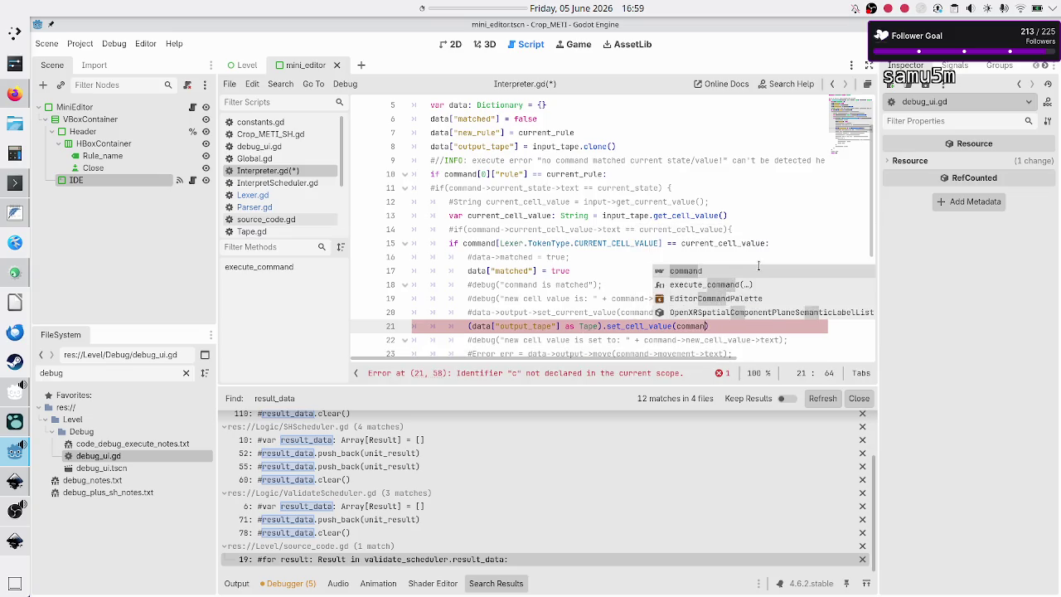
pyautogui.write('d[]')
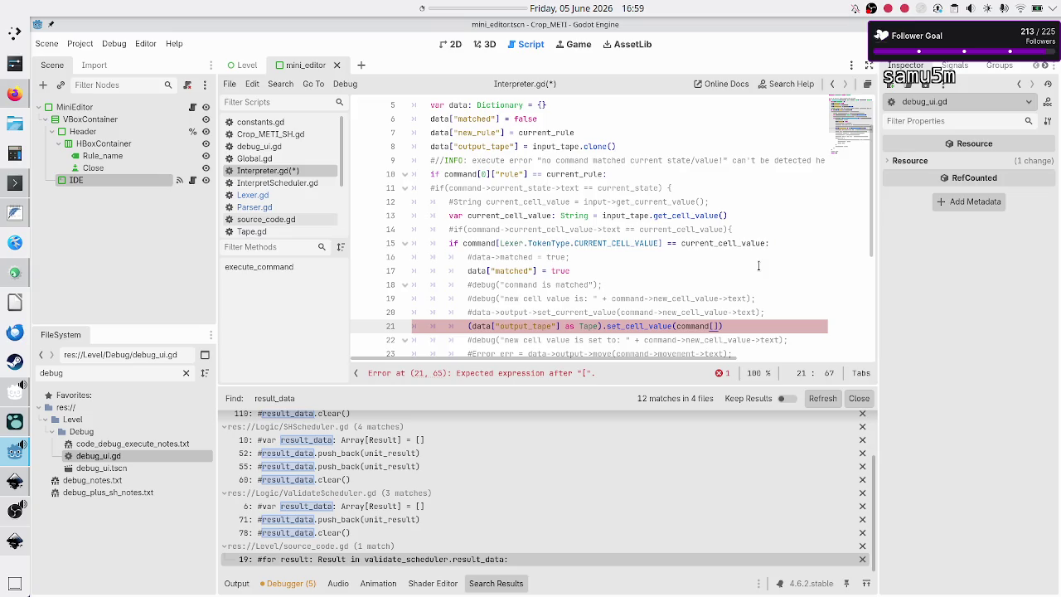
pyautogui.press('Left')
pyautogui.write('Lexer')
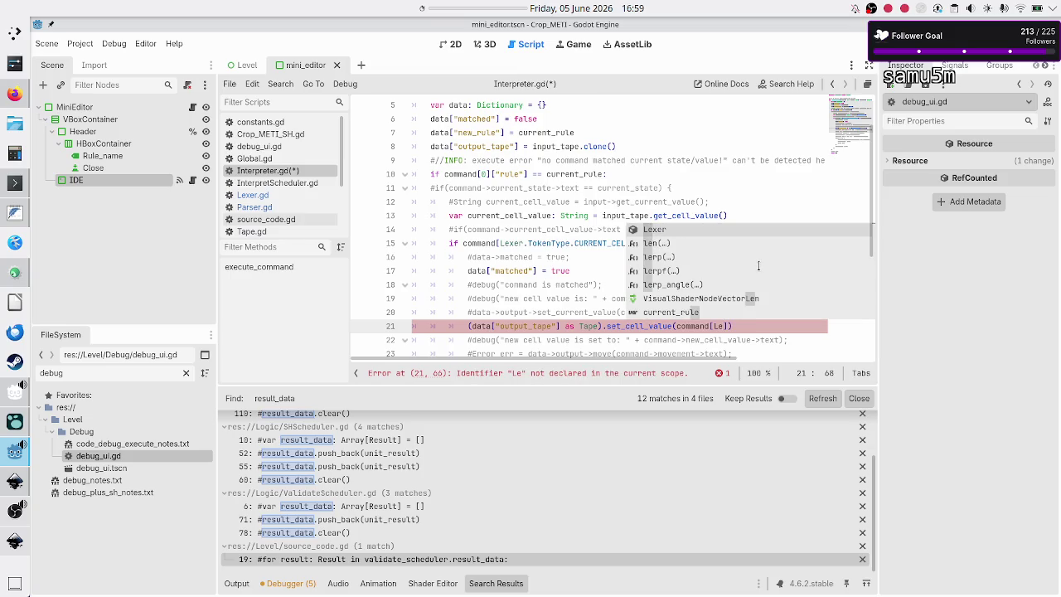
pyautogui.write('.TokenType.')
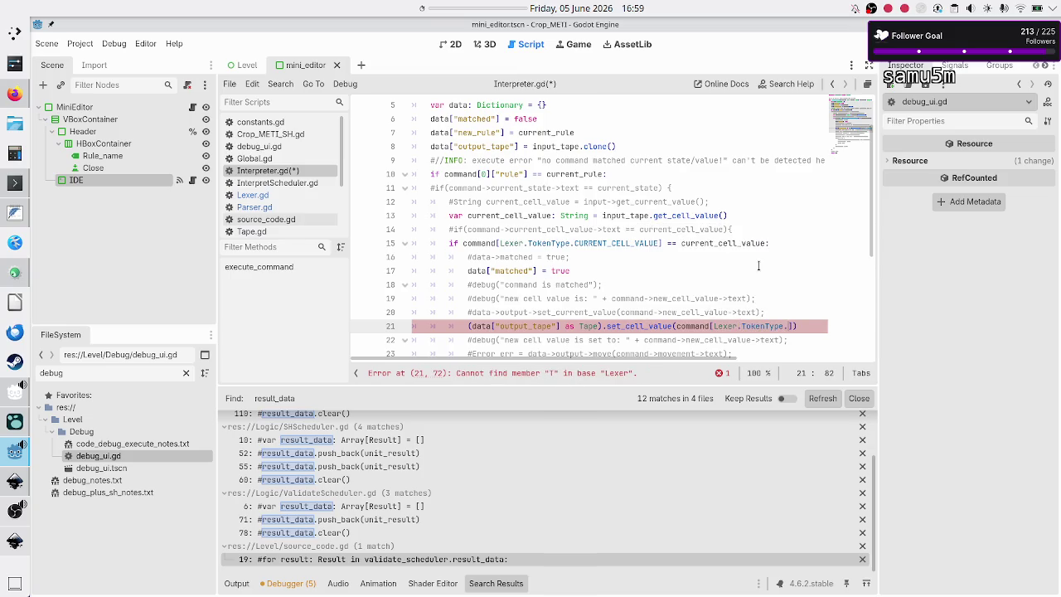
pyautogui.write('NEW_CELL_VALUE')
pyautogui.press('Return')
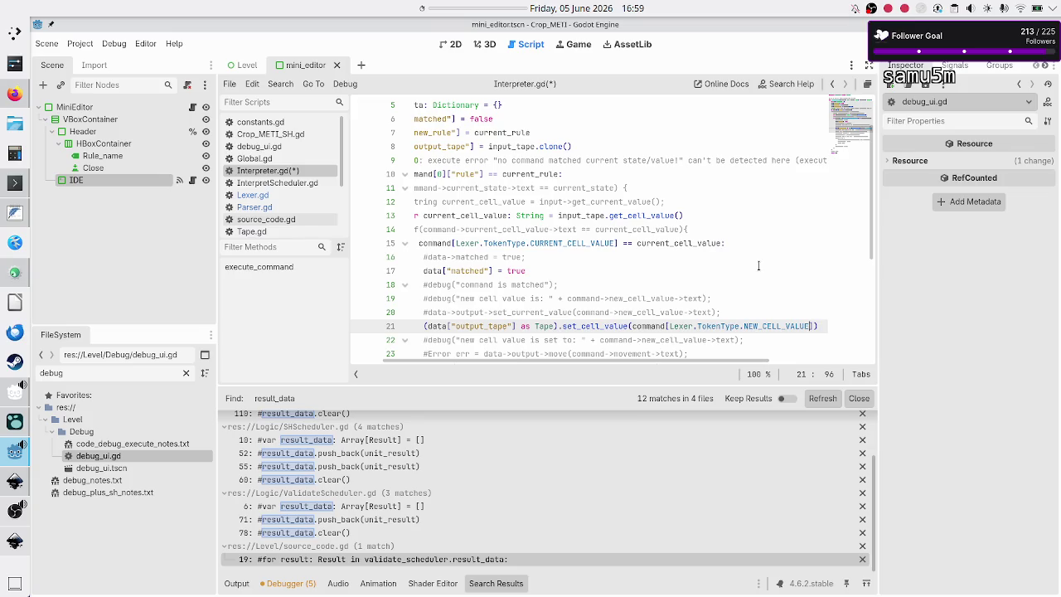
pyautogui.press('End')
pyautogui.press('Right')
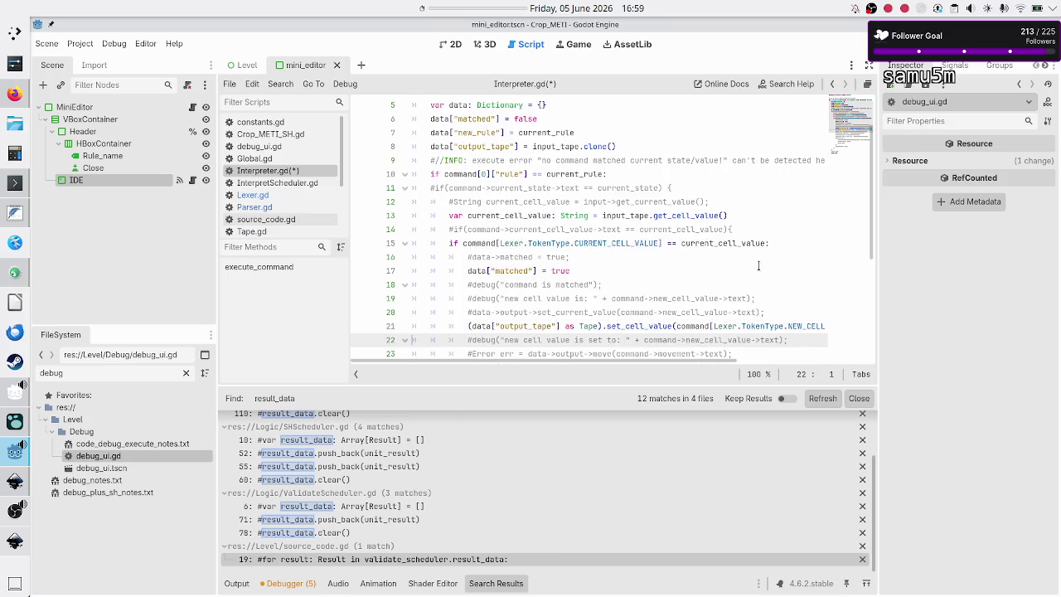
pyautogui.press('Down')
pyautogui.press('Down')
pyautogui.press('Down')
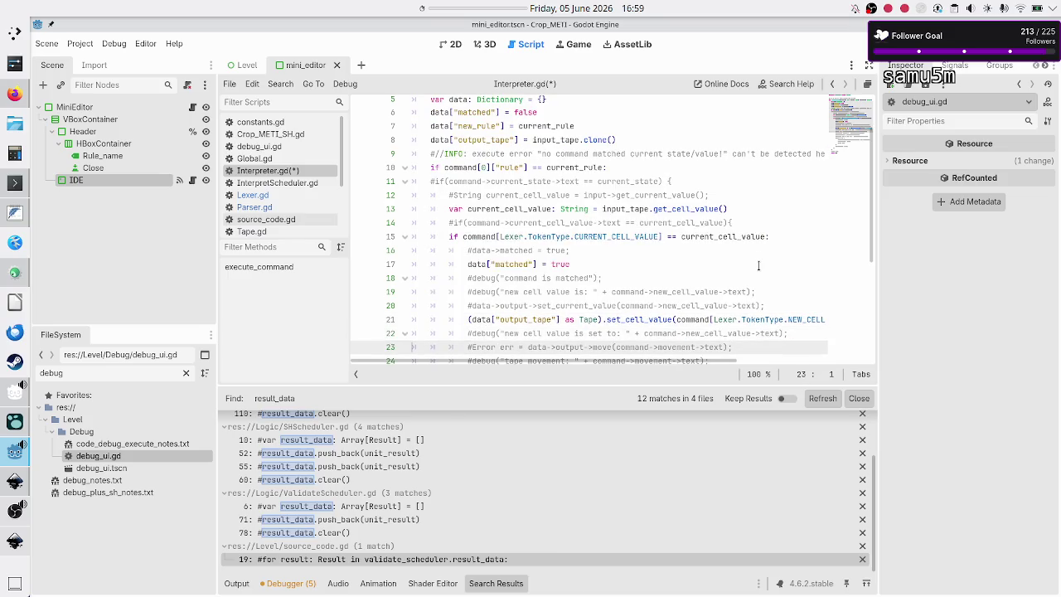
# Add a new empty line 24 below the commented move call on line 23.
pyautogui.press('Up')
pyautogui.press('Up')
pyautogui.press('Up')
pyautogui.press('Down')
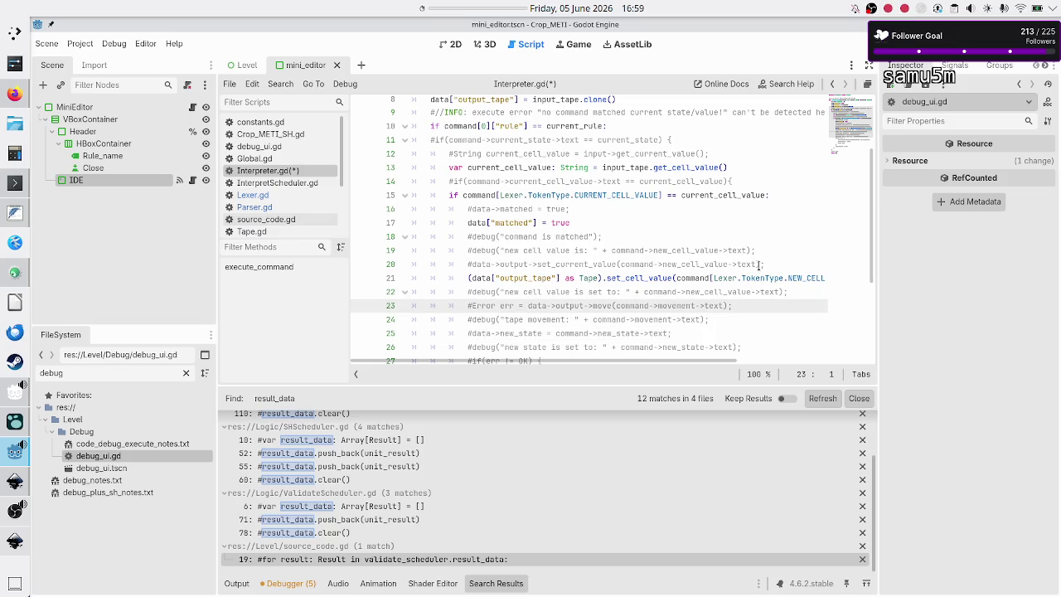
pyautogui.press('Down')
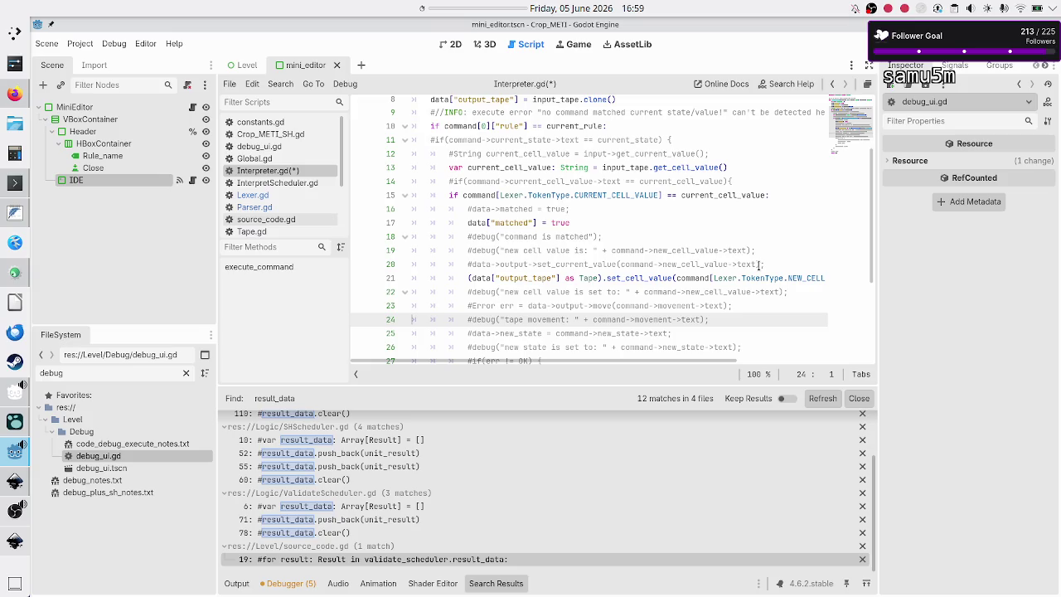
pyautogui.press('Up')
pyautogui.hotkey('ctrl', 'Right')
pyautogui.hotkey('ctrl', 'Right')
pyautogui.hotkey('ctrl', 'Right')
pyautogui.hotkey('shift', 'Right')
pyautogui.hotkey('shift', 'Right')
pyautogui.hotkey('shift', 'Right')
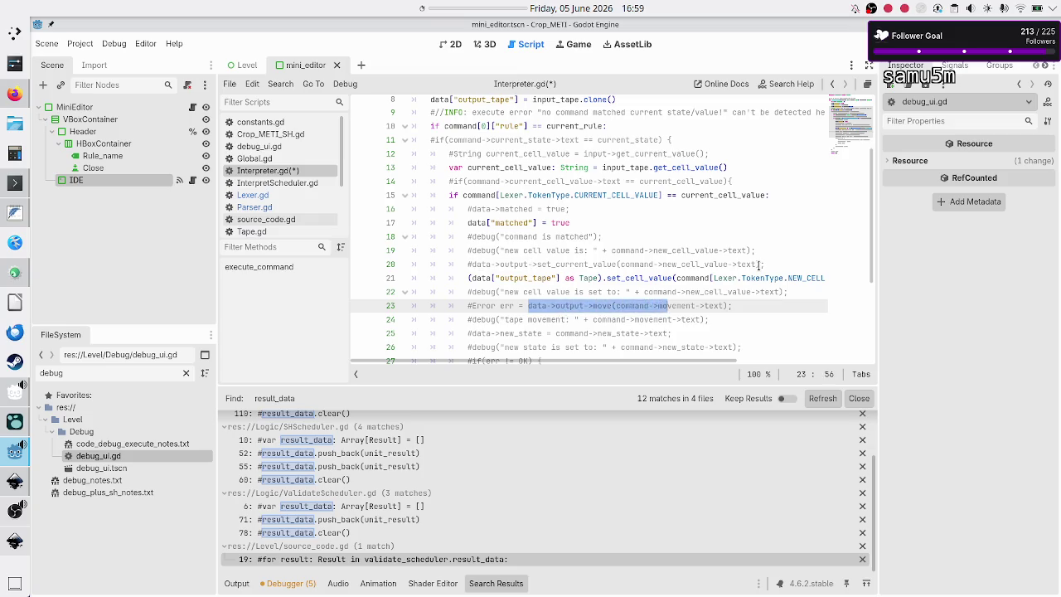
pyautogui.press('End')
pyautogui.press('Down')
pyautogui.press('Up')
pyautogui.press('Return')
# Copy the (data["output_tape"] as Tape) cast onto line 24 and call move_head on it.
pyautogui.press('Up')
pyautogui.press('Up')
pyautogui.press('Up')
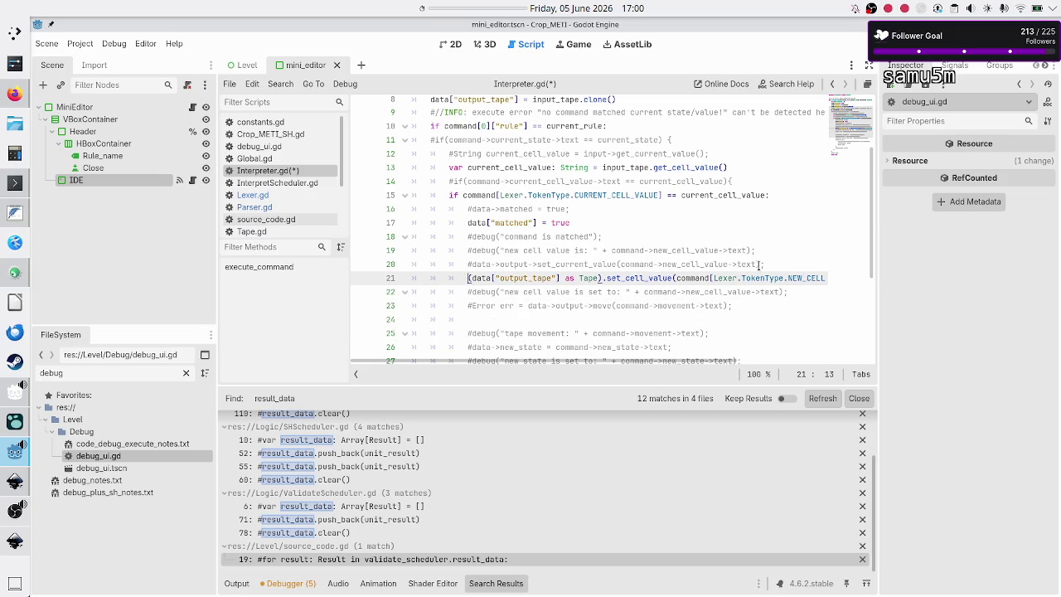
pyautogui.hotkey('shift', 'Right')
pyautogui.hotkey('shift', 'Right')
pyautogui.hotkey('shift', 'Right')
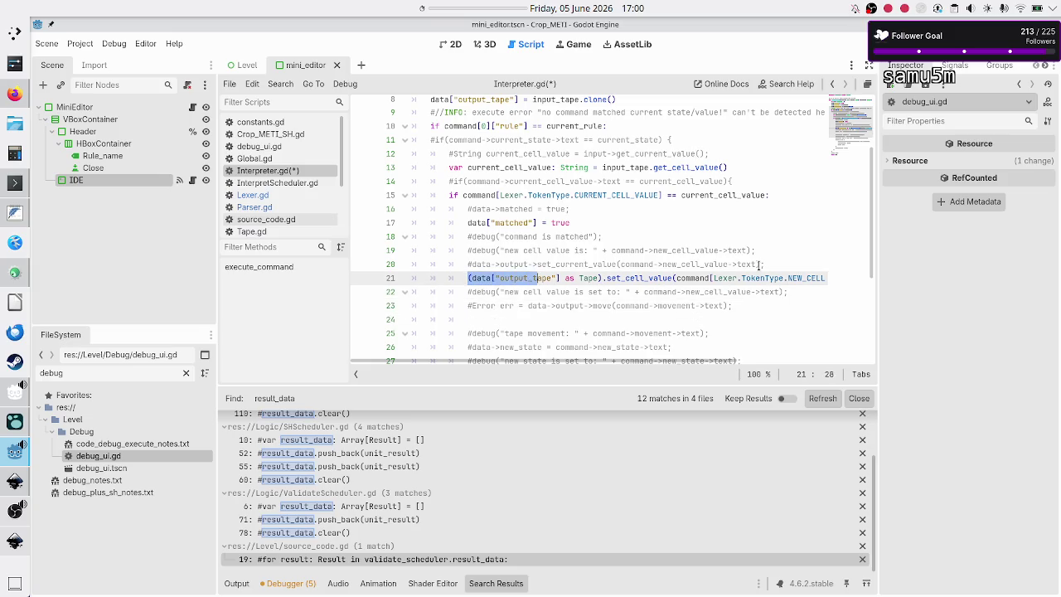
pyautogui.hotkey('shift', 'Right')
pyautogui.hotkey('shift', 'Right')
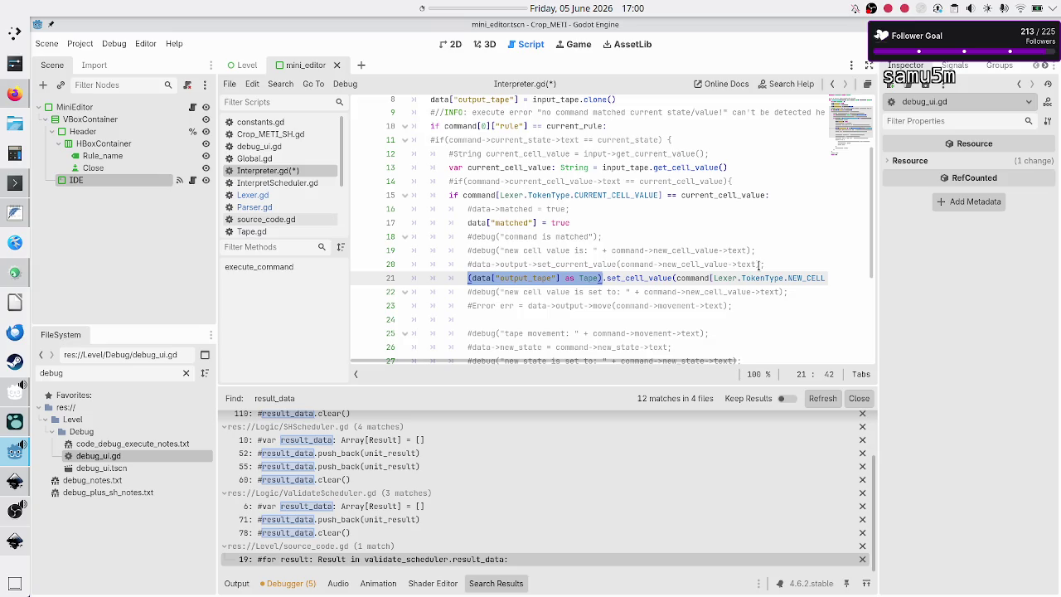
pyautogui.hotkey('ctrl', 'c')
pyautogui.press('Down')
pyautogui.press('Down')
pyautogui.press('Down')
pyautogui.hotkey('ctrl', 'v')
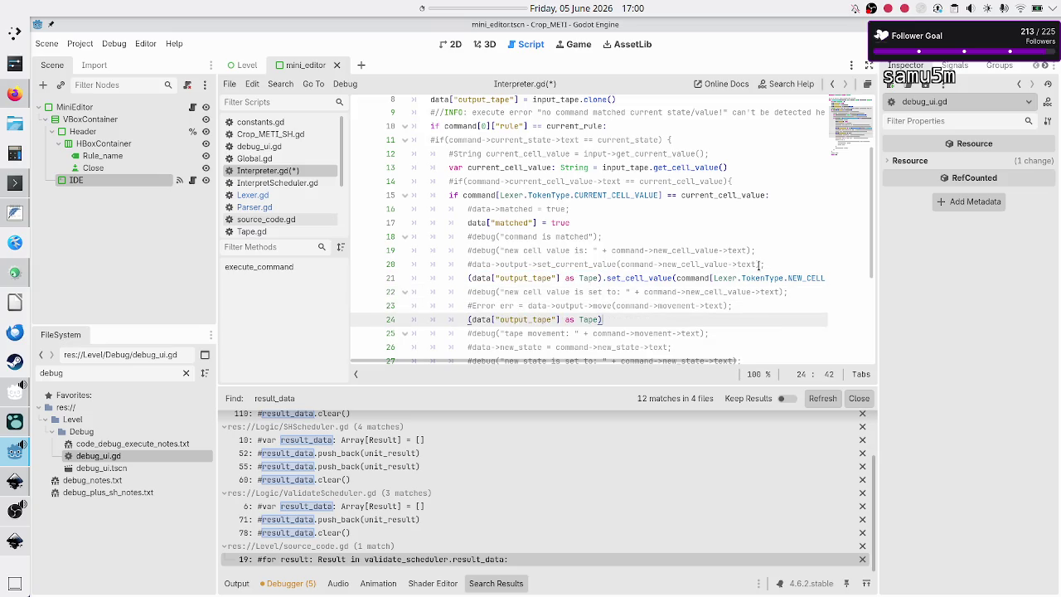
pyautogui.write('.move')
pyautogui.press('Return')
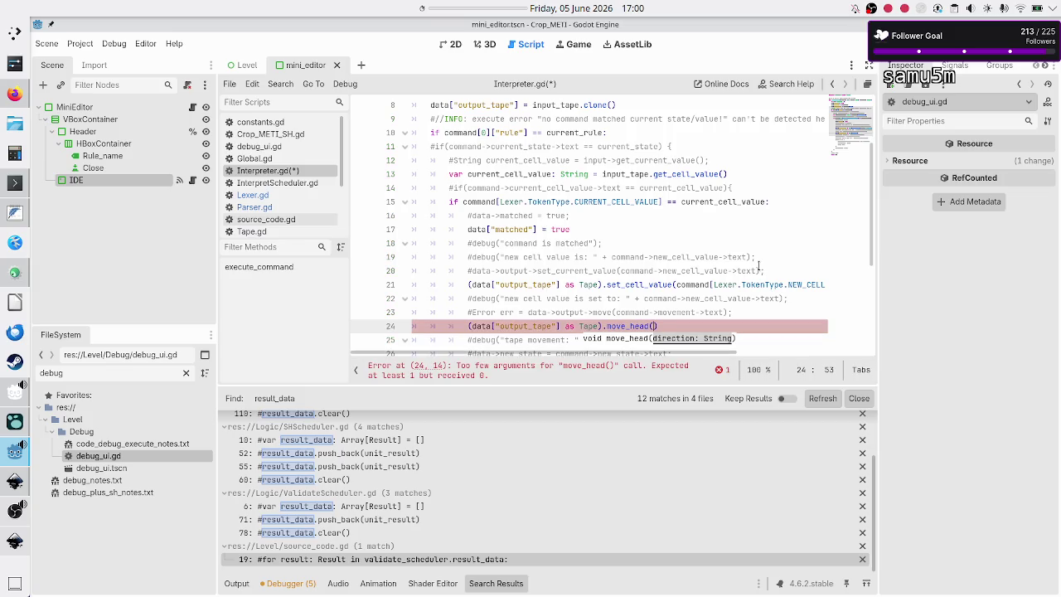
# Pass command[Lexer.TokenType.MOVEMENT] as the move_head argument.
pyautogui.write('command[]')
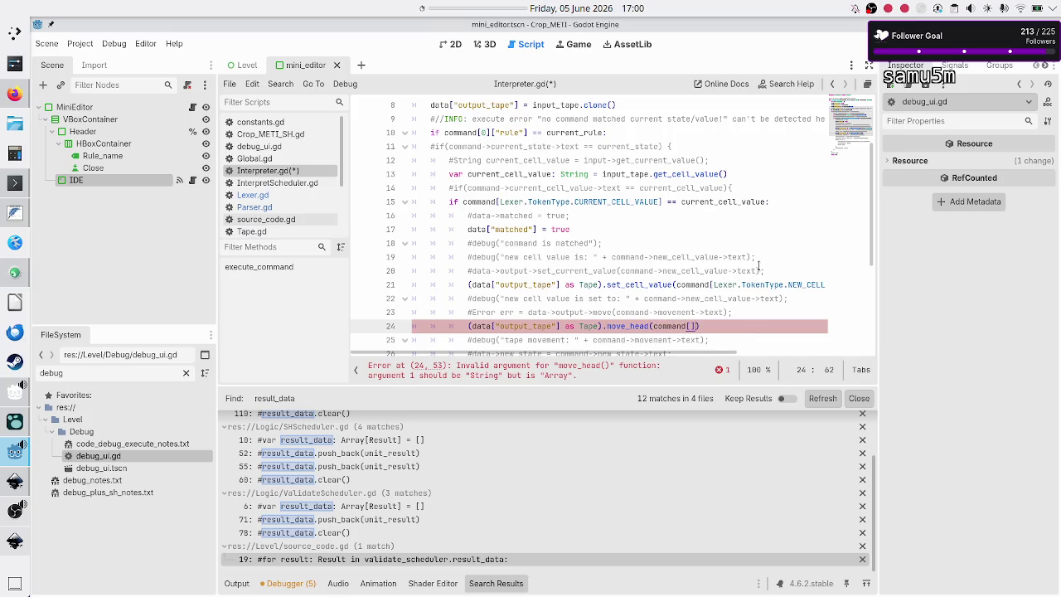
pyautogui.write('Lexer.')
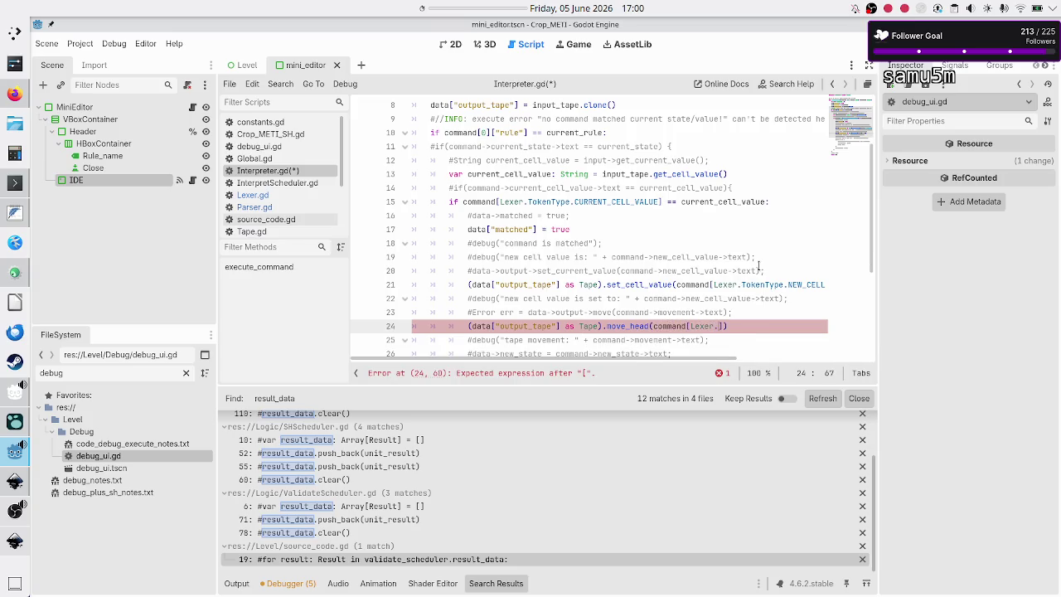
pyautogui.press('Down')
pyautogui.press('Return')
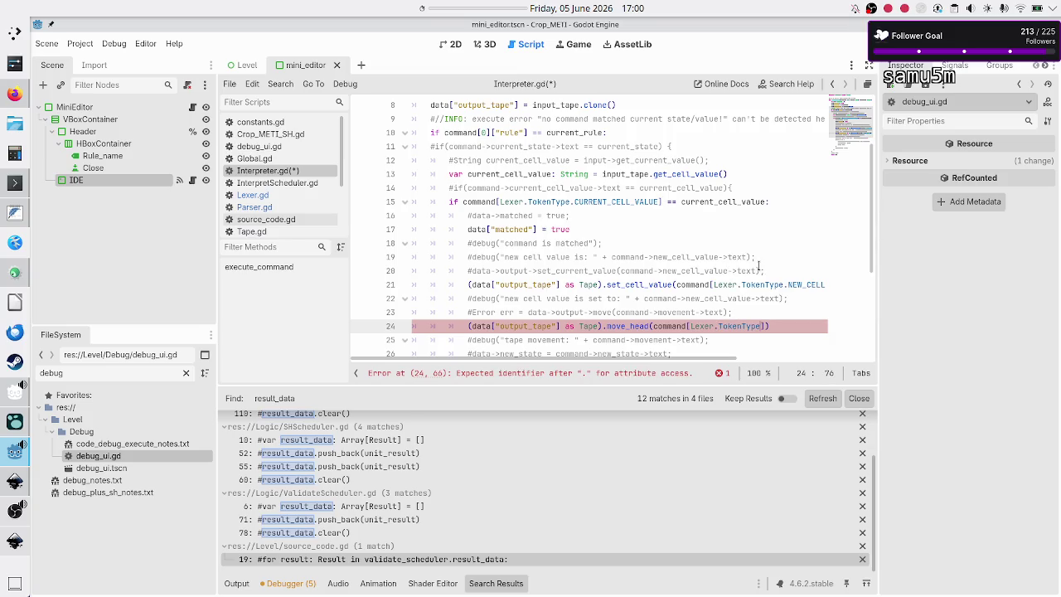
pyautogui.write('.')
pyautogui.press('Down')
pyautogui.press('Down')
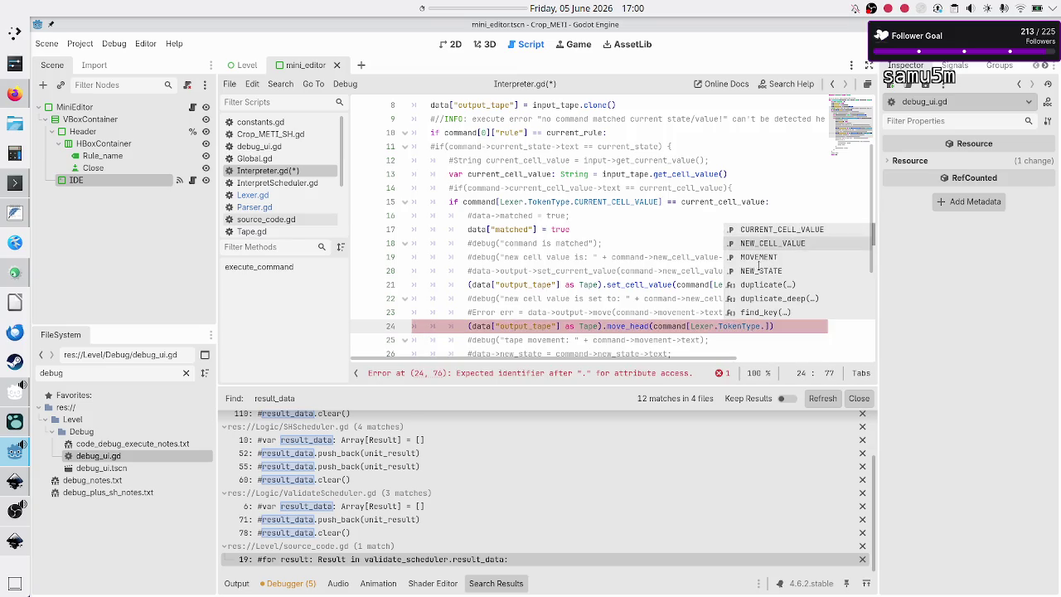
pyautogui.press('Return')
pyautogui.press('End')
pyautogui.press('Right')
pyautogui.scroll(-3, 806, 278)
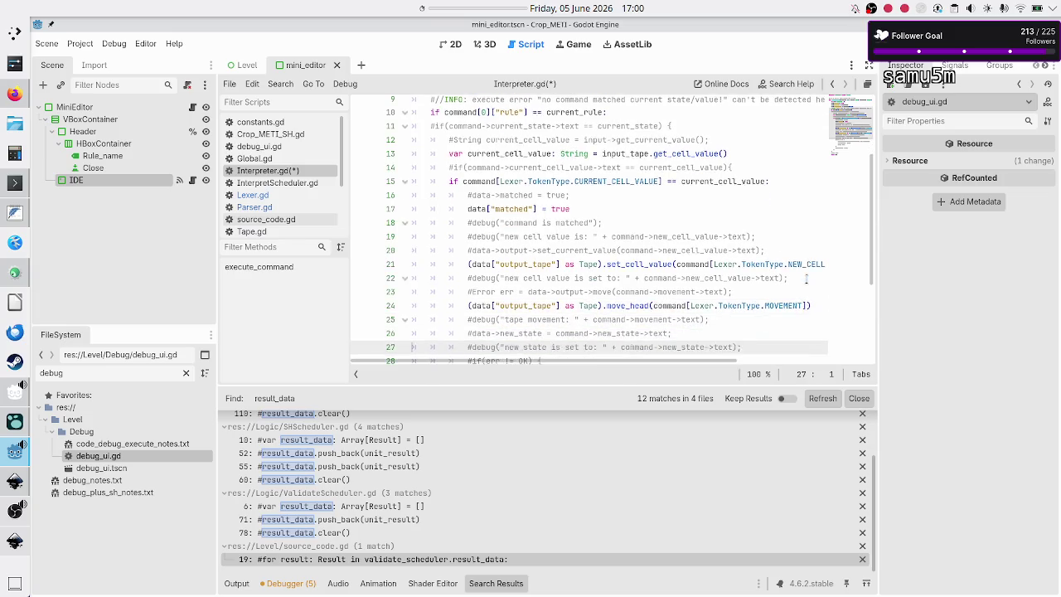
pyautogui.press('Up')
pyautogui.press('Down')
pyautogui.press('Down')
pyautogui.press('Up')
pyautogui.press('Down')
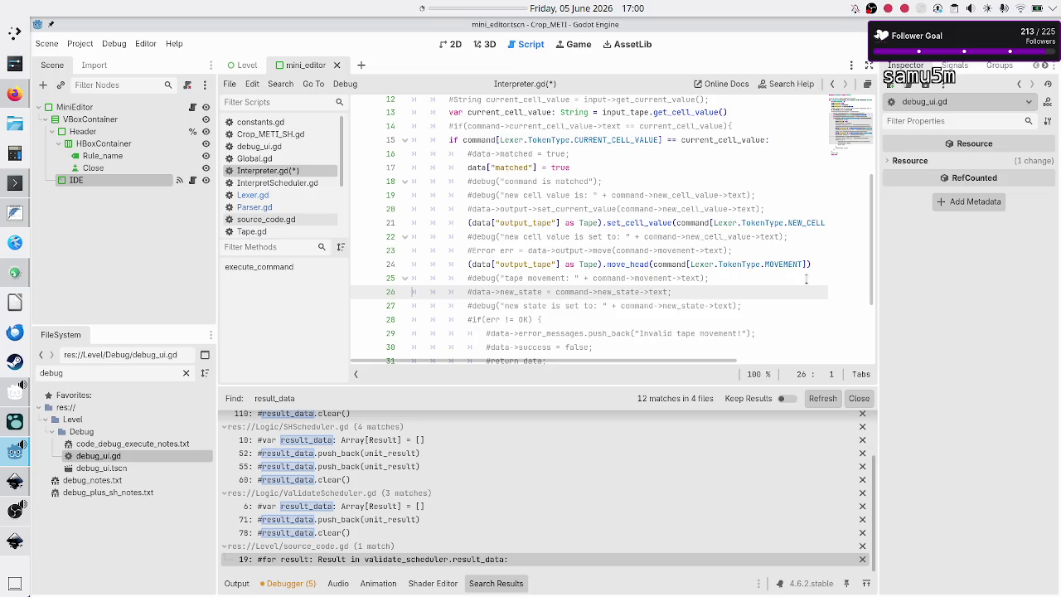
# Add line 27 reading data["new_rule"] = command[] below line 26.
pyautogui.press('End')
pyautogui.press('Return')
pyautogui.write('da')
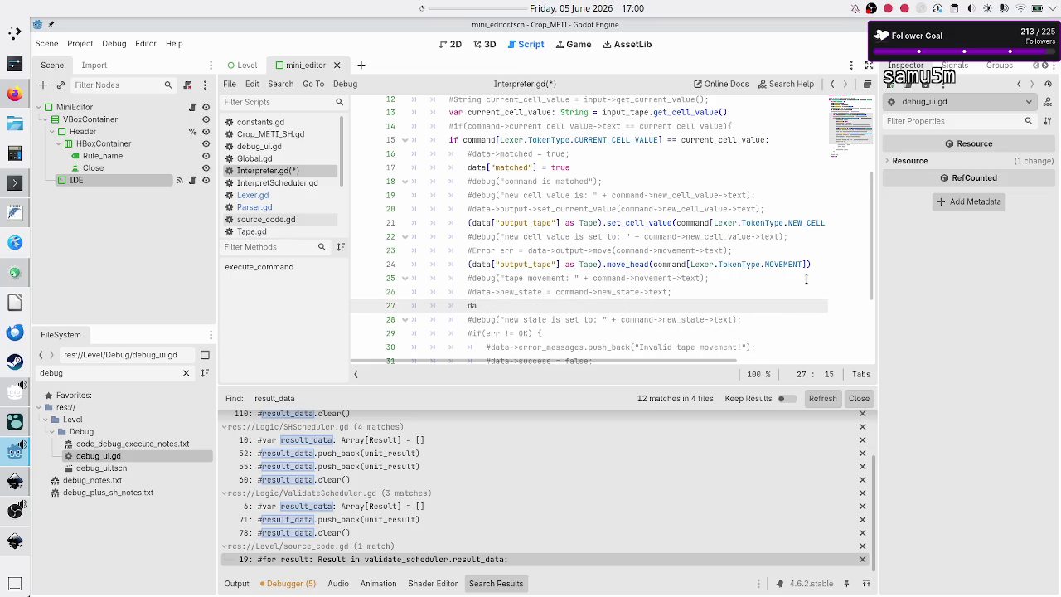
pyautogui.write('ta[""')
pyautogui.write('new_r')
pyautogui.write('n')
pyautogui.scroll(2, 603, 227)
pyautogui.scroll(2, 604, 226)
pyautogui.scroll(-5, 604, 226)
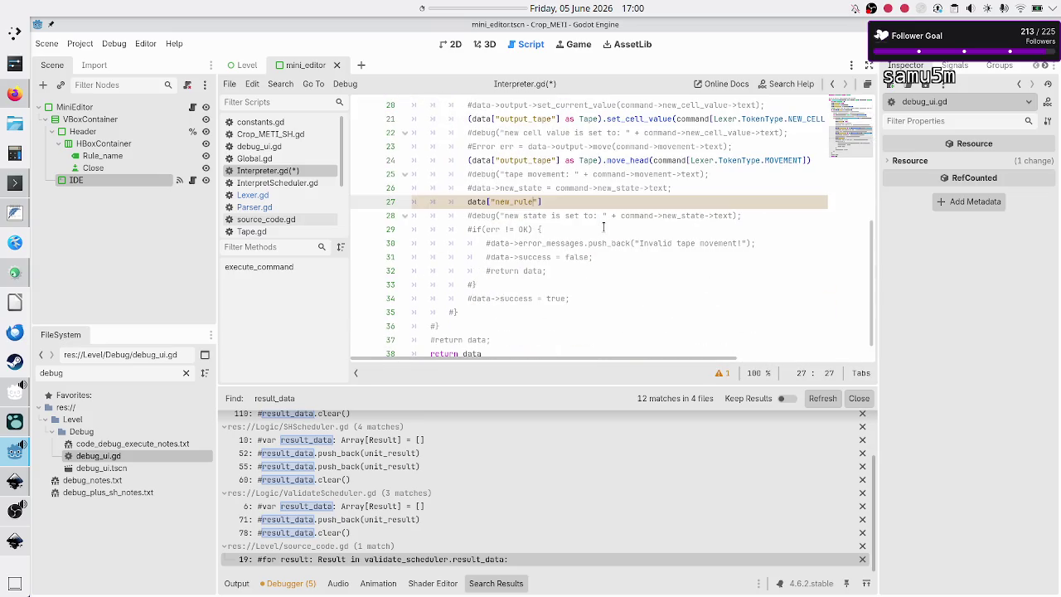
pyautogui.write('"] = ')
pyautogui.write('c')
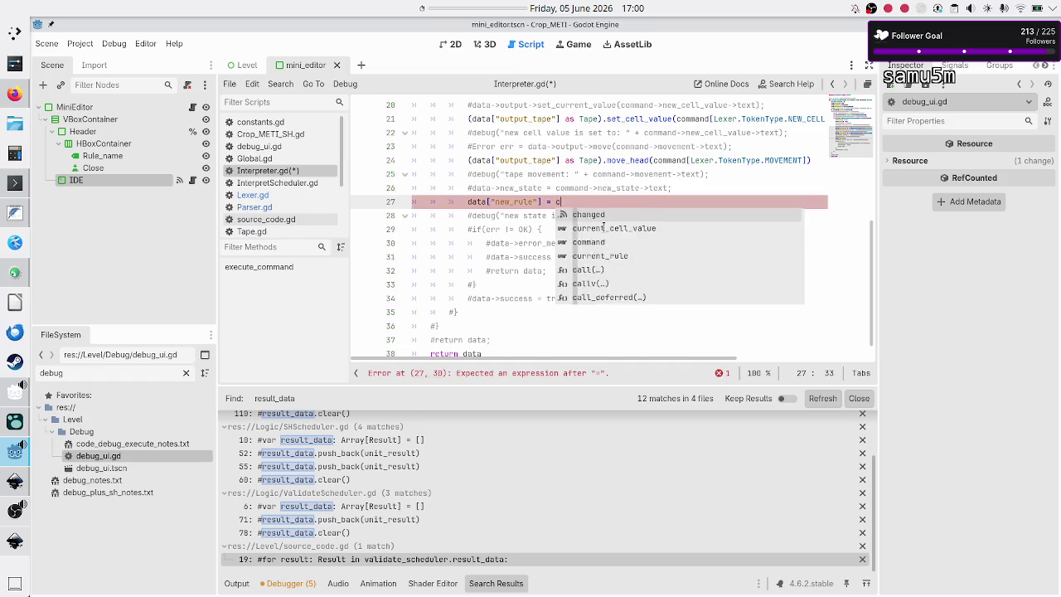
pyautogui.write('ommand[]')
# Fill the command brackets with Lexer.TokenType.NEW_STATE.
pyautogui.press('Left')
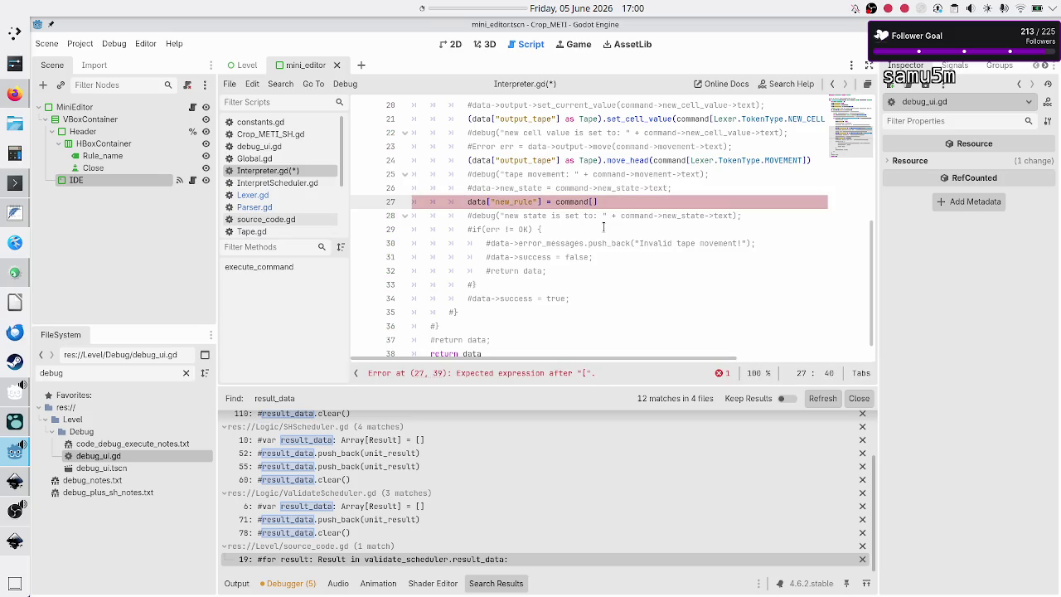
pyautogui.write('Lexer.')
pyautogui.write('T')
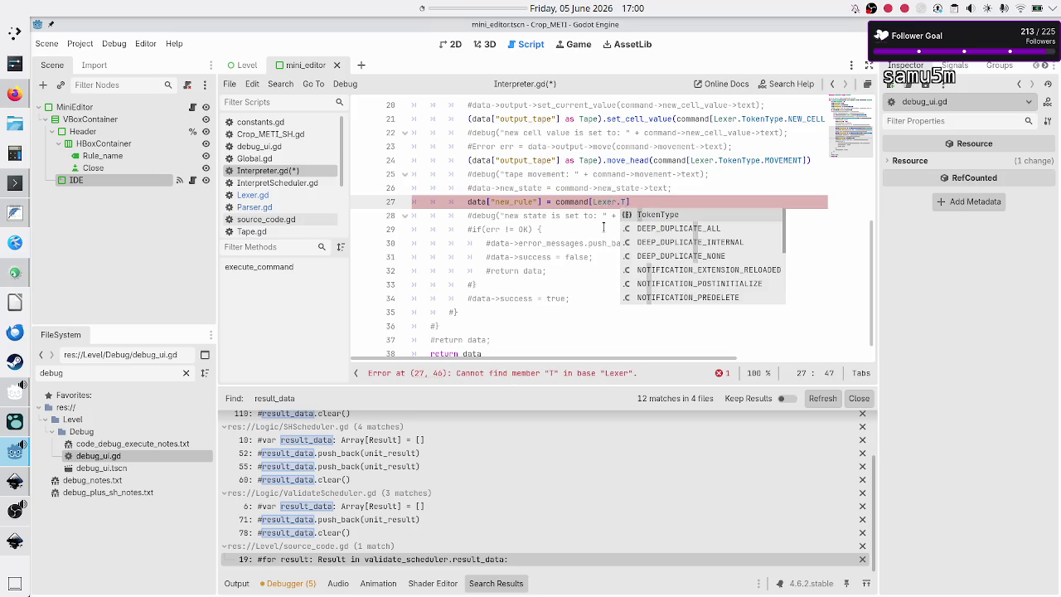
pyautogui.press('Return')
pyautogui.write('.')
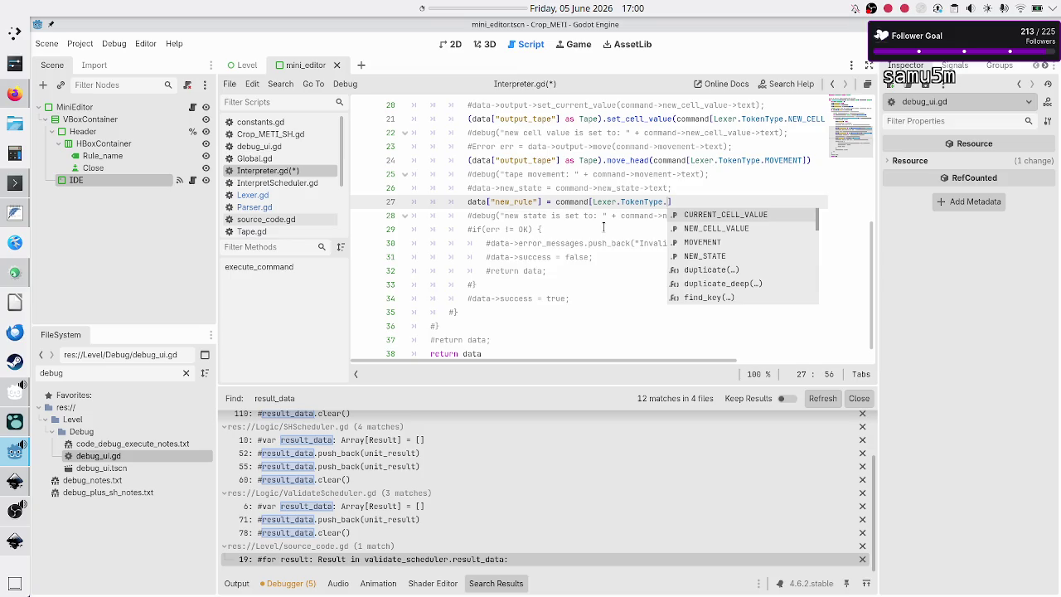
pyautogui.press('Down')
pyautogui.press('Down')
pyautogui.press('Down')
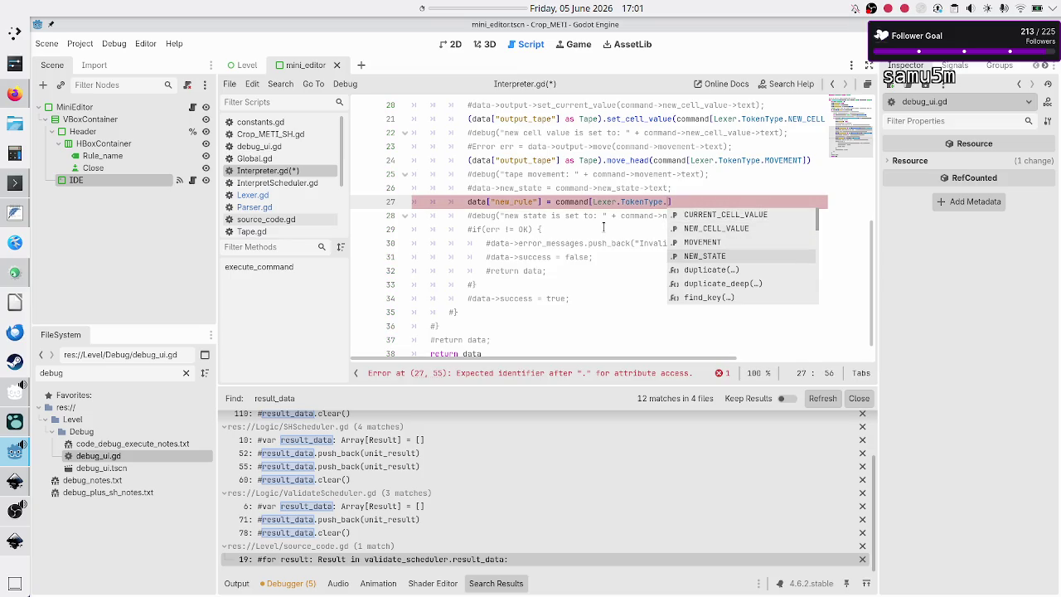
pyautogui.press('Up')
pyautogui.press('Down')
pyautogui.press('Return')
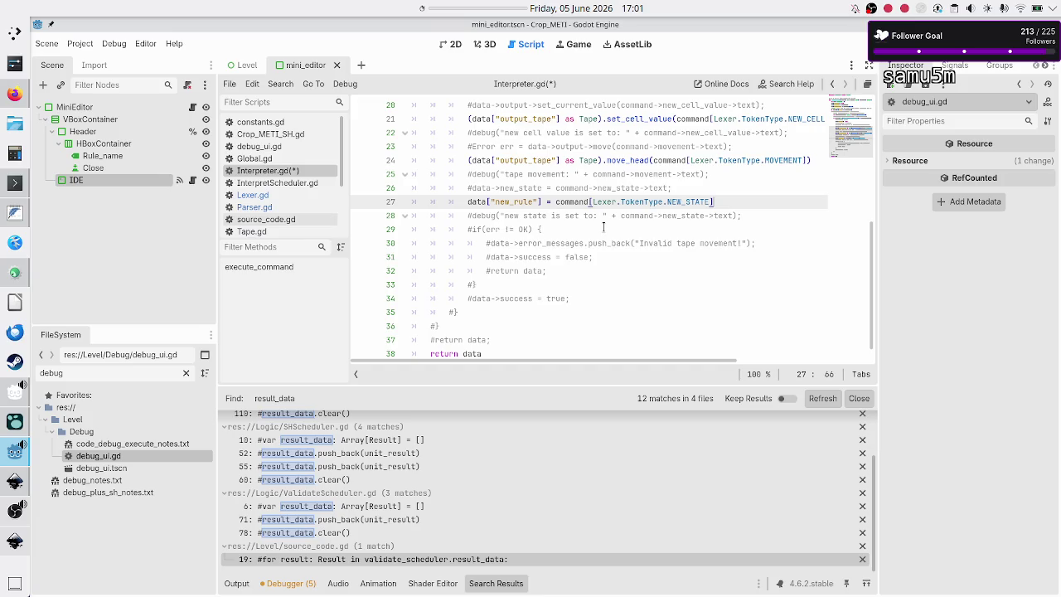
pyautogui.press('Up')
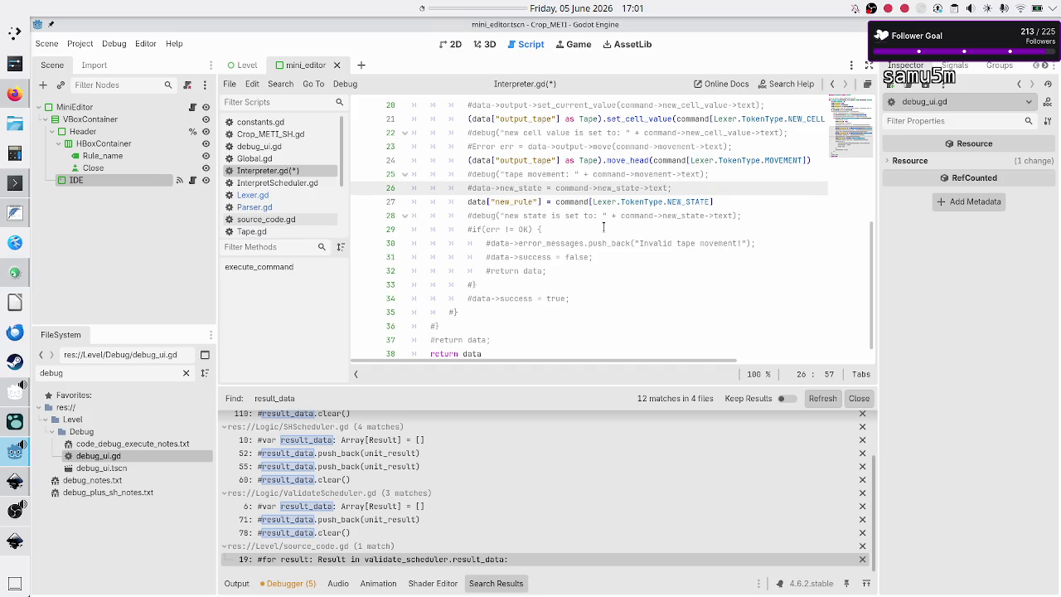
# Insert 'if command.size() == 4:' above the new_rule assignment and indent the assignment under it.
pyautogui.press('Return')
pyautogui.write('if co')
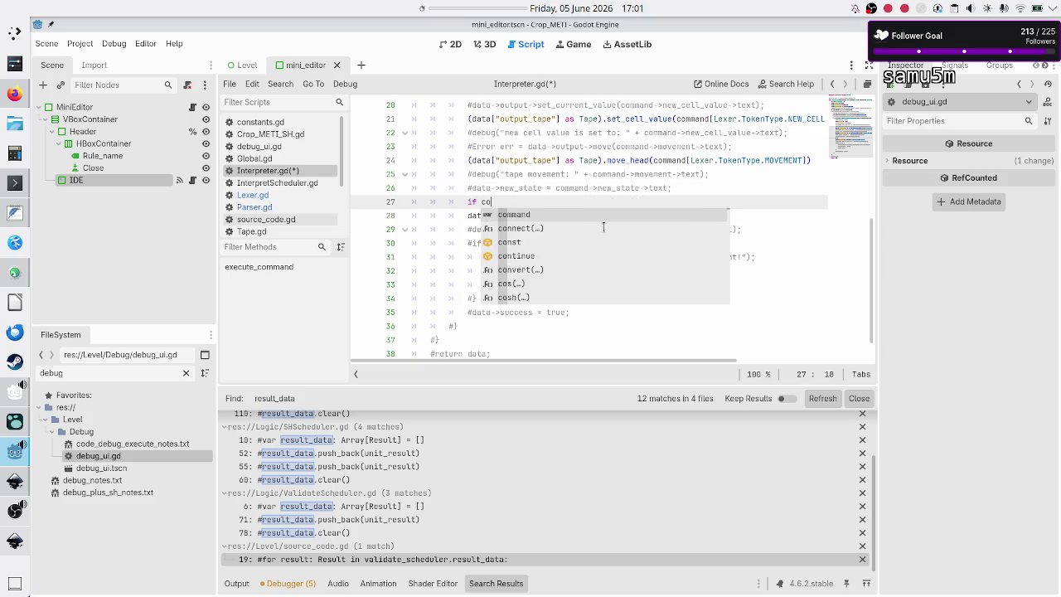
pyautogui.write('mmand')
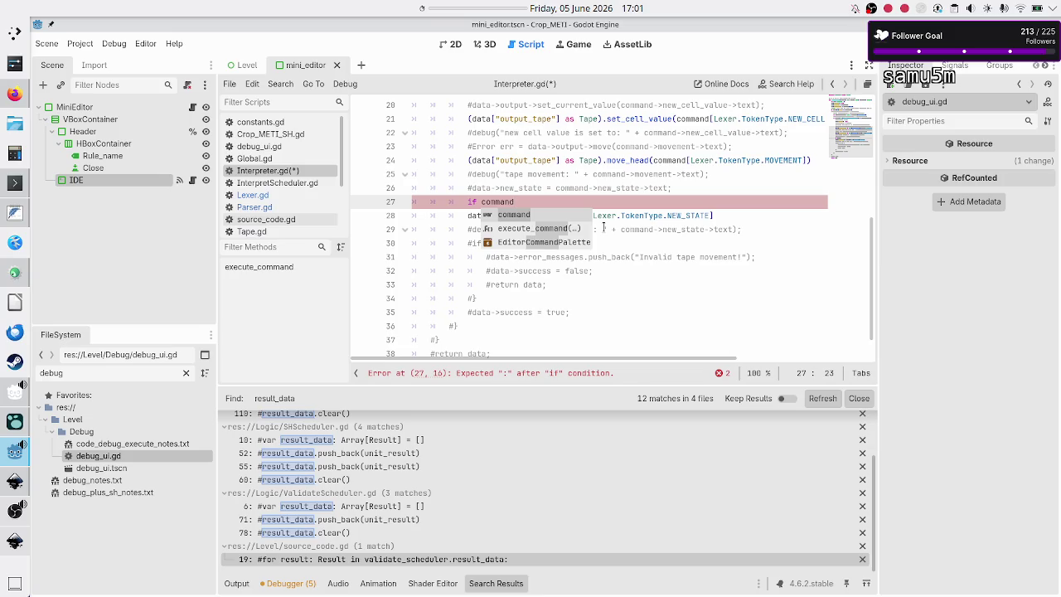
pyautogui.write('.size')
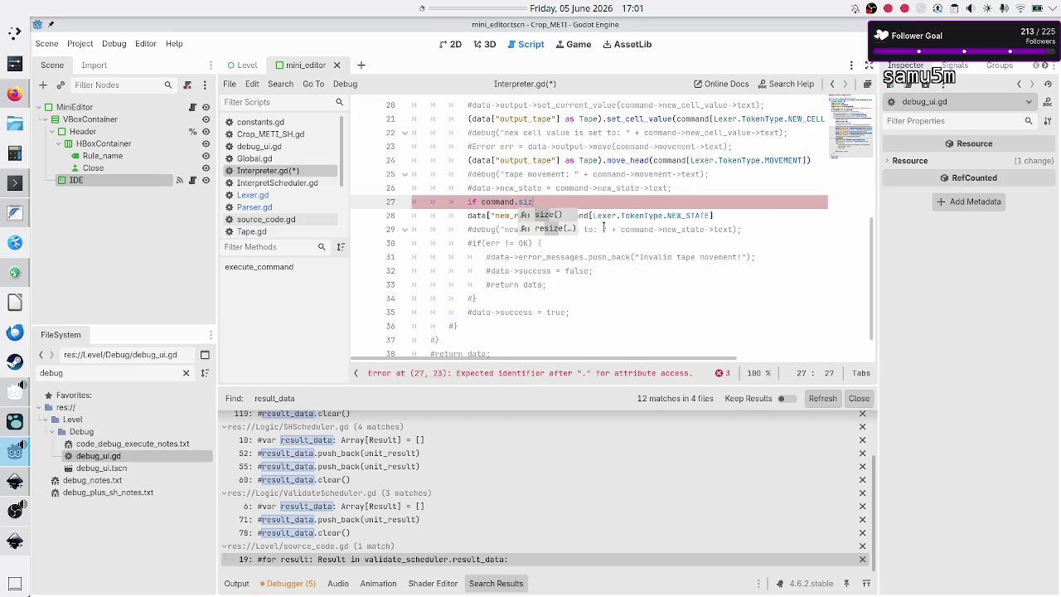
pyautogui.press('Return')
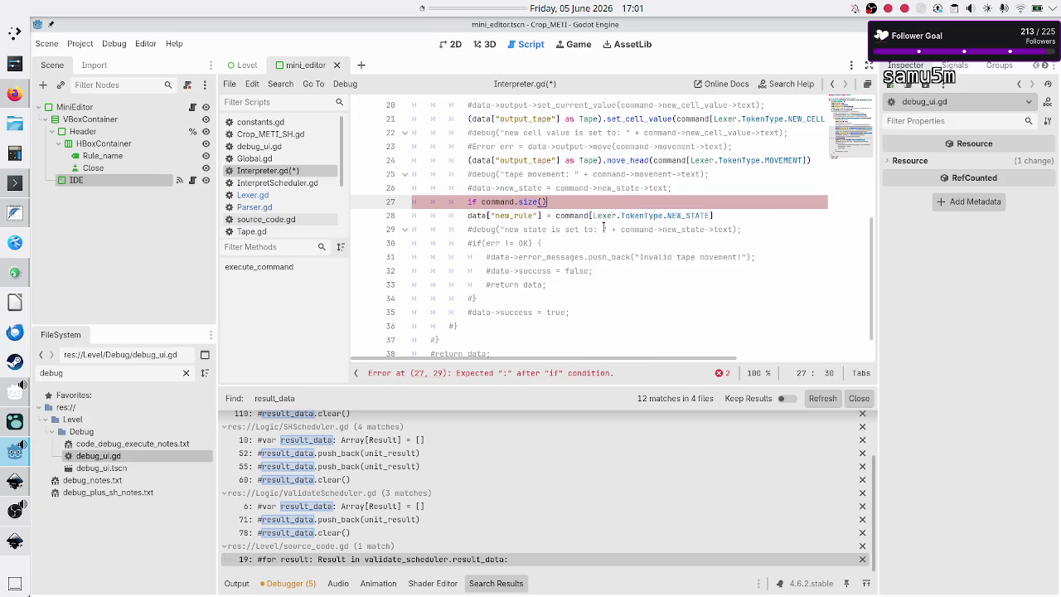
pyautogui.write(' ==')
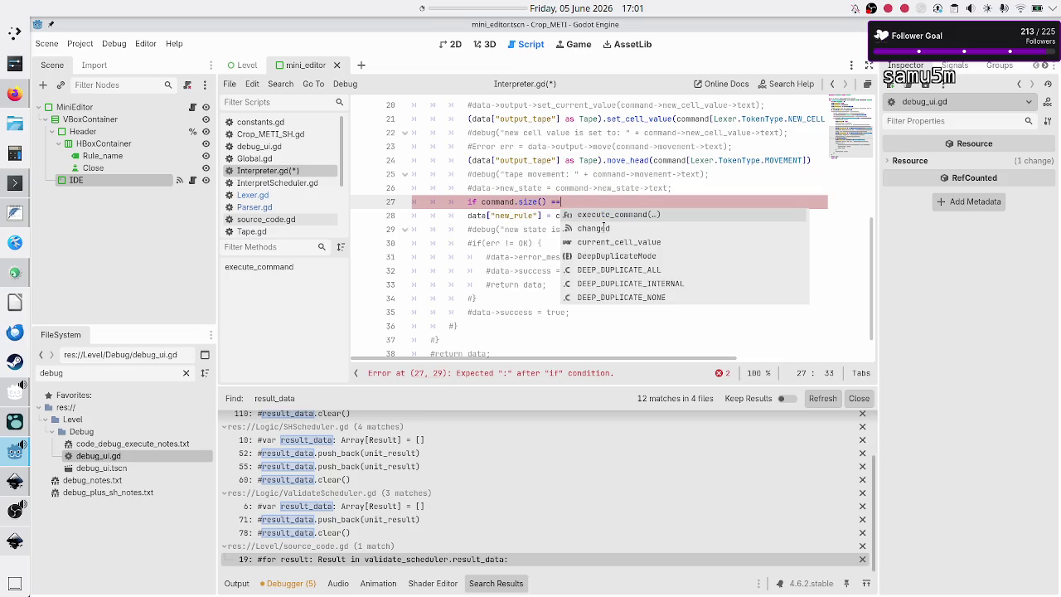
pyautogui.write(' 4')
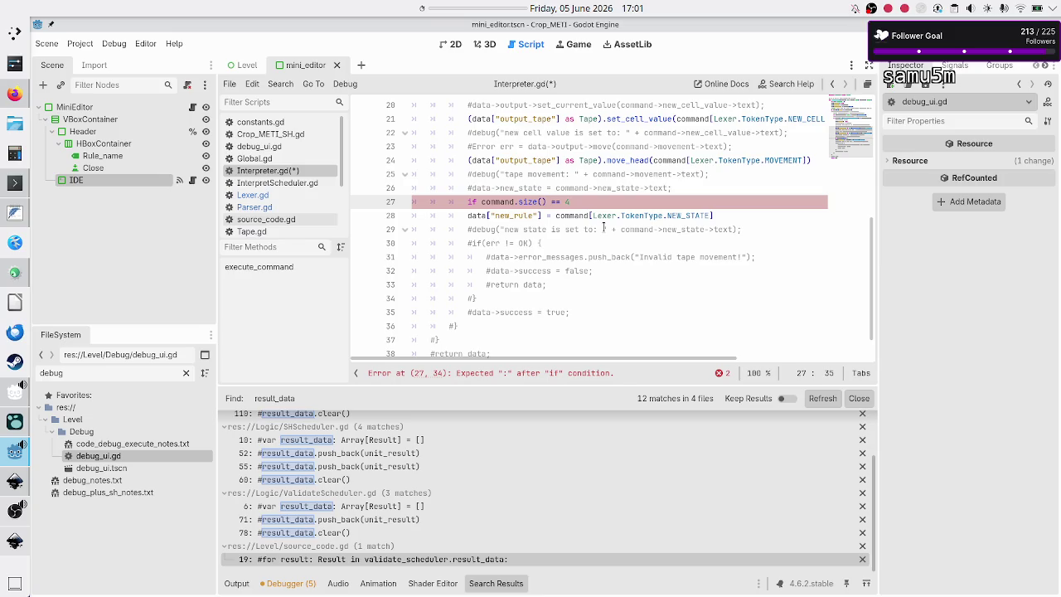
pyautogui.write(':')
pyautogui.press('Down')
pyautogui.press('Home')
pyautogui.press('Tab')
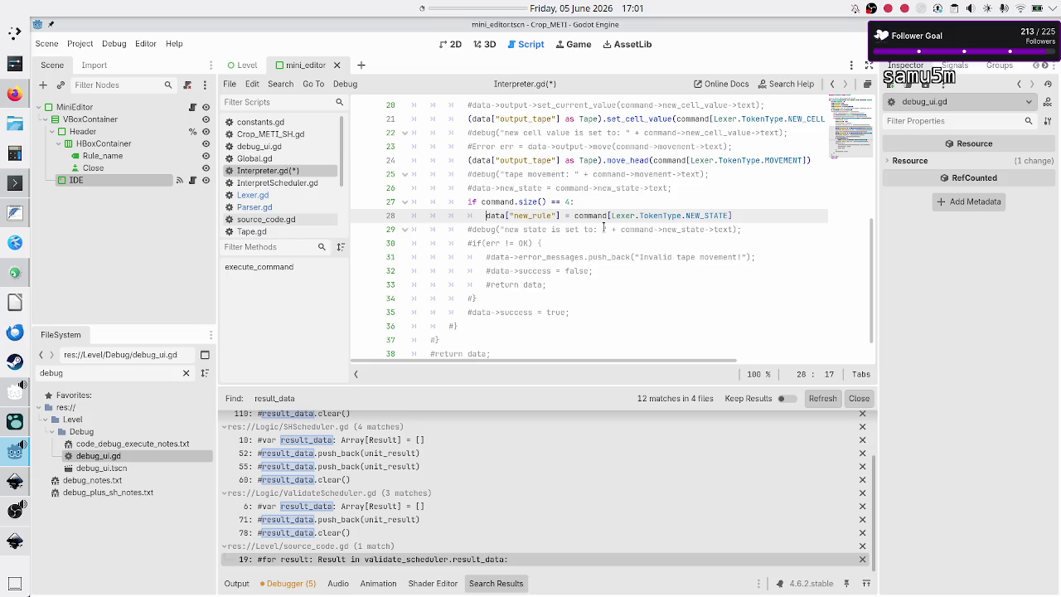
# Start an else branch assigning data["new_rule"] below the if block.
pyautogui.press('Down')
pyautogui.press('Home')
pyautogui.hotkey('ctrl', 'shift', 'Return')
pyautogui.write('else:')
pyautogui.press('Return')
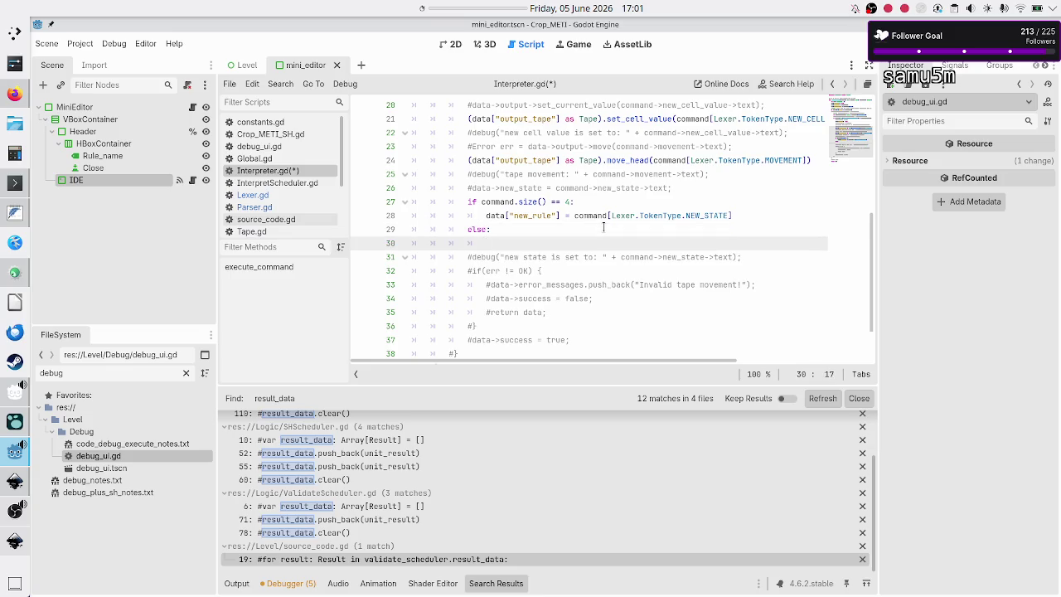
pyautogui.write('data[')
pyautogui.write('""')
pyautogui.write('new_ru')
# Check where current_rule is used, then delete the unneeded else branch.
pyautogui.scroll(6, 595, 202)
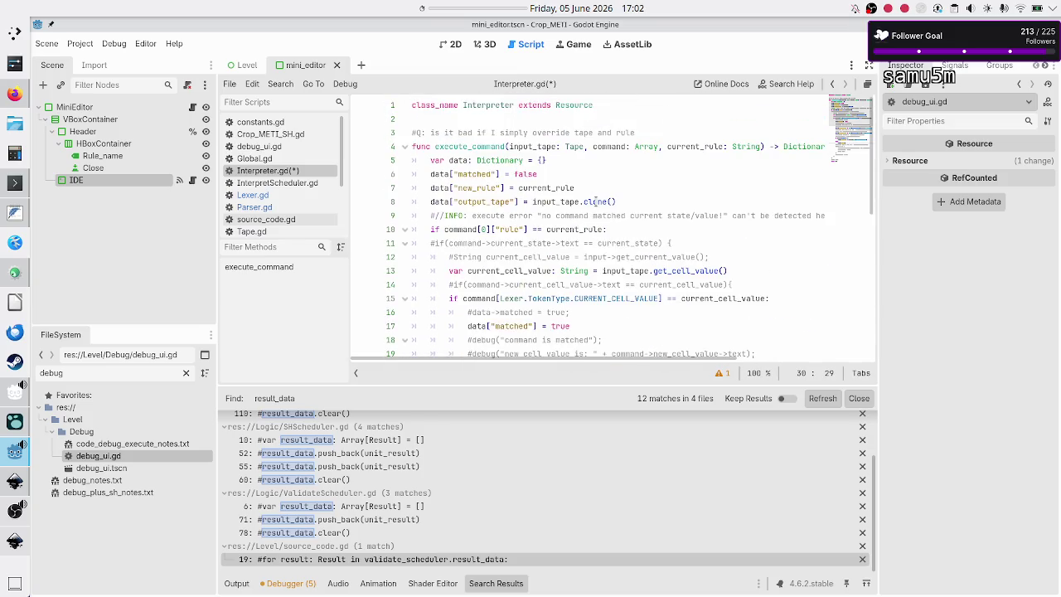
pyautogui.doubleClick(538, 188)
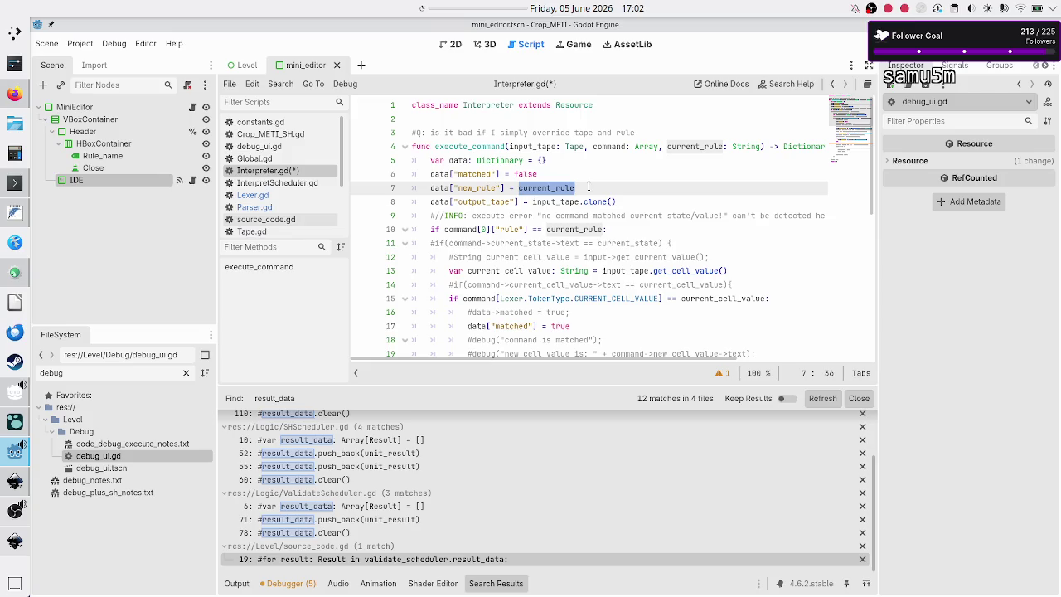
pyautogui.scroll(-8, 619, 193)
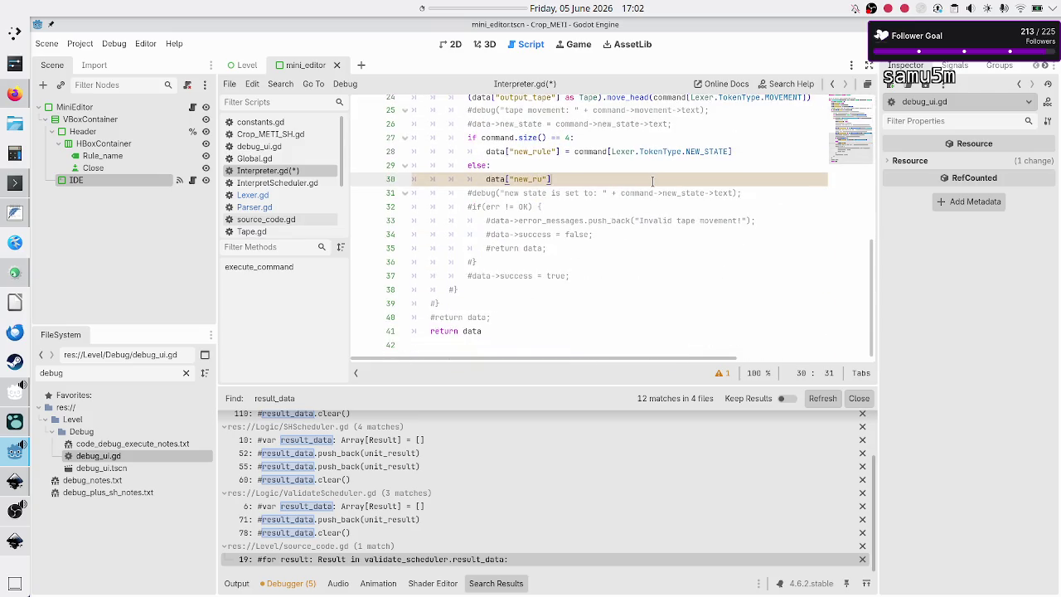
pyautogui.click(651, 179)
pyautogui.press('Up')
pyautogui.press('Home')
pyautogui.press('Home')
pyautogui.hotkey('shift', 'Down')
pyautogui.hotkey('shift', 'Down')
pyautogui.press('Delete')
pyautogui.press('Left')
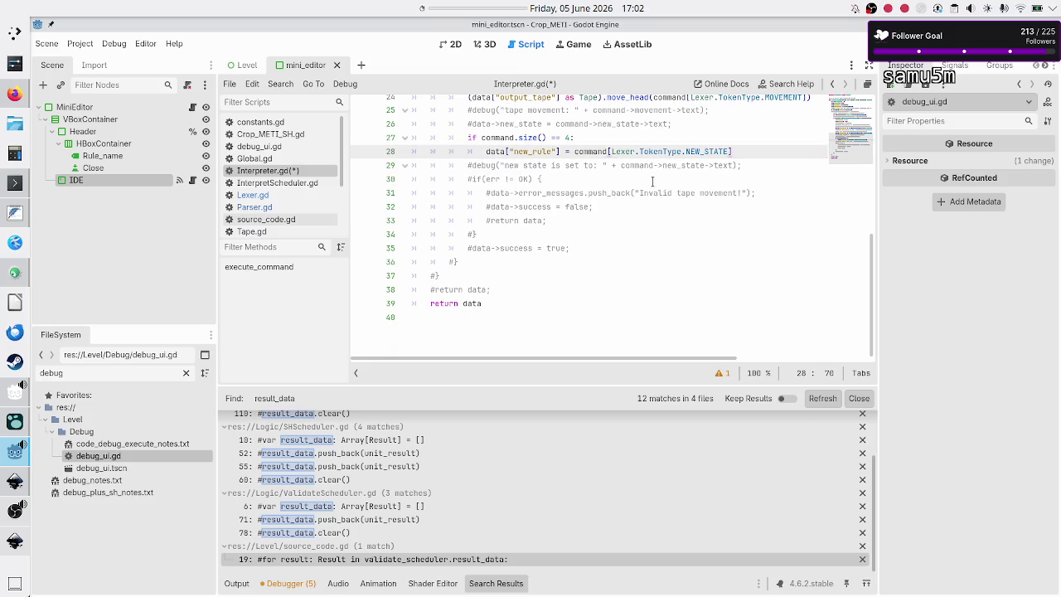
pyautogui.scroll(3, 609, 227)
pyautogui.press('Down')
pyautogui.press('Down')
pyautogui.press('Home')
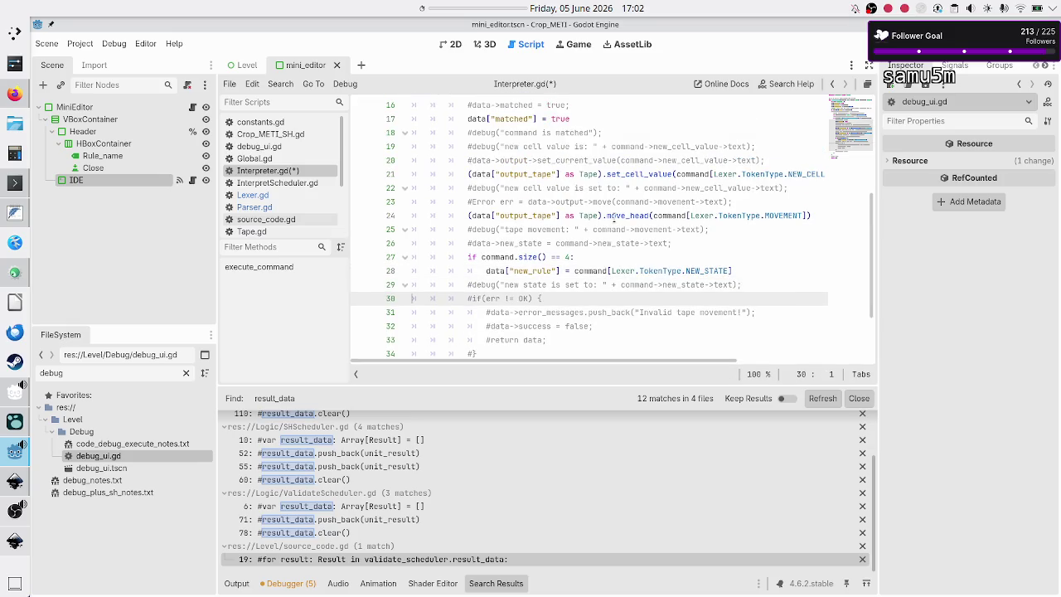
# Review execute_command through line 35, highlighting where success is used.
pyautogui.hotkey('shift', 'End')
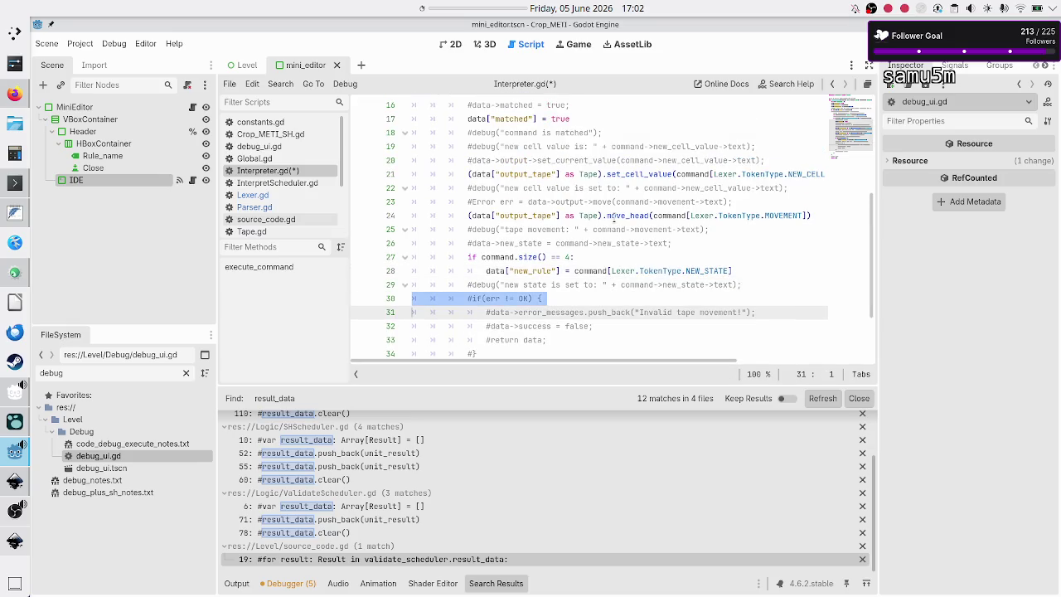
pyautogui.press('Down')
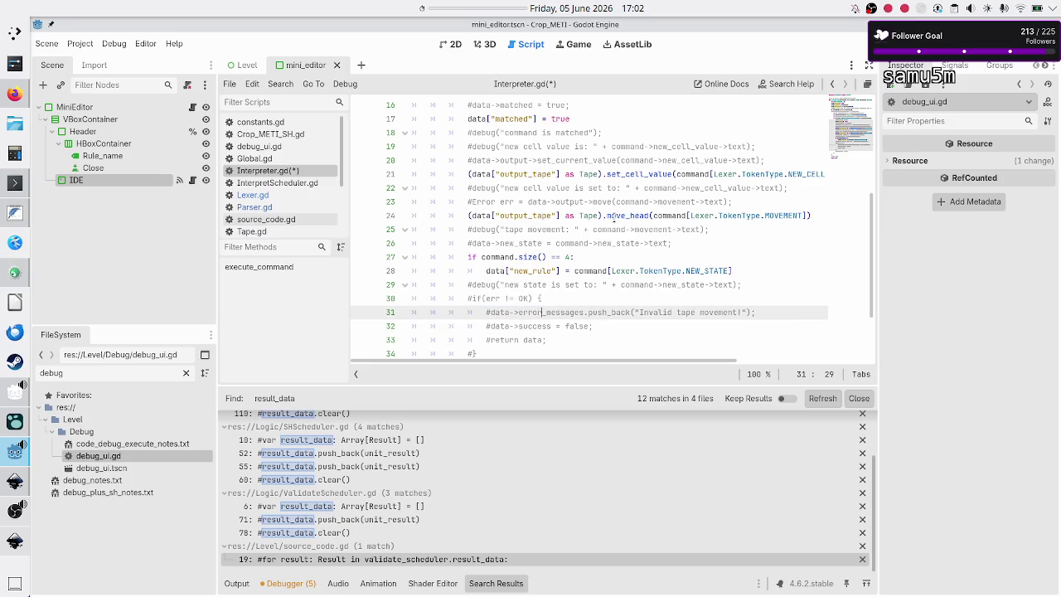
pyautogui.press('Down')
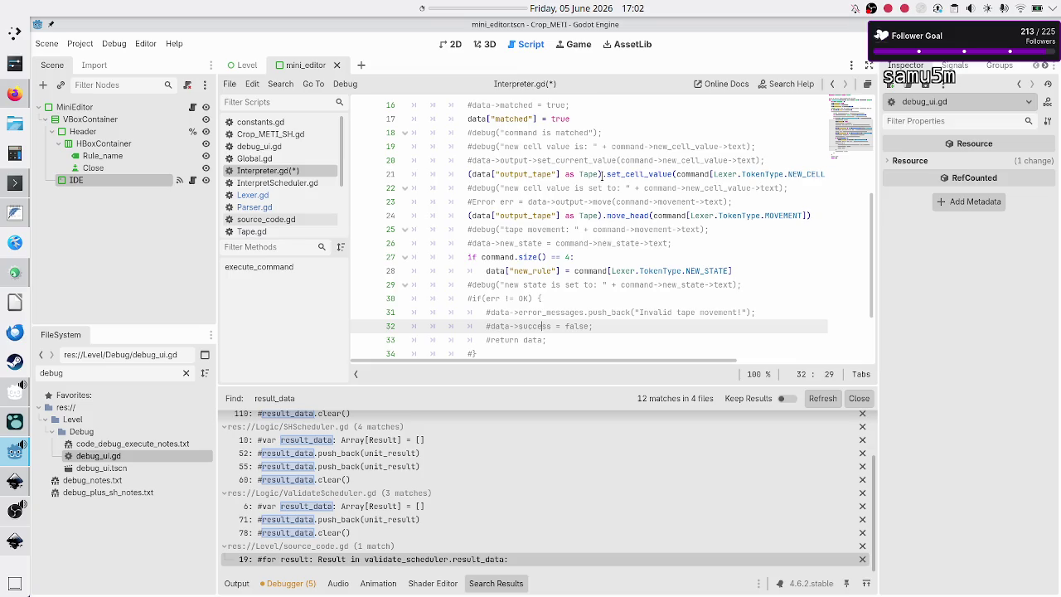
pyautogui.scroll(5, 602, 176)
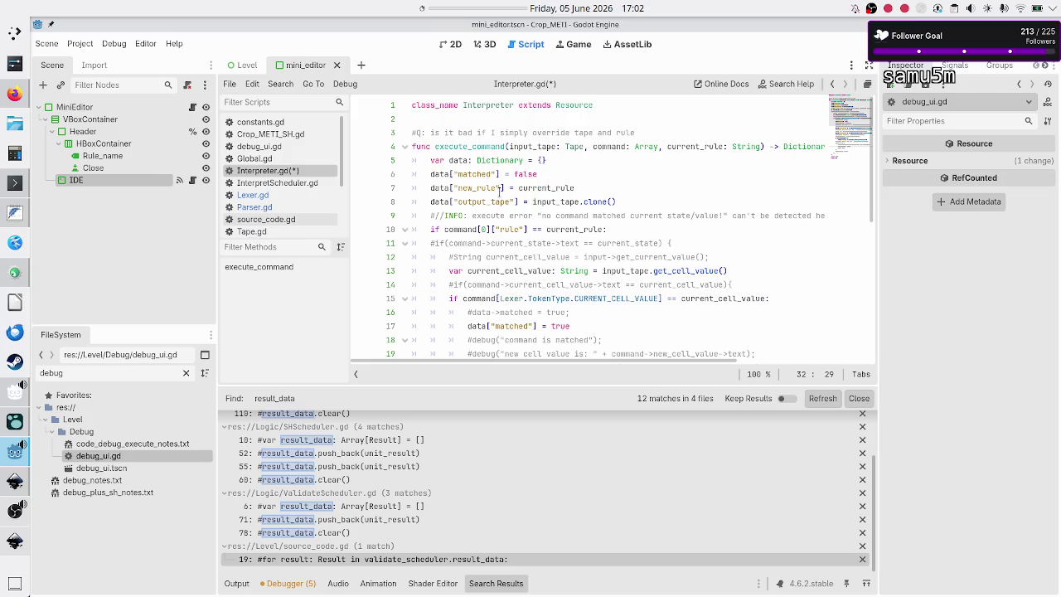
pyautogui.scroll(-7, 552, 202)
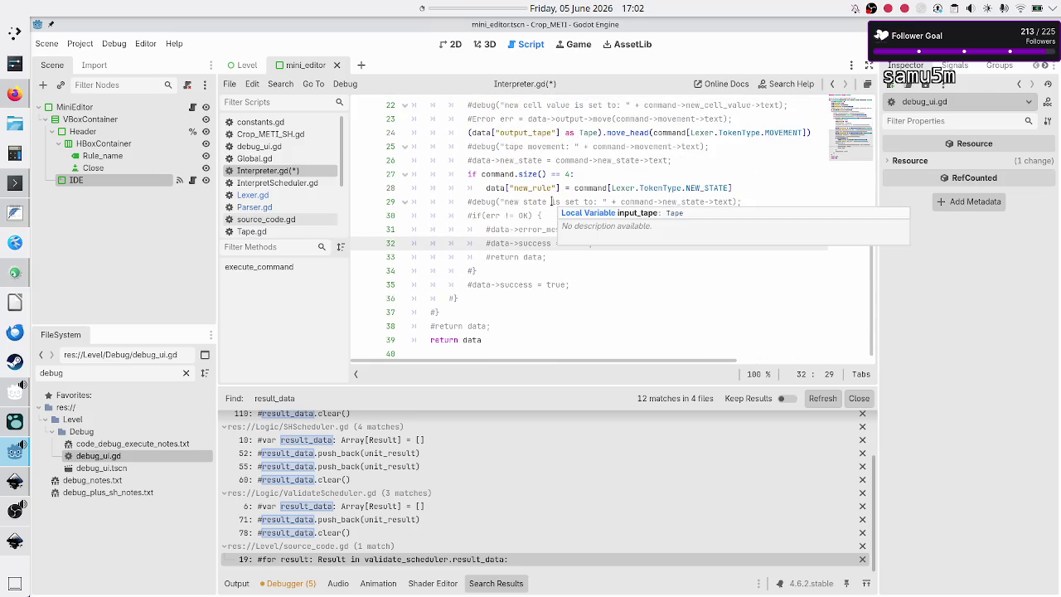
pyautogui.doubleClick(533, 243)
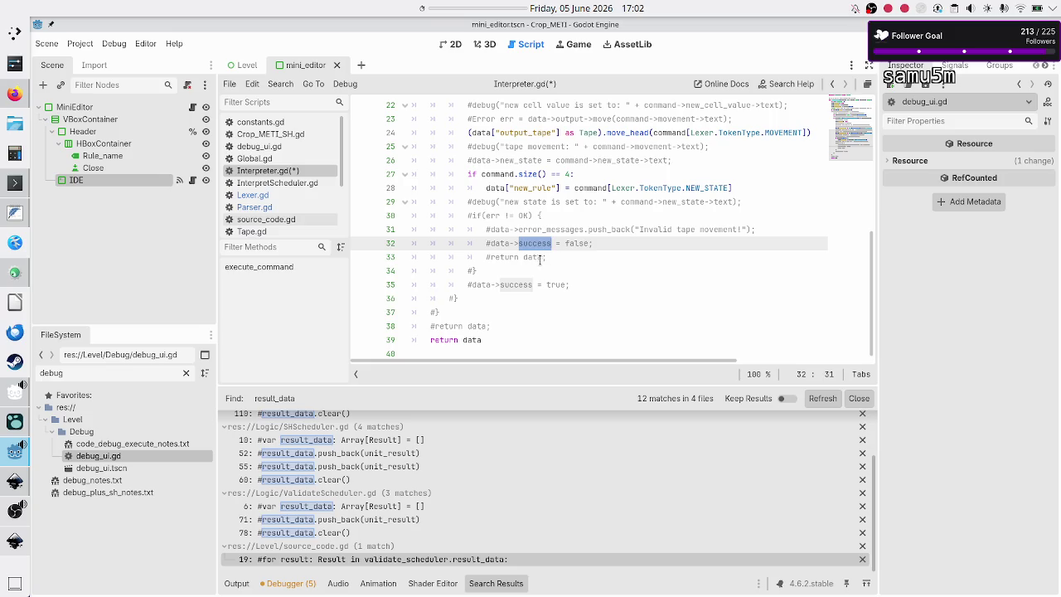
pyautogui.click(537, 260)
pyautogui.click(521, 277)
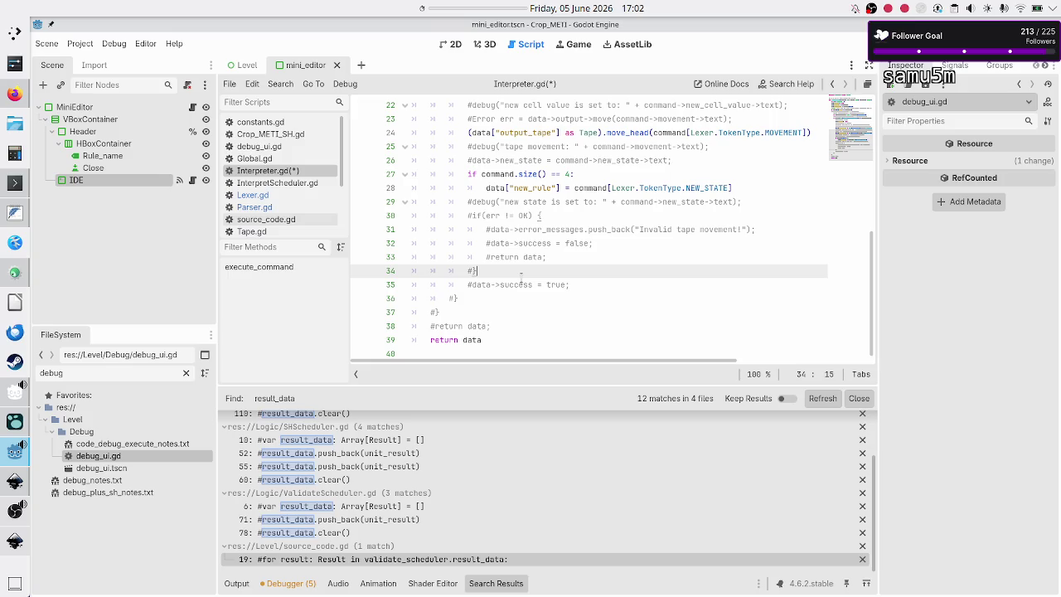
pyautogui.click(540, 284)
# Recheck the matched usage on line 17 and save Interpreter.gd.
pyautogui.scroll(3, 511, 243)
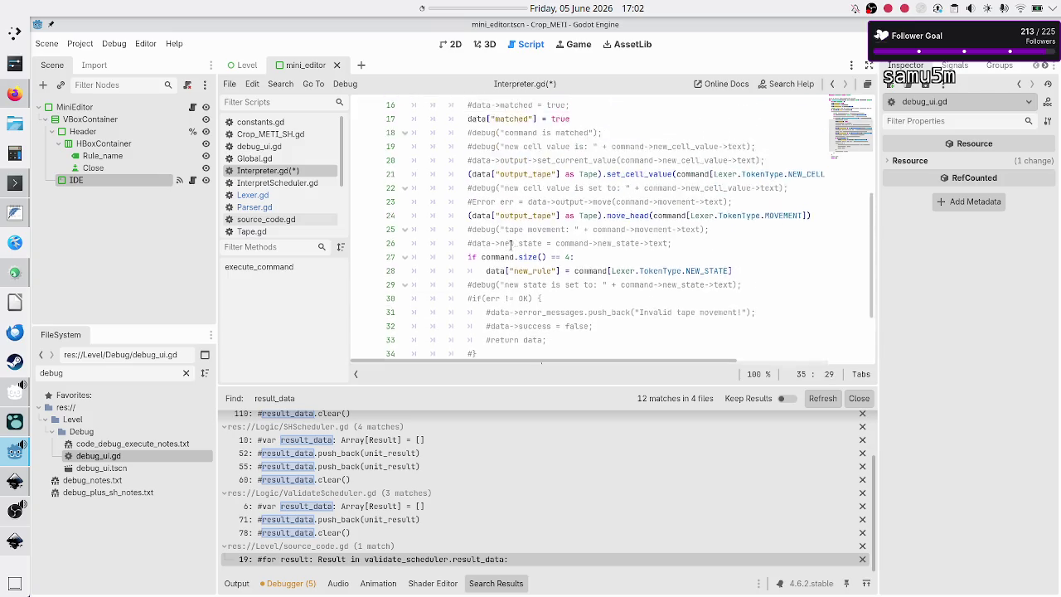
pyautogui.scroll(3, 511, 243)
pyautogui.hscroll(2, 511, 242)
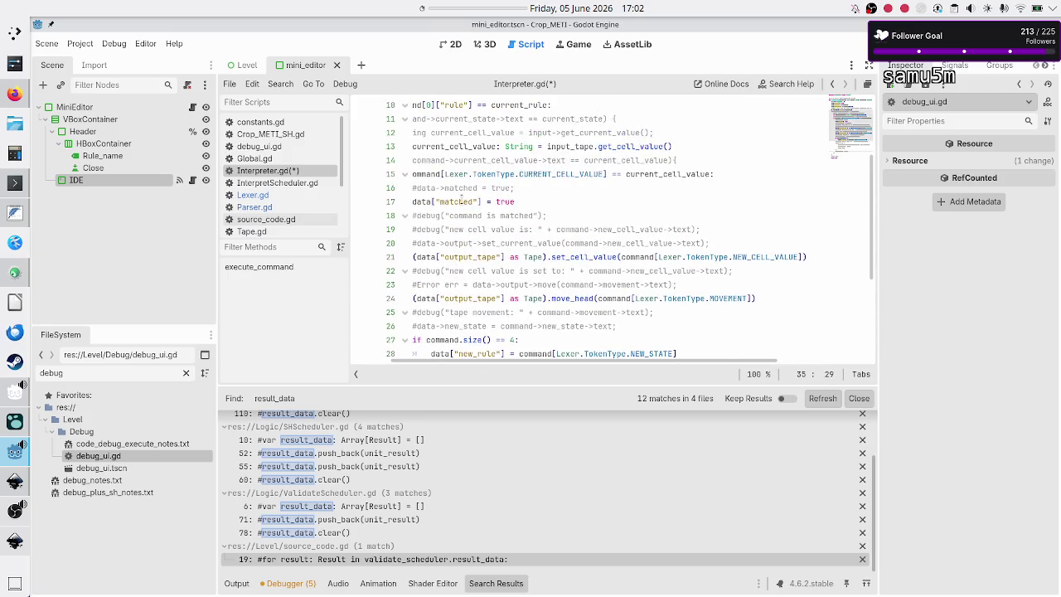
pyautogui.doubleClick(466, 202)
pyautogui.hscroll(-2, 462, 199)
pyautogui.scroll(3, 461, 199)
pyautogui.scroll(6, 462, 199)
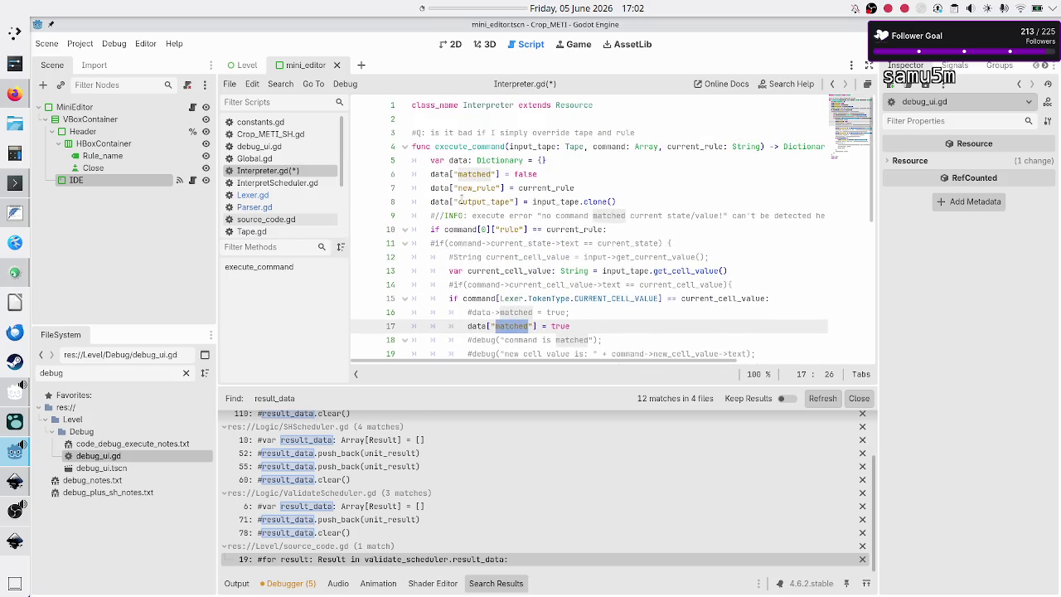
pyautogui.scroll(-7, 507, 233)
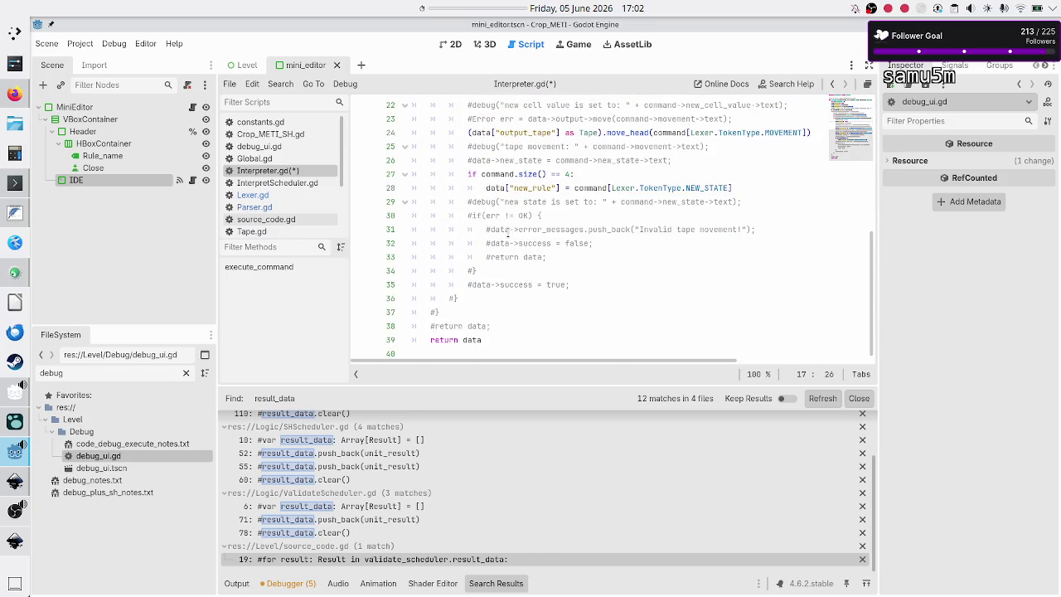
pyautogui.click(503, 352)
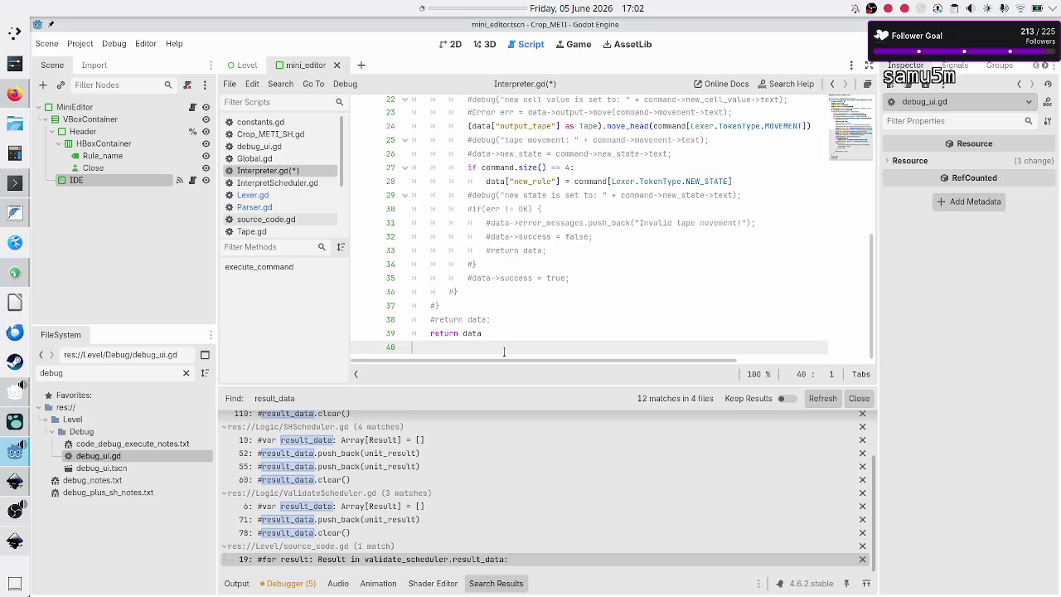
pyautogui.hotkey('ctrl', 's')
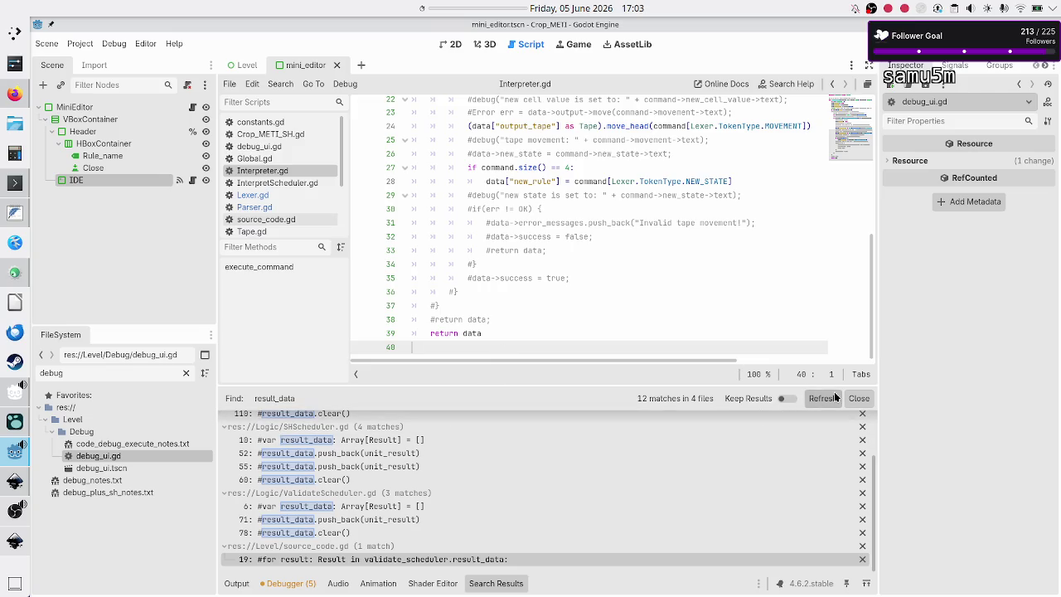
# Close the search results and delete the question comment on line 3 of Interpreter.gd.
pyautogui.click(858, 399)
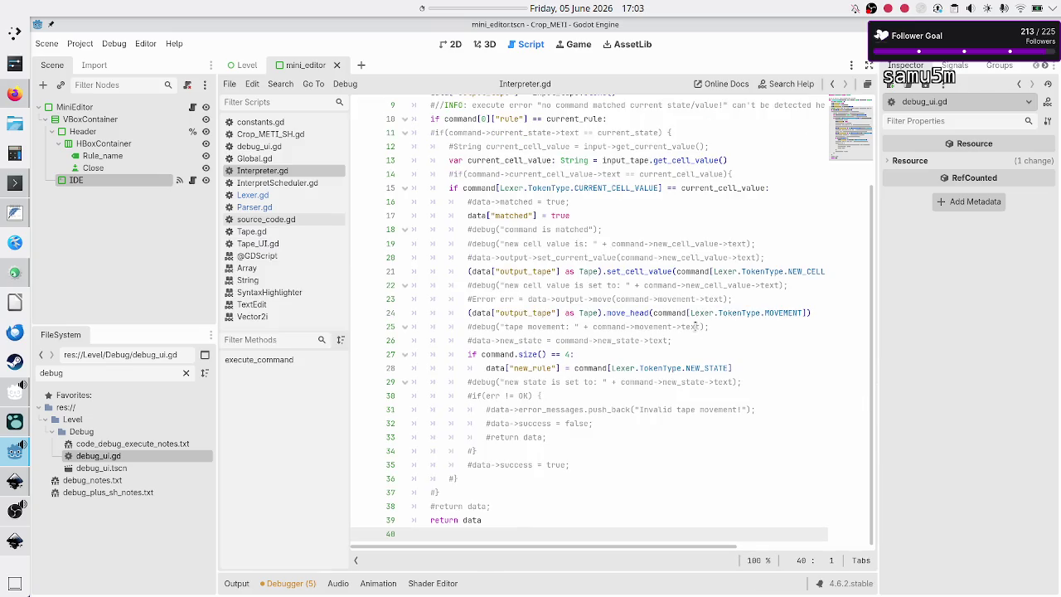
pyautogui.scroll(3, 587, 330)
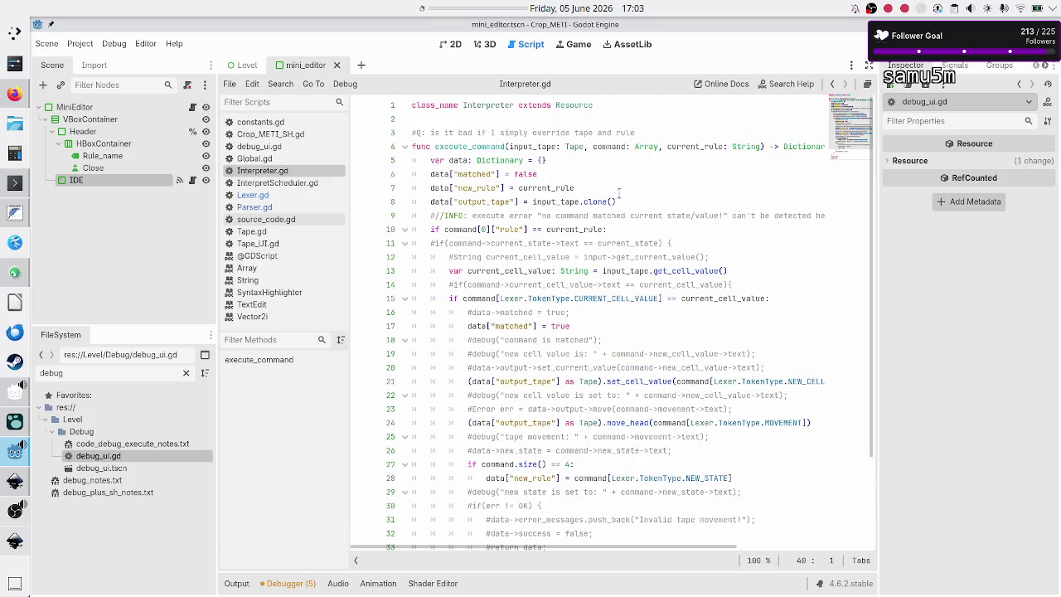
pyautogui.click(672, 171)
pyautogui.press('Up')
pyautogui.press('Up')
pyautogui.press('Up')
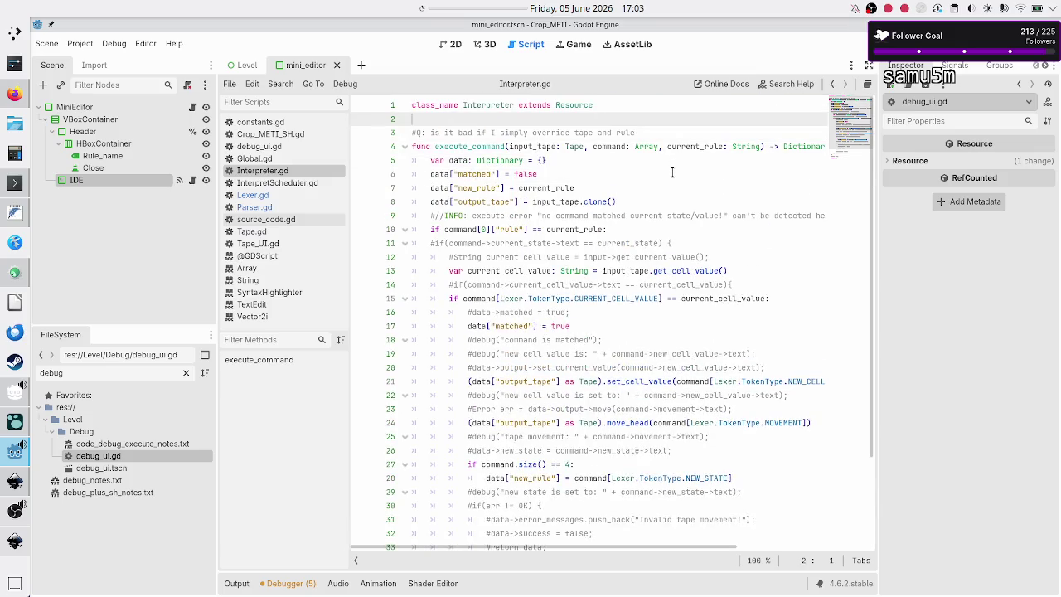
pyautogui.press('Down')
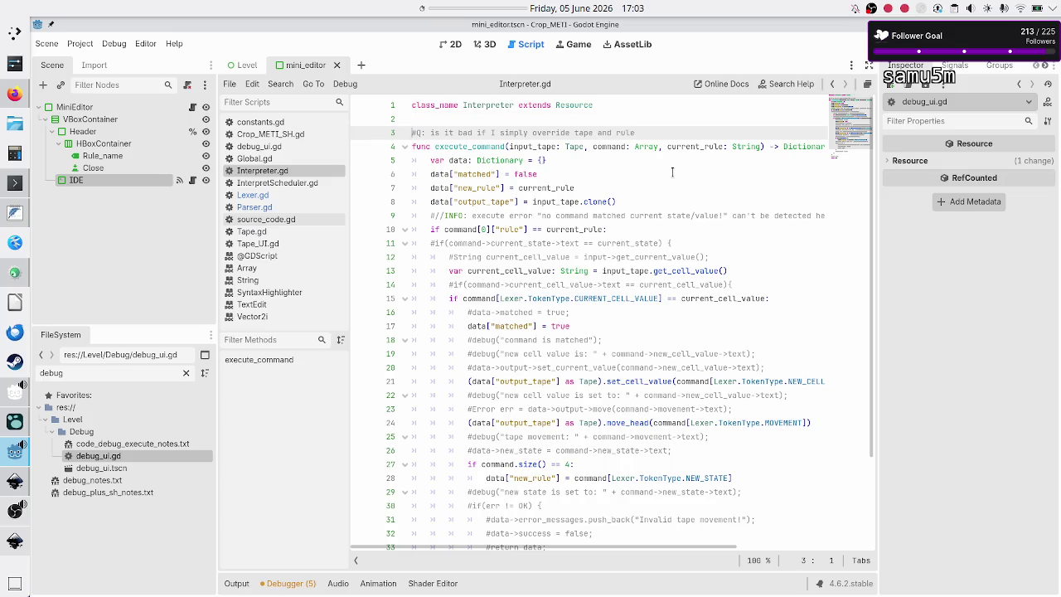
pyautogui.hotkey('shift', 'Down')
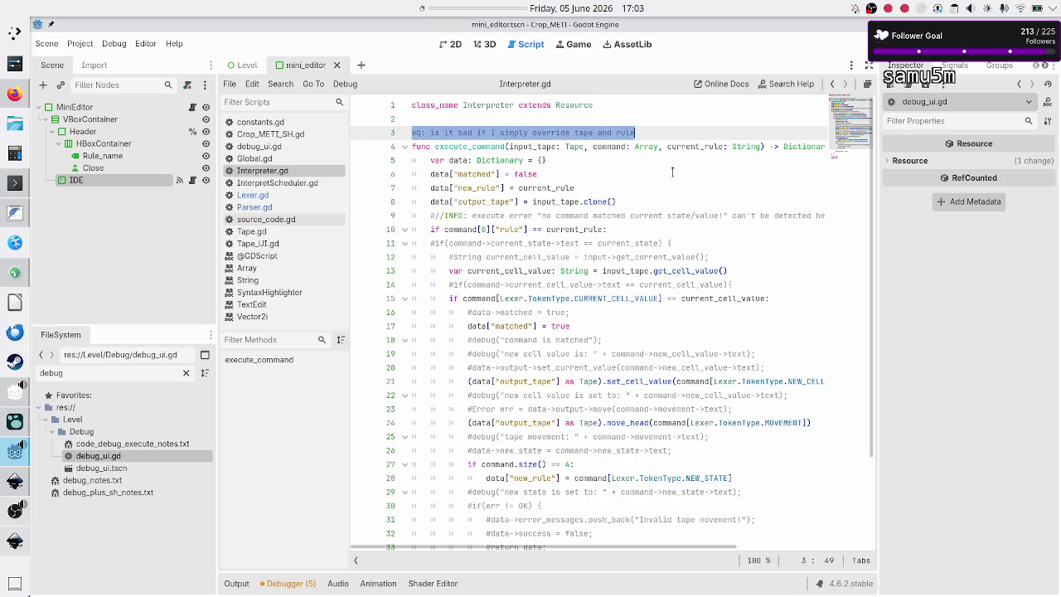
pyautogui.press('Delete')
# Remove the commented-out if block, the current_cell_value check and the #data->matched line.
pyautogui.press('Down')
pyautogui.press('Down')
pyautogui.press('Down')
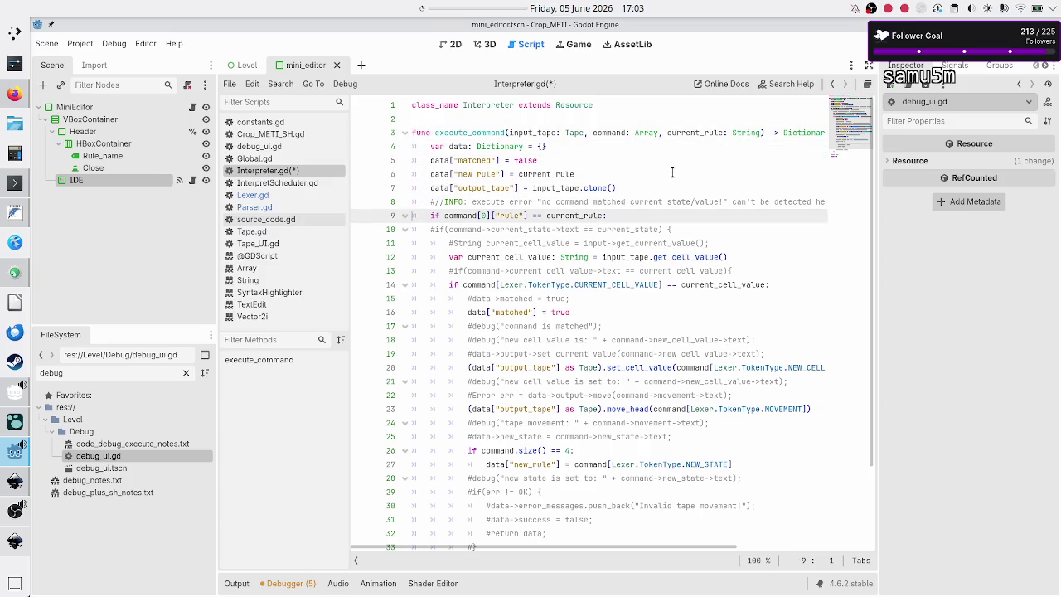
pyautogui.press('Up')
pyautogui.hotkey('shift', 'Down')
pyautogui.hotkey('shift', 'Down')
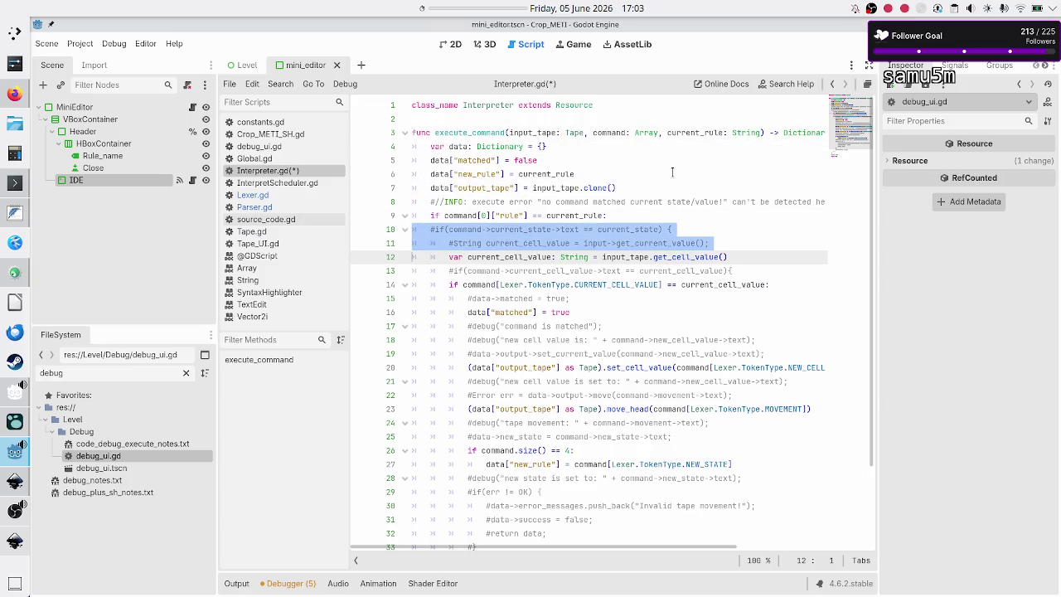
pyautogui.hotkey('shift', 'Left')
pyautogui.press('Delete')
pyautogui.press('Delete')
pyautogui.press('Down')
pyautogui.hotkey('shift', 'End')
pyautogui.press('Delete')
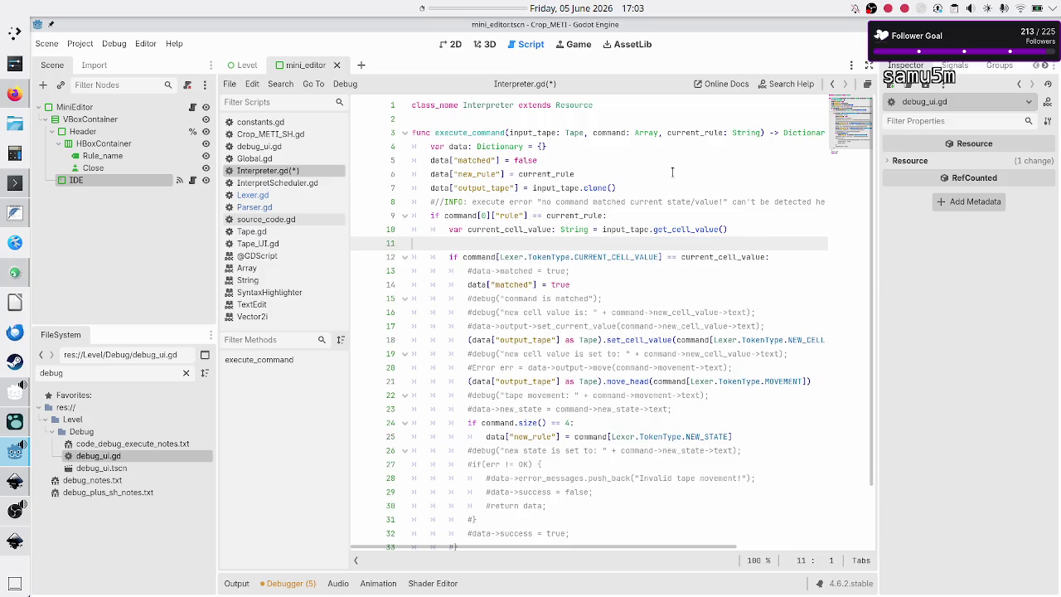
pyautogui.press('Delete')
pyautogui.press('Down')
pyautogui.hotkey('shift', 'End')
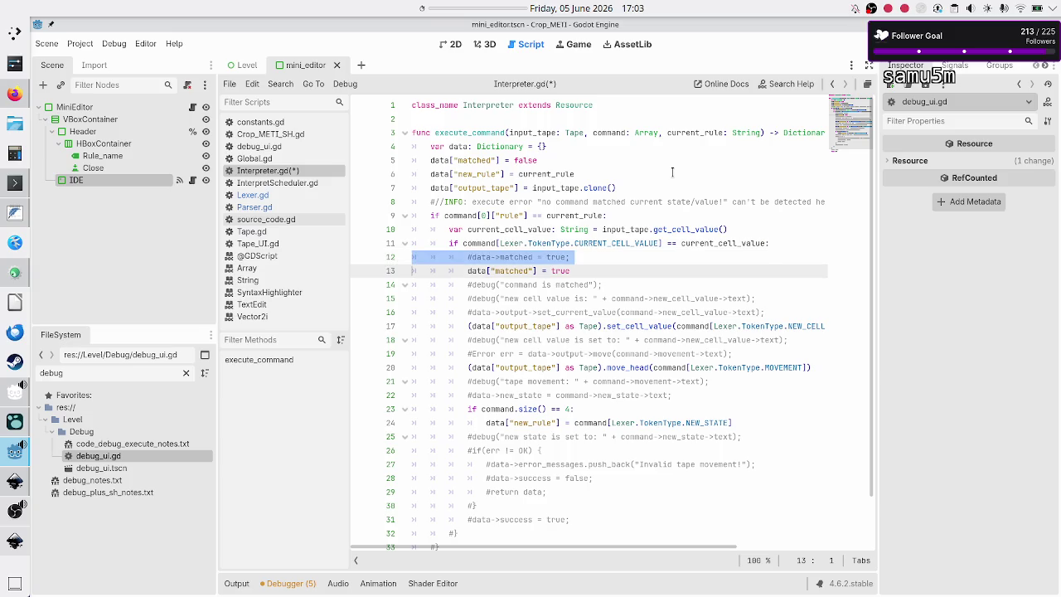
pyautogui.press('Delete')
pyautogui.press('Delete')
# Delete the commented debug lines, the Error lines and the tape-movement debug lines.
pyautogui.press('Down')
pyautogui.hotkey('shift', 'Down')
pyautogui.hotkey('shift', 'Down')
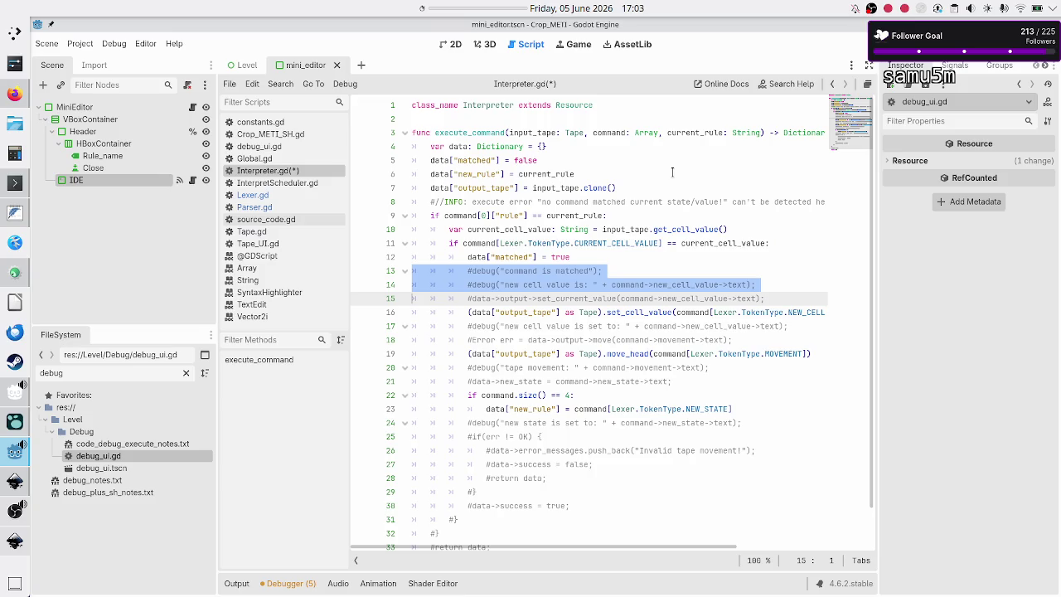
pyautogui.hotkey('shift', 'Down')
pyautogui.hotkey('shift', 'Left')
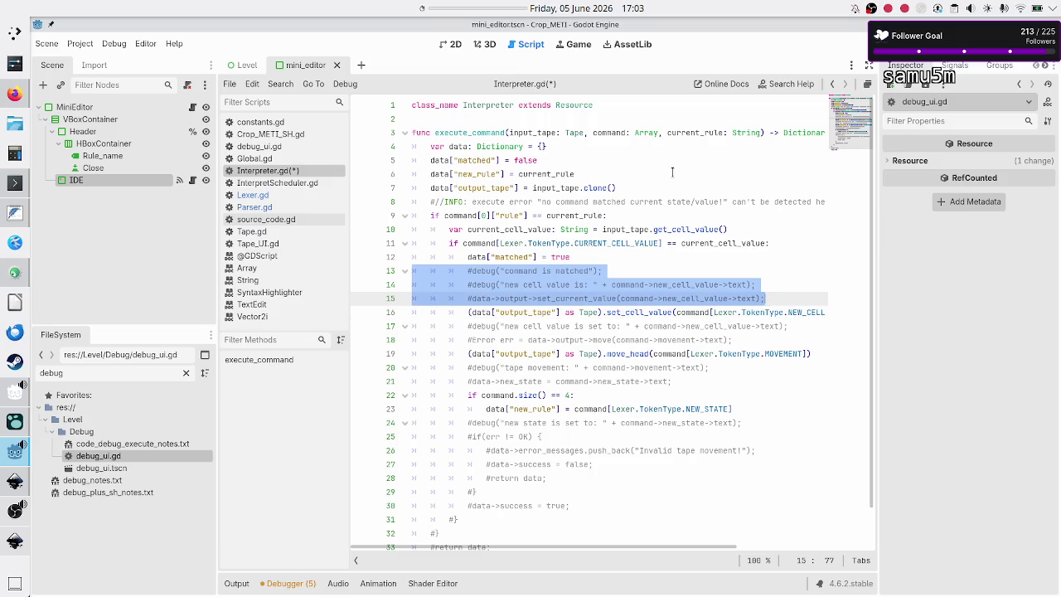
pyautogui.press('Delete')
pyautogui.press('Delete')
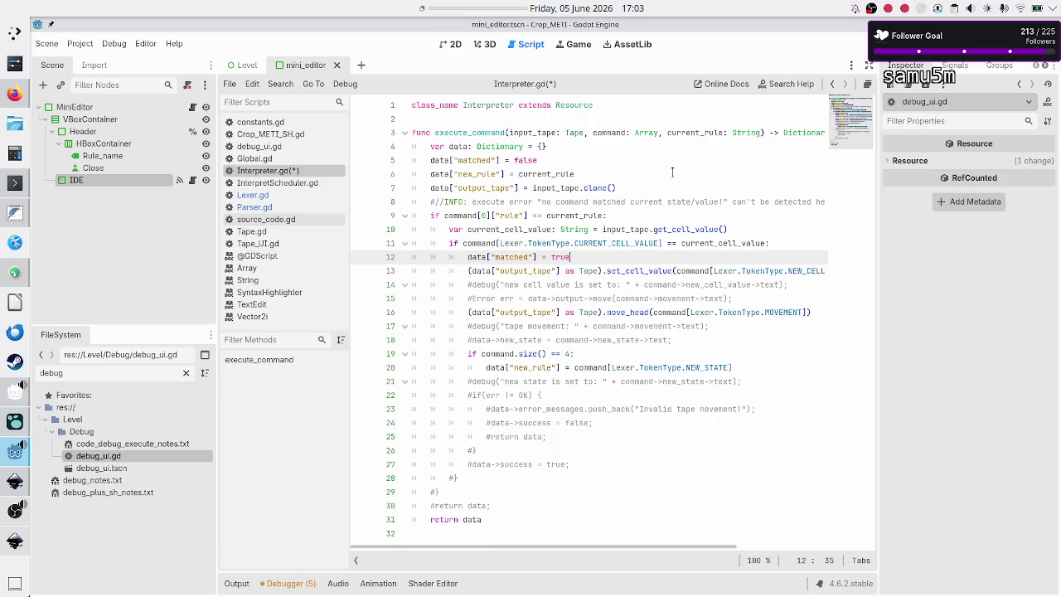
pyautogui.press('Down')
pyautogui.hotkey('shift', 'Down')
pyautogui.hotkey('shift', 'Down')
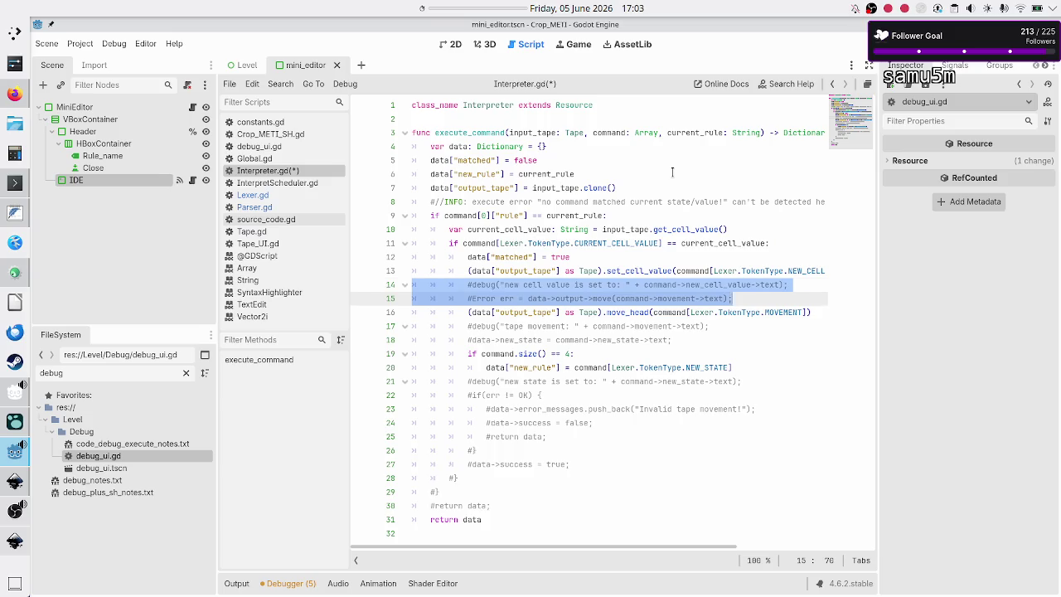
pyautogui.press('Delete')
pyautogui.press('Down')
pyautogui.hotkey('shift', 'Down')
pyautogui.hotkey('shift', 'Down')
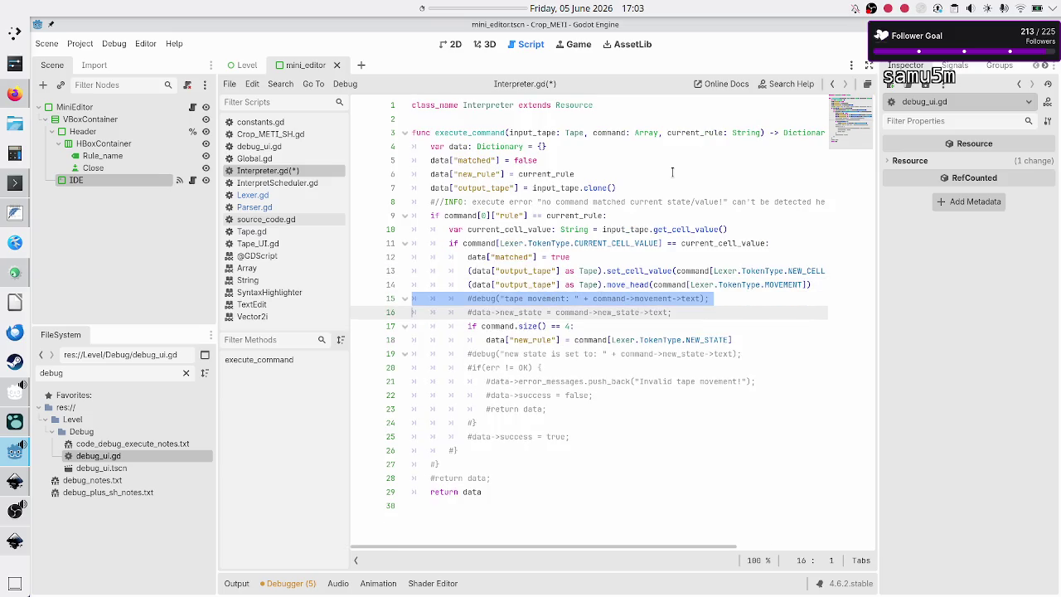
pyautogui.hotkey('shift', 'Left')
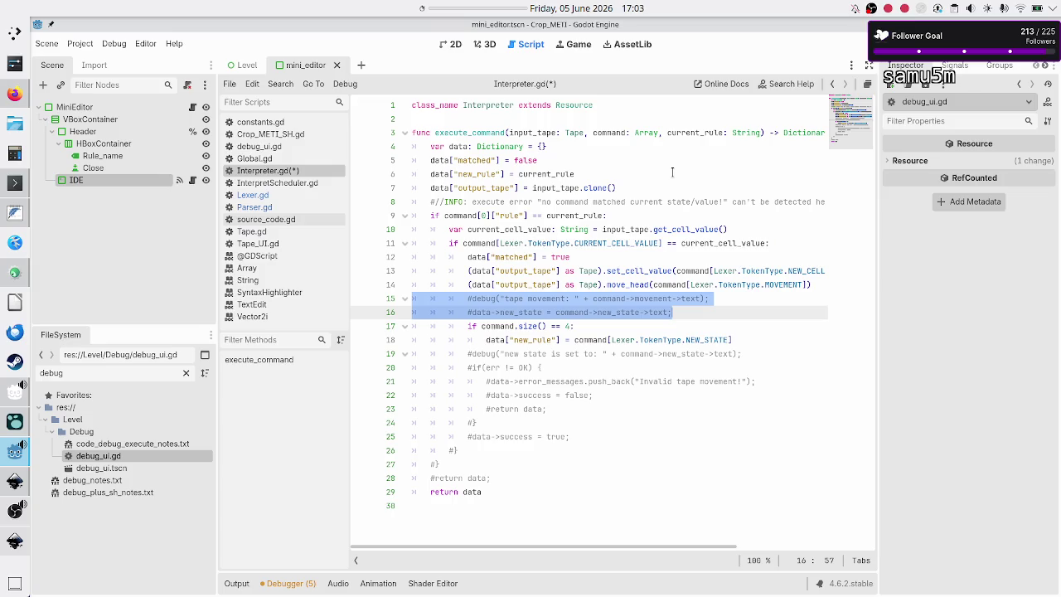
pyautogui.press('Delete')
# Delete the commented block at the function's end so it ends with return data, and save.
pyautogui.press('Up')
pyautogui.press('Down')
pyautogui.press('Down')
pyautogui.press('Down')
pyautogui.hotkey('shift', 'Down')
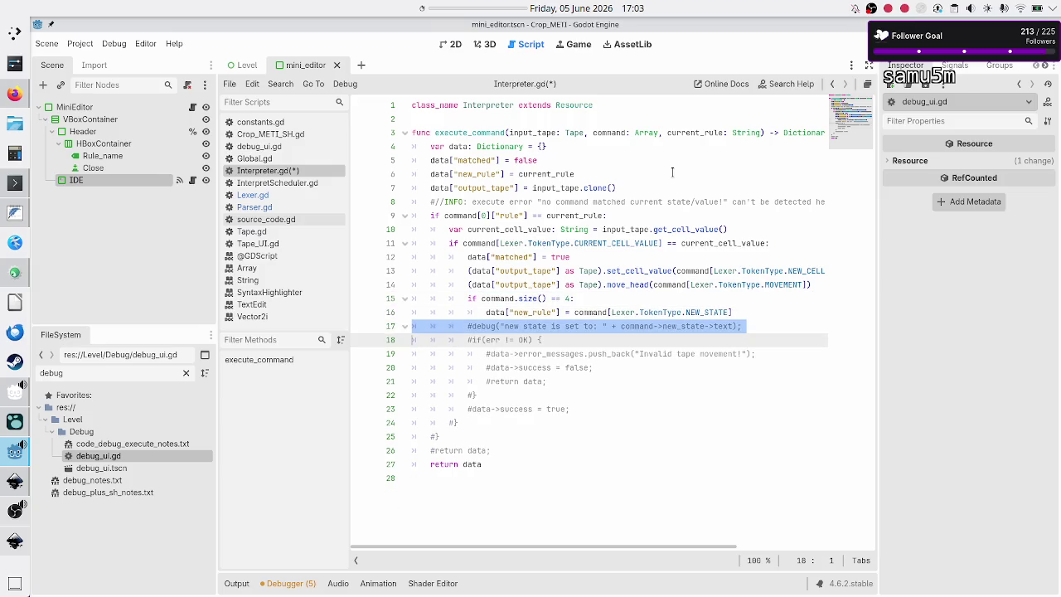
pyautogui.hotkey('shift', 'Down')
pyautogui.hotkey('shift', 'Down')
pyautogui.hotkey('shift', 'Down')
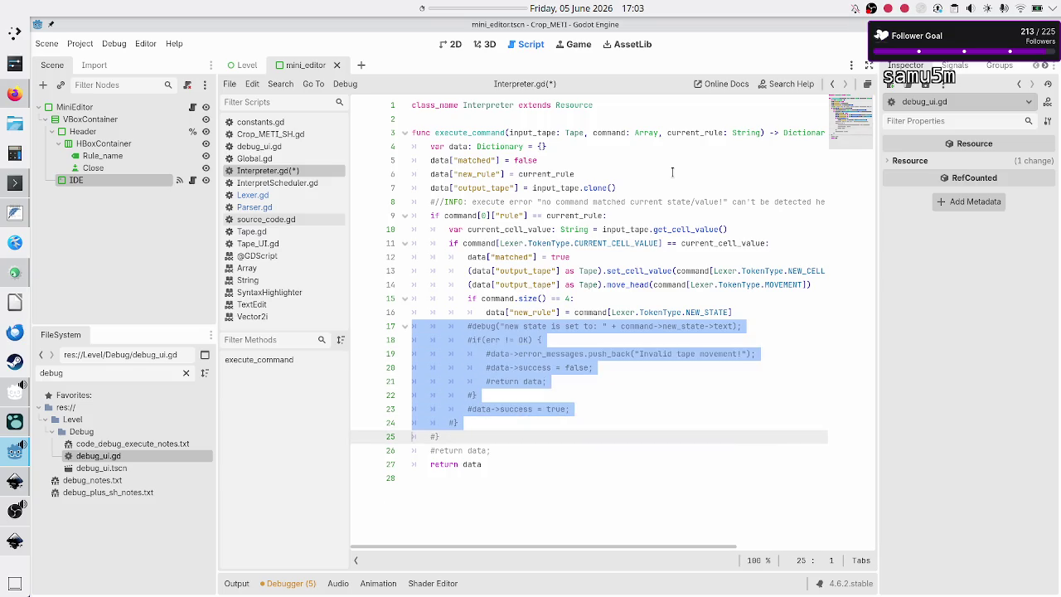
pyautogui.hotkey('shift', 'Down')
pyautogui.hotkey('shift', 'Down')
pyautogui.hotkey('shift', 'Left')
pyautogui.press('Delete')
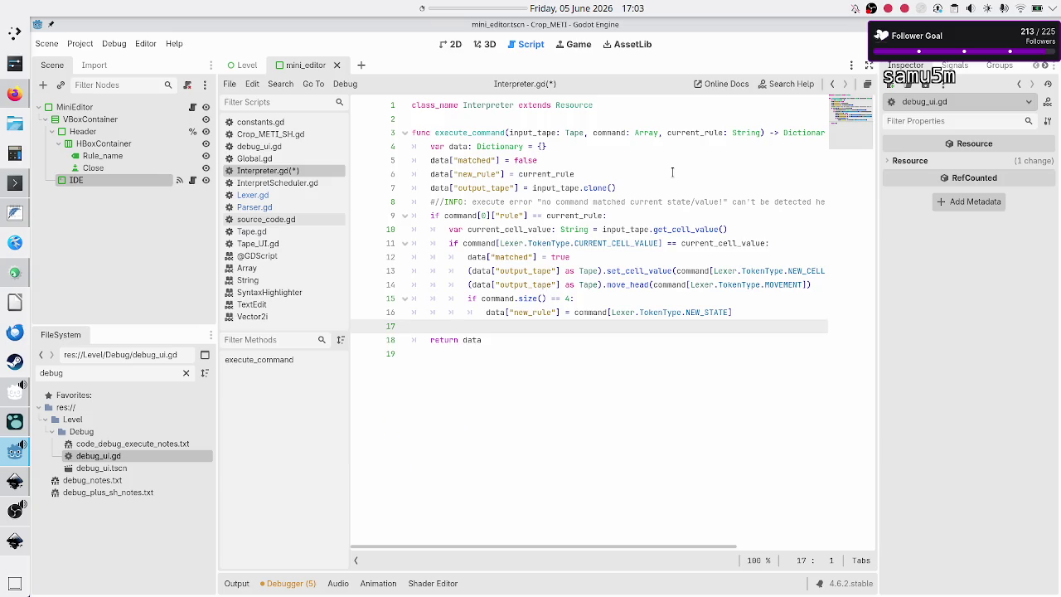
pyautogui.press('BackSpace')
pyautogui.press('Down')
pyautogui.press('Down')
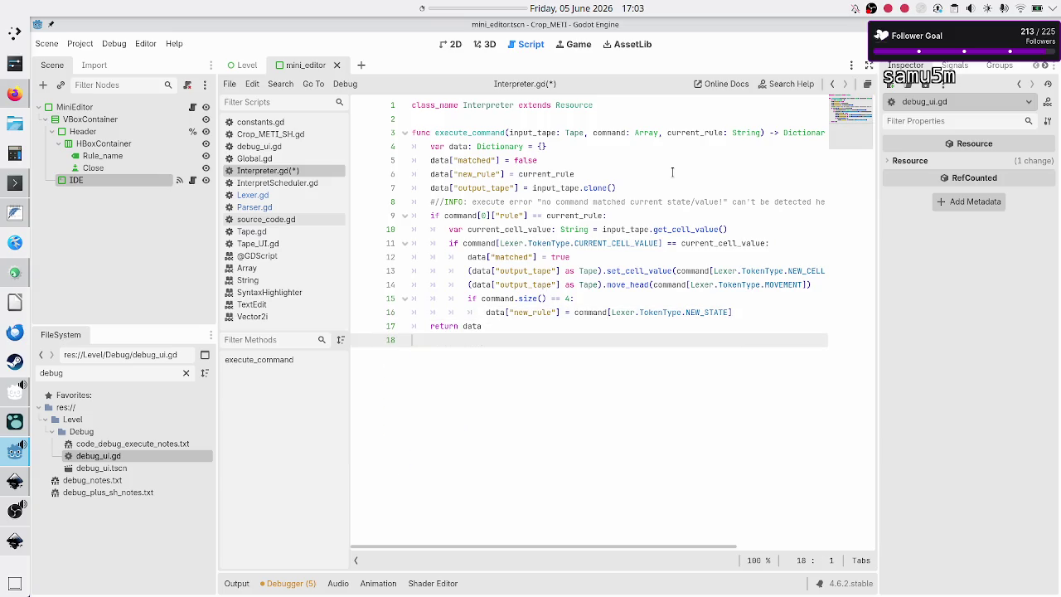
pyautogui.hotkey('ctrl', 's')
pyautogui.press('Up')
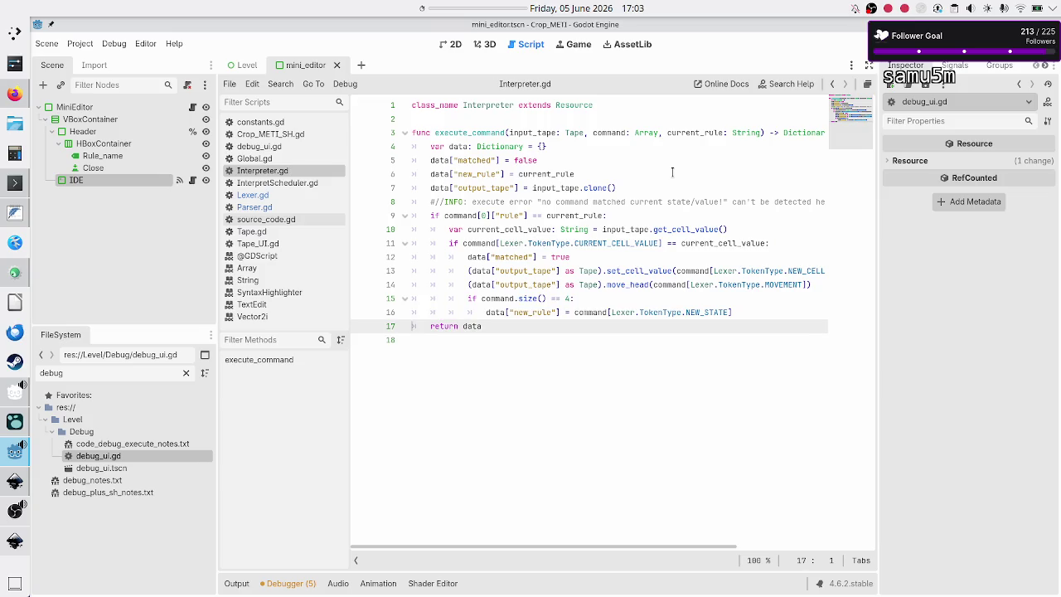
pyautogui.press('Up')
pyautogui.press('Up')
pyautogui.press('Up')
# Highlight the rule check on line 9 and the cell value check on line 11.
pyautogui.press('Down')
pyautogui.press('Down')
pyautogui.press('Down')
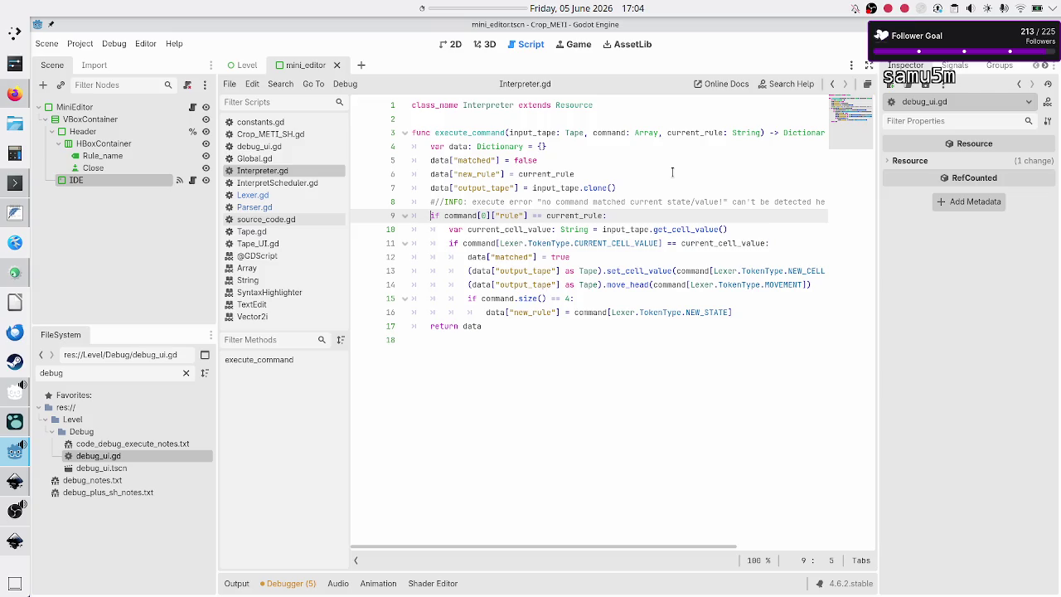
pyautogui.hotkey('shift', 'End')
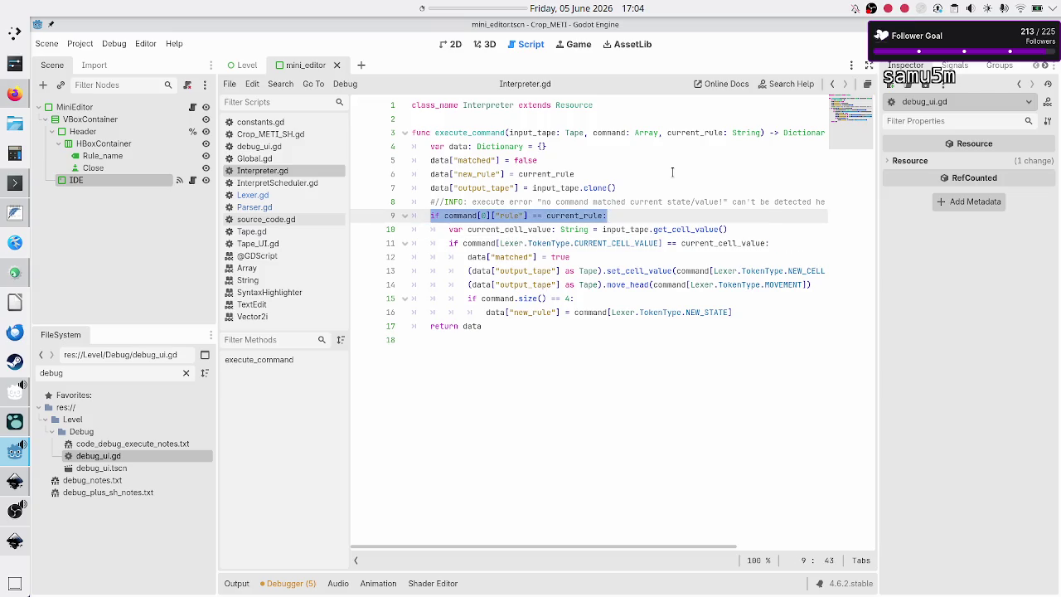
pyautogui.press('Down')
pyautogui.press('Down')
pyautogui.press('Home')
pyautogui.hotkey('shift', 'Down')
pyautogui.hotkey('shift', 'Home')
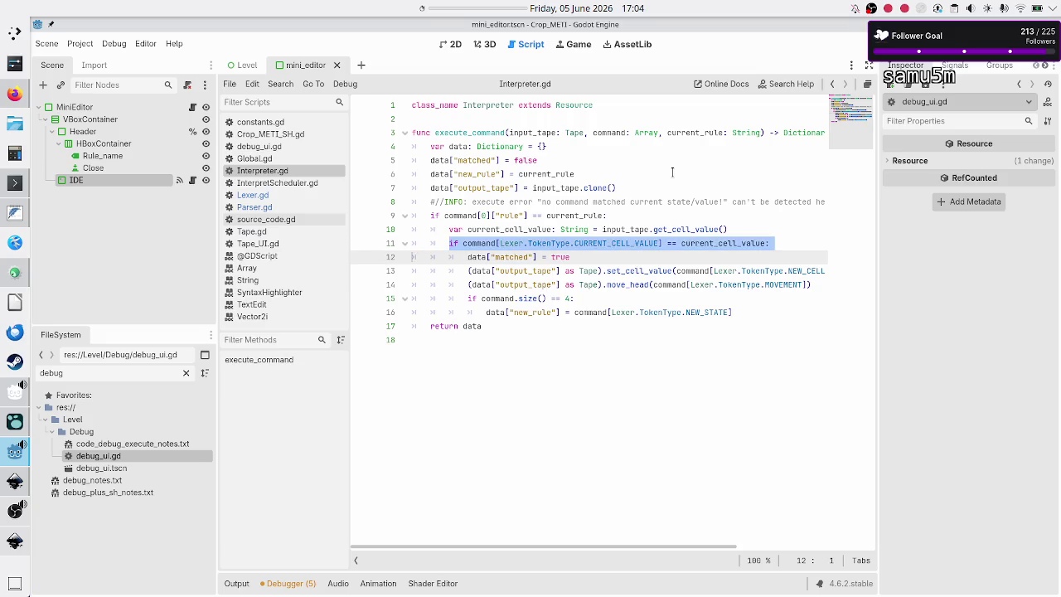
pyautogui.hotkey('shift', 'Left')
pyautogui.hotkey('shift', 'Left')
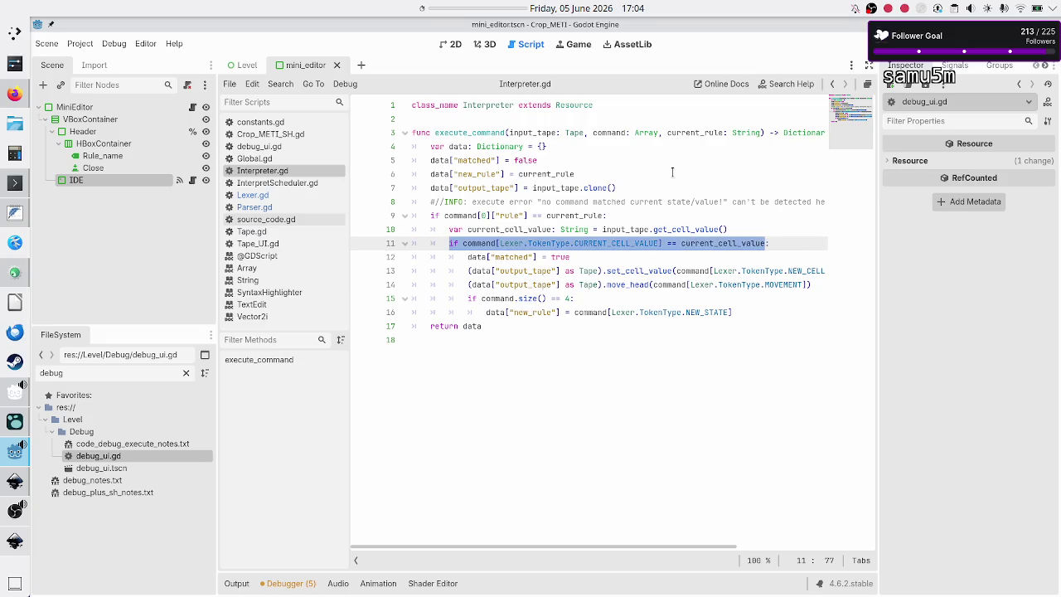
pyautogui.press('Right')
pyautogui.press('Right')
pyautogui.press('Right')
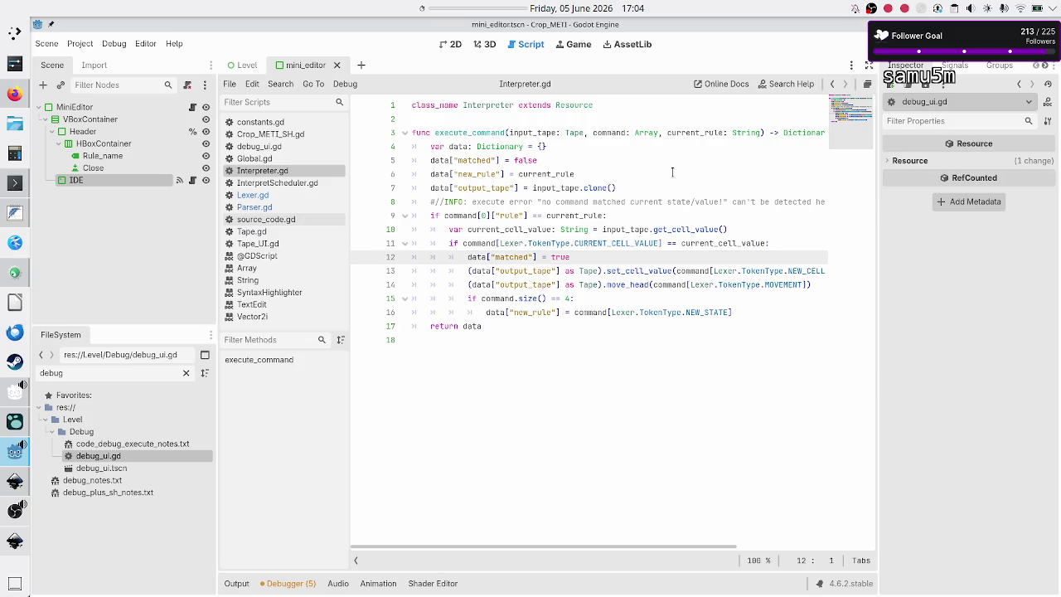
# Highlight the set_cell_value, move_head and new_rule lines, then switch to the Inkscape mockup.
pyautogui.hotkey('shift', 'Down')
pyautogui.hotkey('shift', 'Down')
pyautogui.press('Left')
pyautogui.hotkey('shift', 'Down')
pyautogui.press('Right')
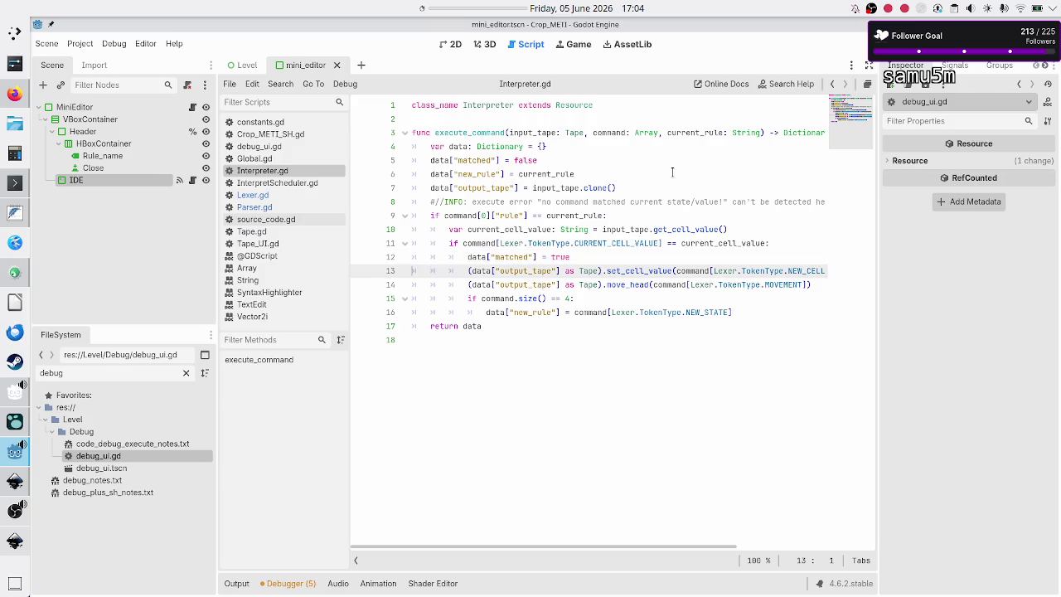
pyautogui.hotkey('shift', 'Down')
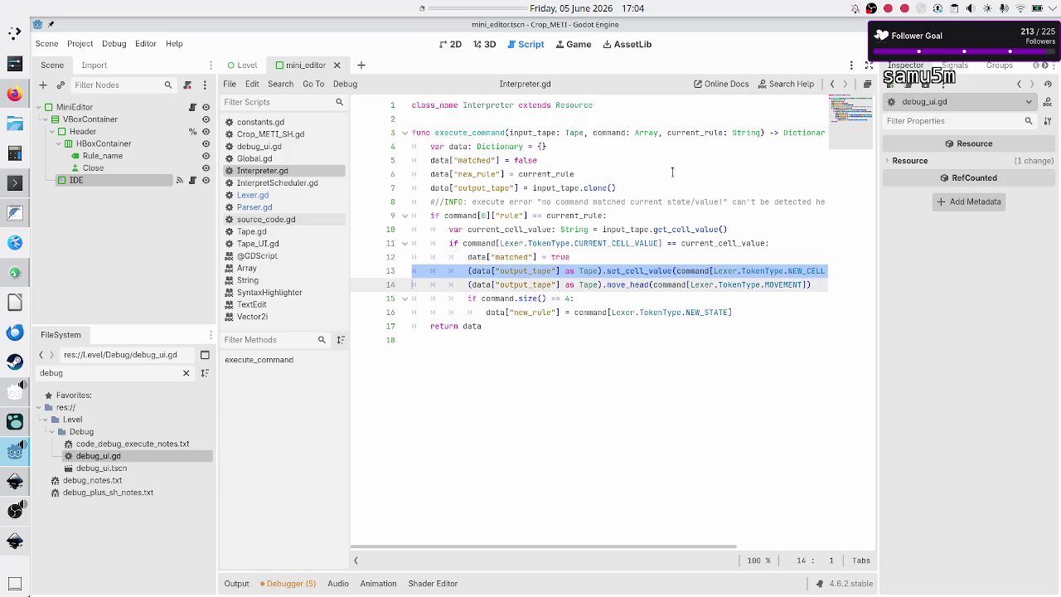
pyautogui.hotkey('shift', 'Down')
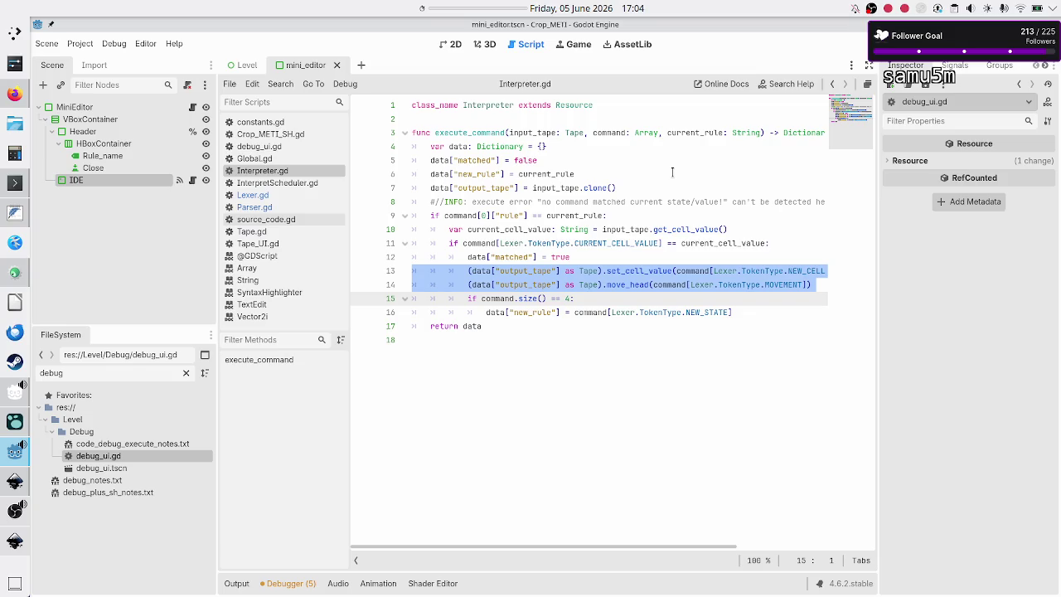
pyautogui.hotkey('shift', 'Down')
pyautogui.hotkey('shift', 'Down')
pyautogui.hotkey('shift', 'Left')
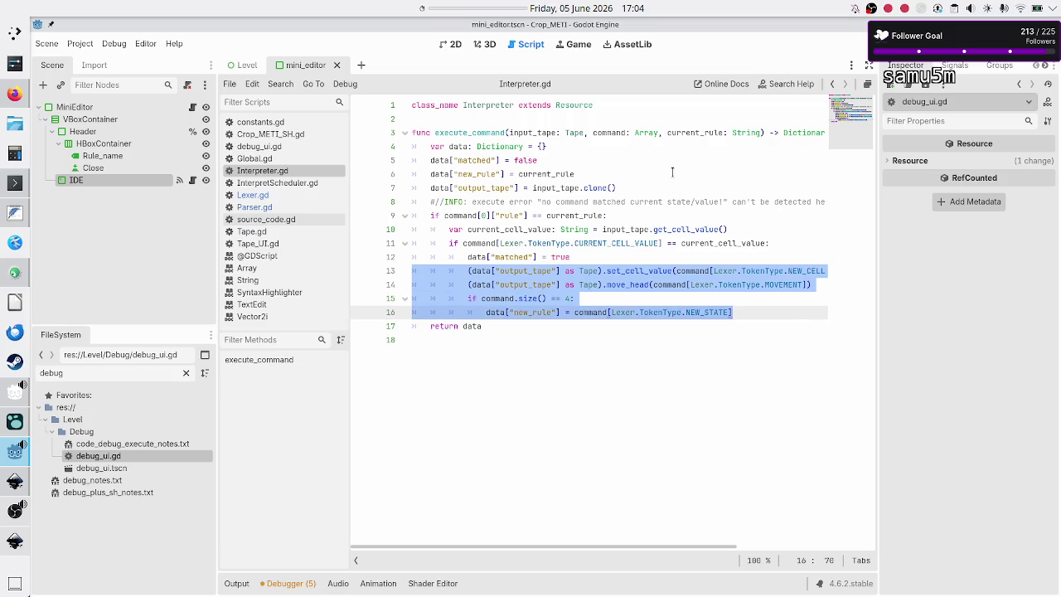
pyautogui.press('Down')
pyautogui.press('Down')
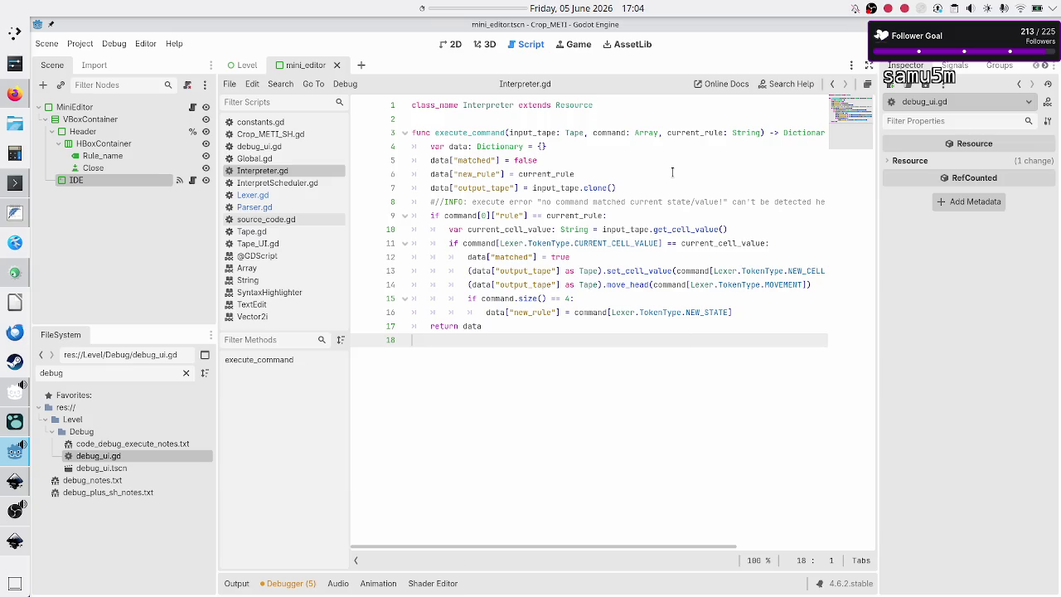
pyautogui.hotkey('alt', 'Tab')
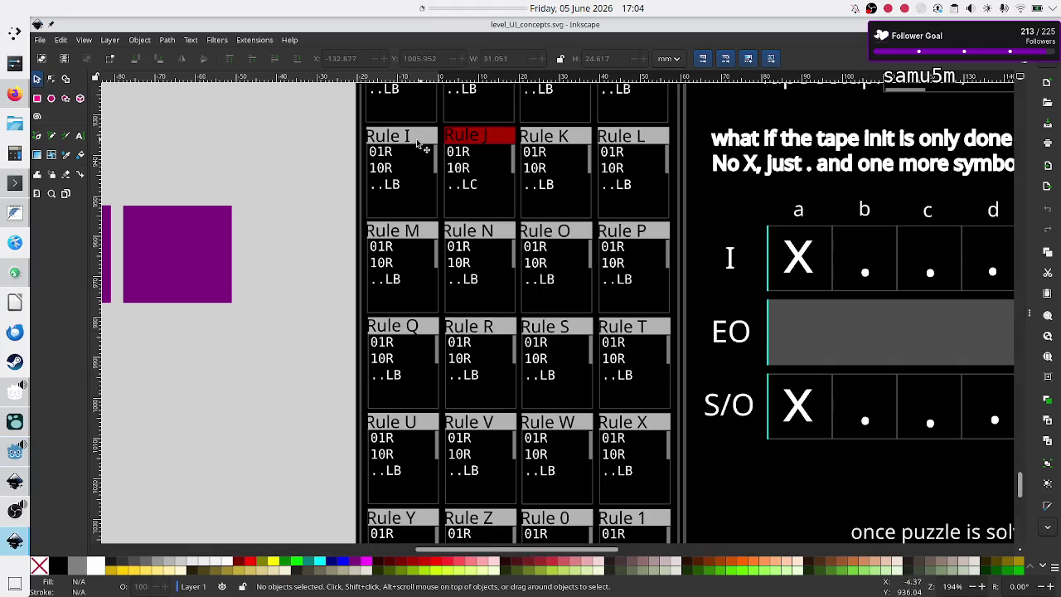
# Bring up the full-size weekly stream schedule image in Discord's #streaming channel.
pyautogui.click(9, 96)
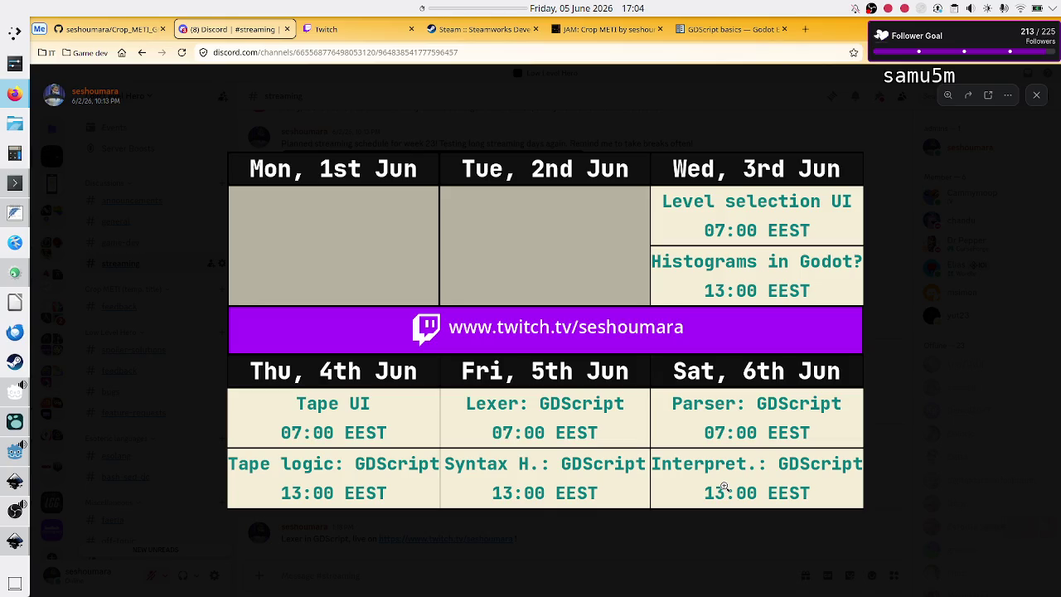
# Glance over the Inkscape mockup, then return to Godot and run the Crop_METI project with F5.
pyautogui.hotkey('alt', 'Tab')
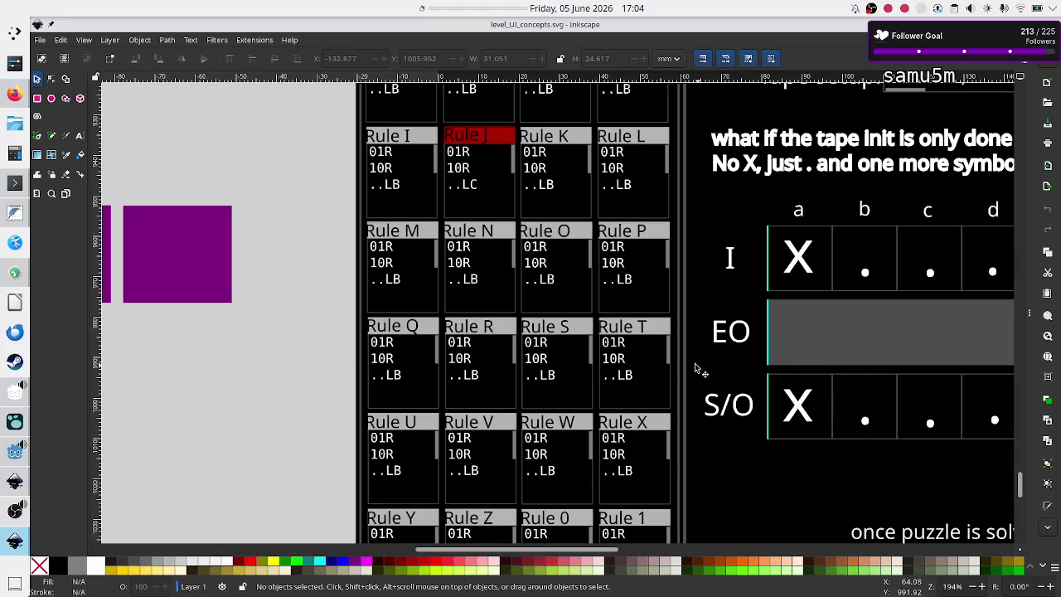
pyautogui.scroll(-5, 698, 370)
pyautogui.hscroll(3, 698, 369)
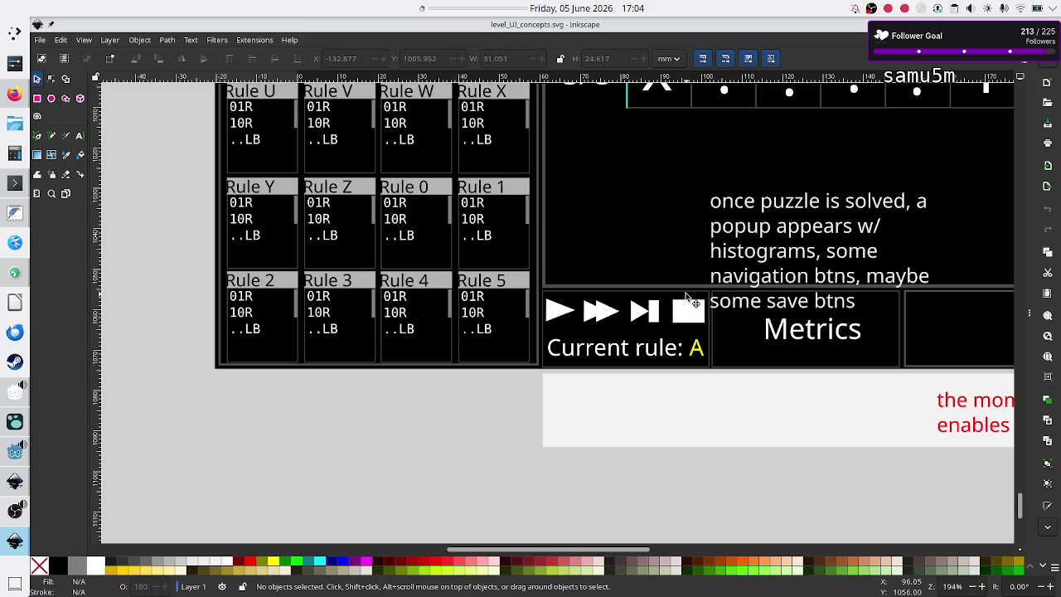
pyautogui.hotkey('alt', 'Tab')
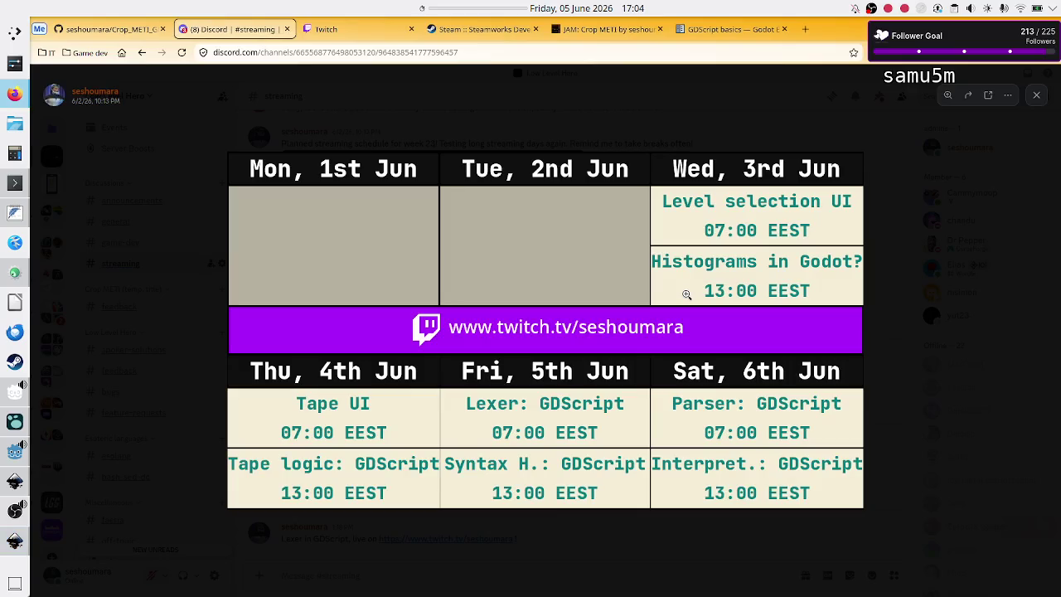
pyautogui.click(10, 456)
pyautogui.press('F5')
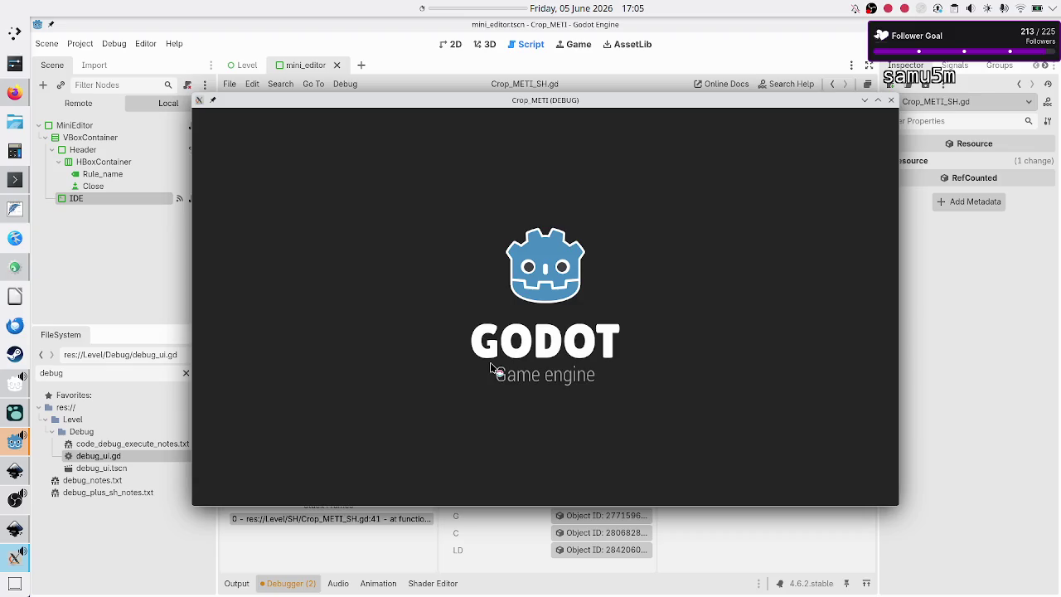
# Close the Crop_METI debug window and scroll back to the get_tokens error on line 41.
pyautogui.click(892, 101)
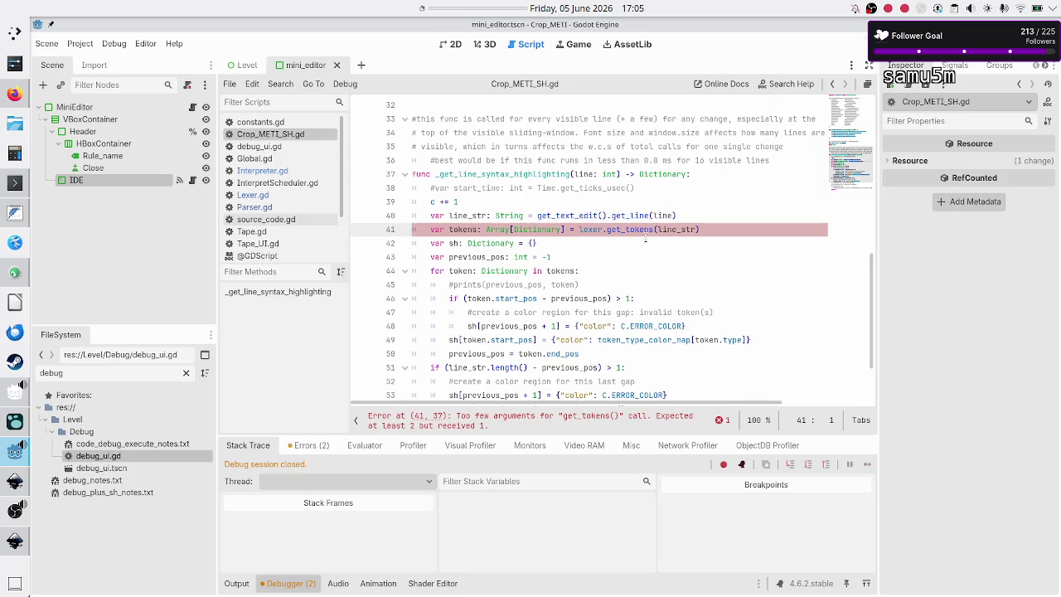
pyautogui.scroll(2, 645, 238)
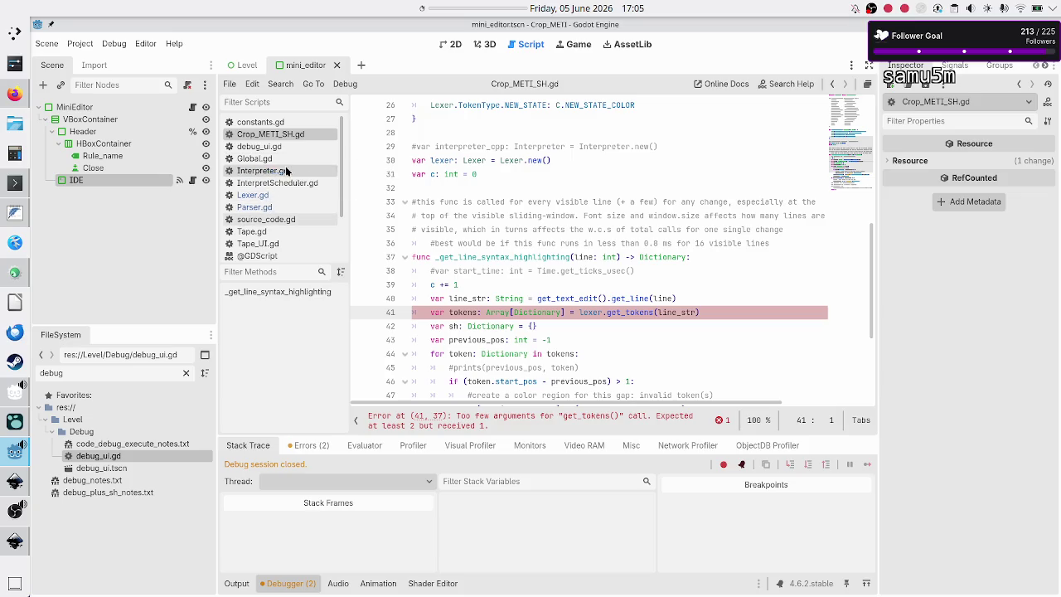
pyautogui.click(272, 198)
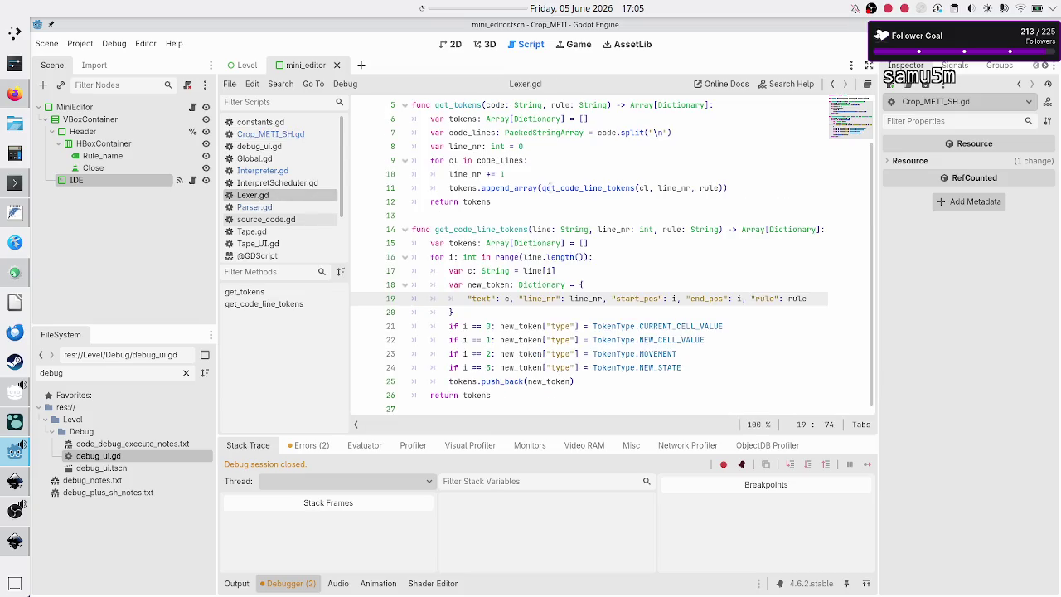
pyautogui.scroll(2, 548, 188)
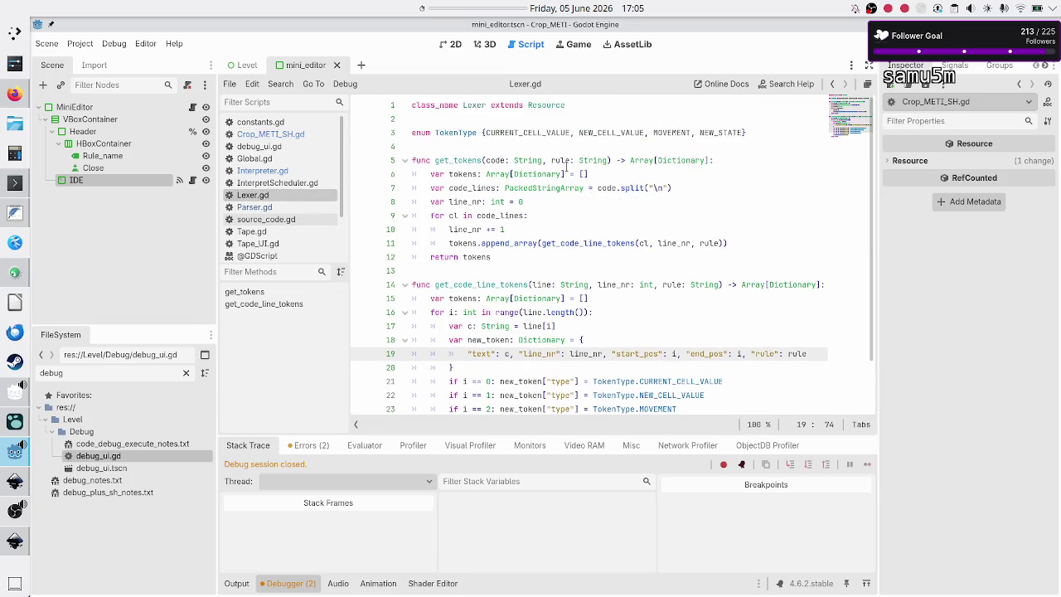
pyautogui.doubleClick(562, 161)
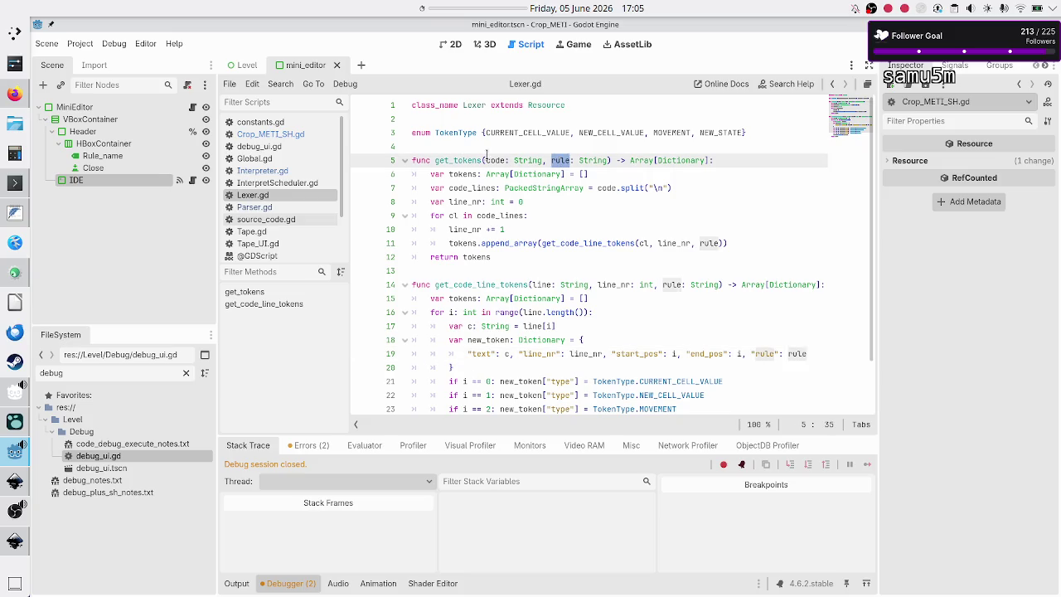
pyautogui.click(285, 136)
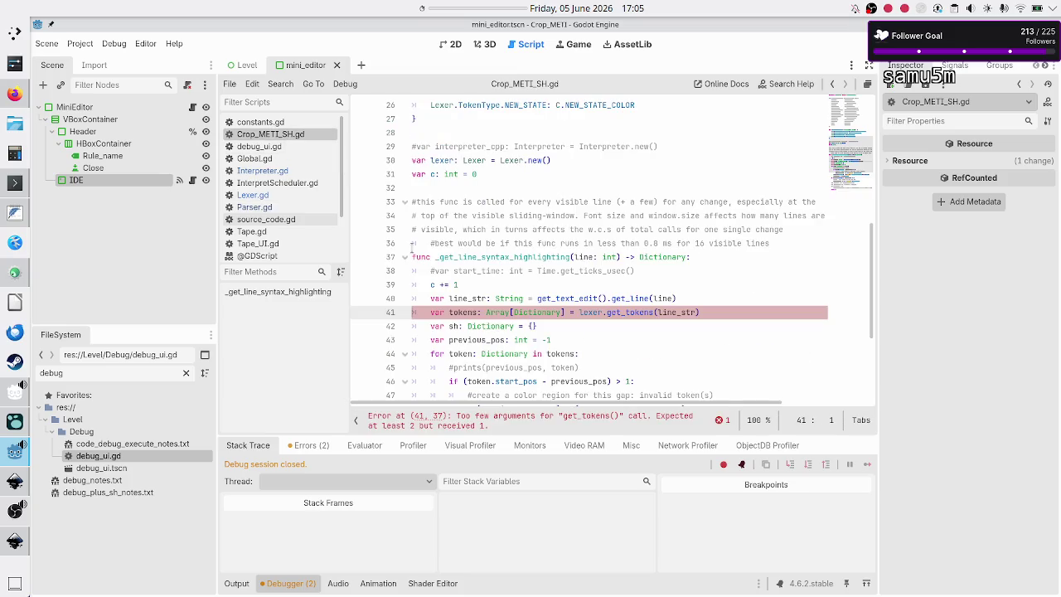
pyautogui.click(719, 312)
pyautogui.click(15, 541)
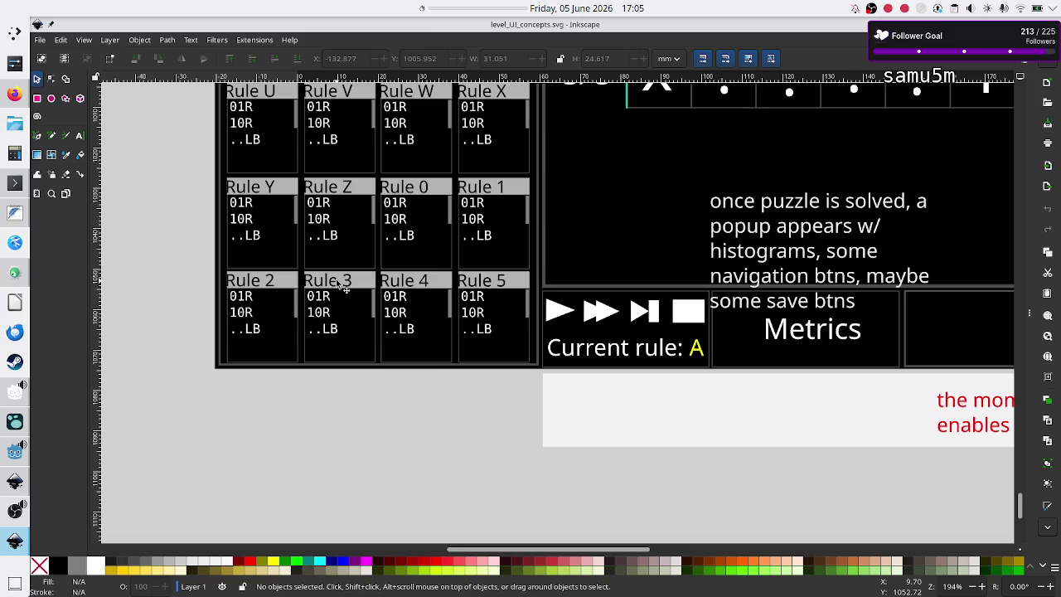
pyautogui.hotkey('alt', 'Tab')
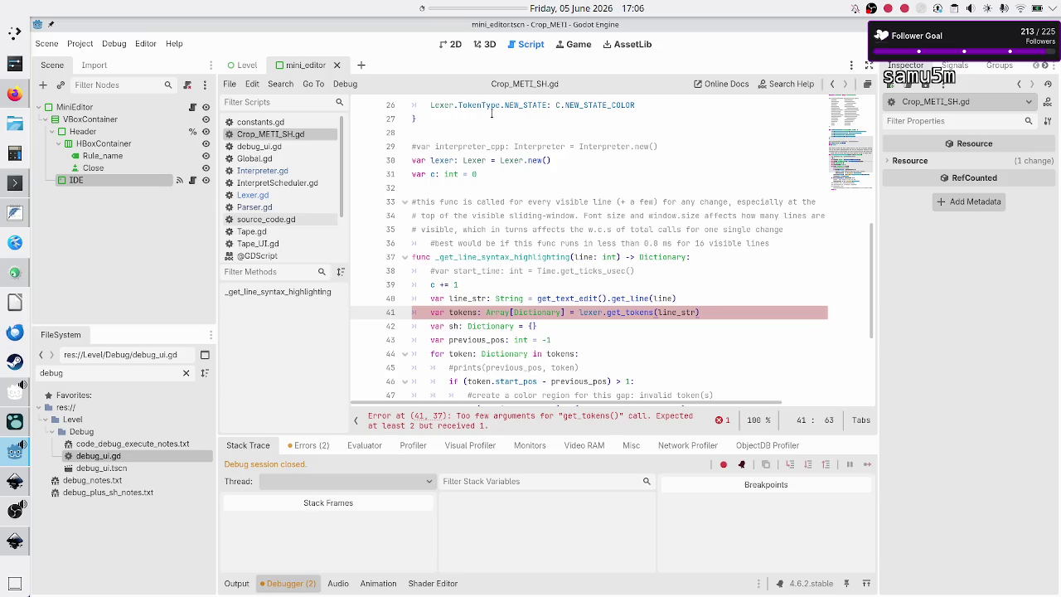
pyautogui.click(452, 45)
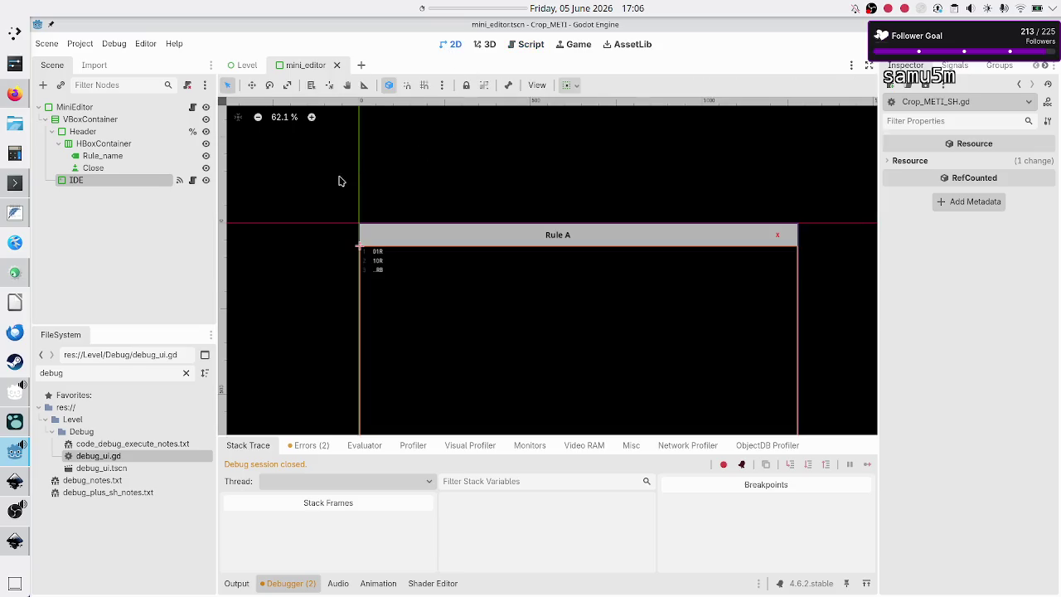
# Select the MiniEditor node, open its mini_editor.gd script, and look through its style constants and functions.
pyautogui.click(117, 109)
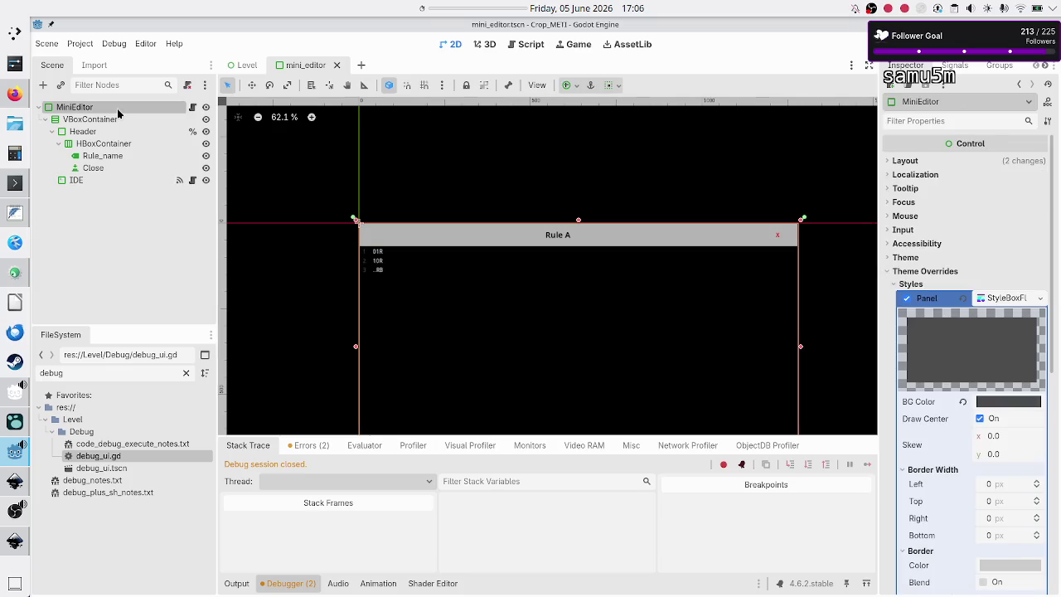
pyautogui.click(194, 107)
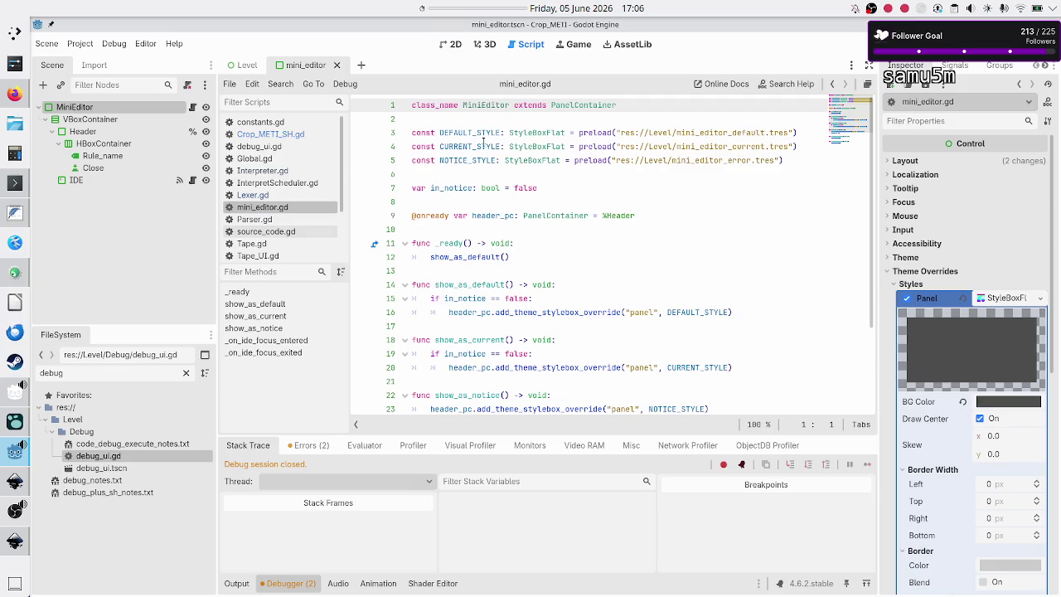
pyautogui.doubleClick(443, 185)
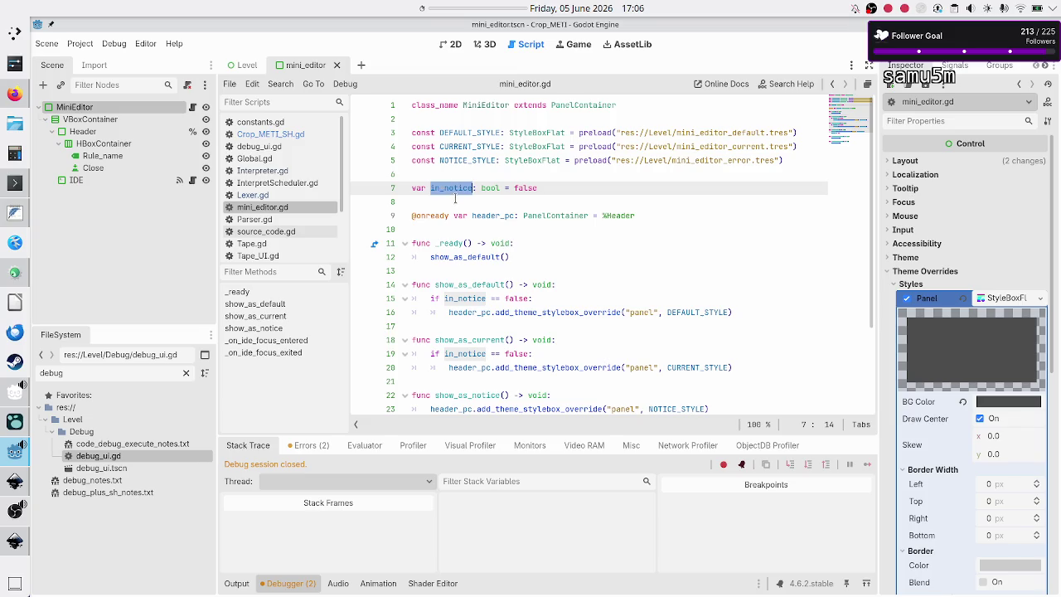
pyautogui.click(454, 199)
pyautogui.scroll(-1, 486, 243)
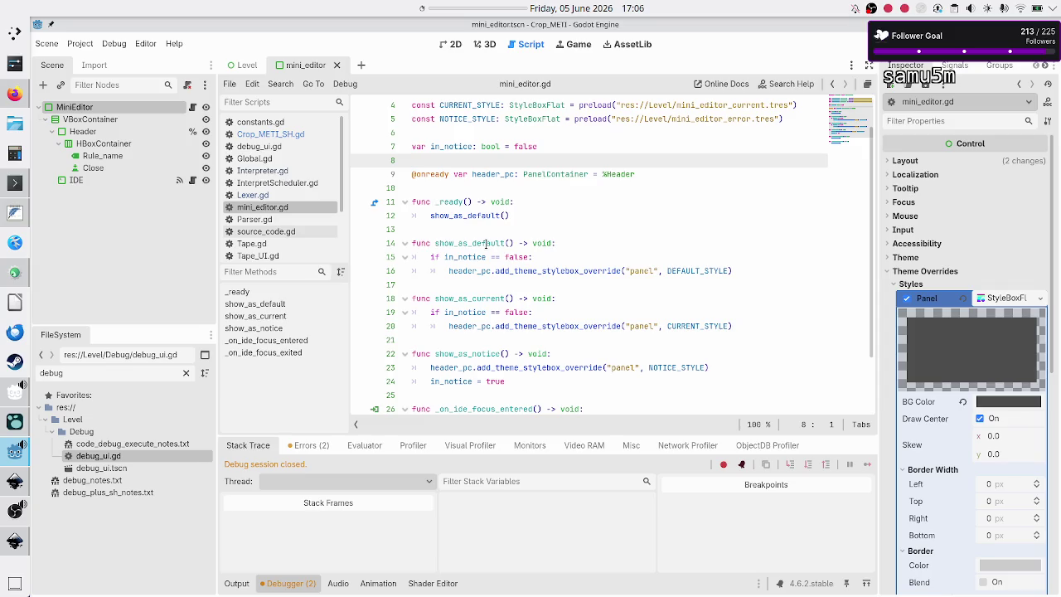
pyautogui.scroll(-1, 486, 243)
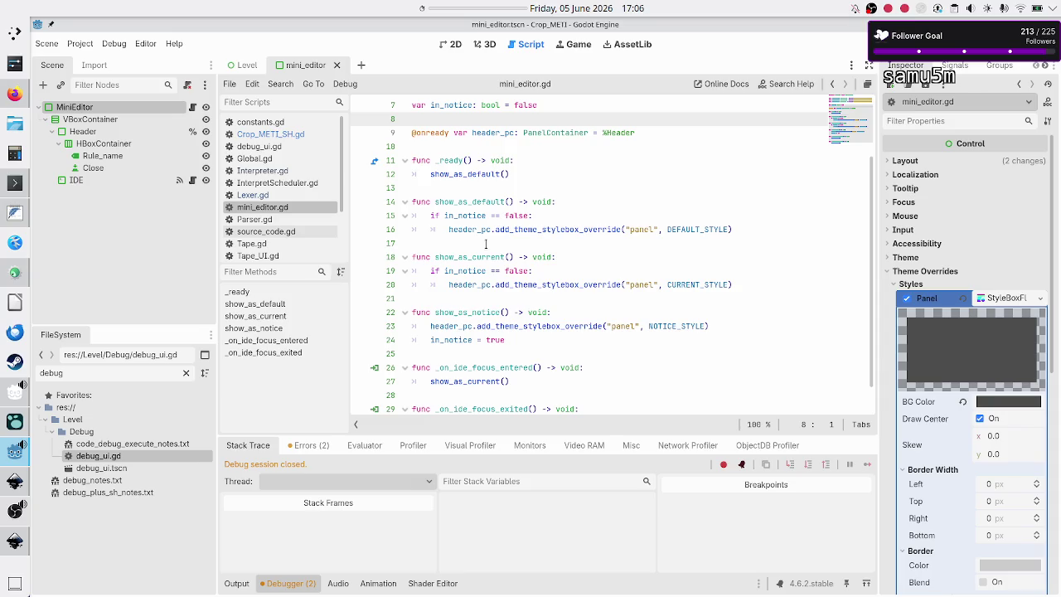
pyautogui.scroll(-1, 485, 243)
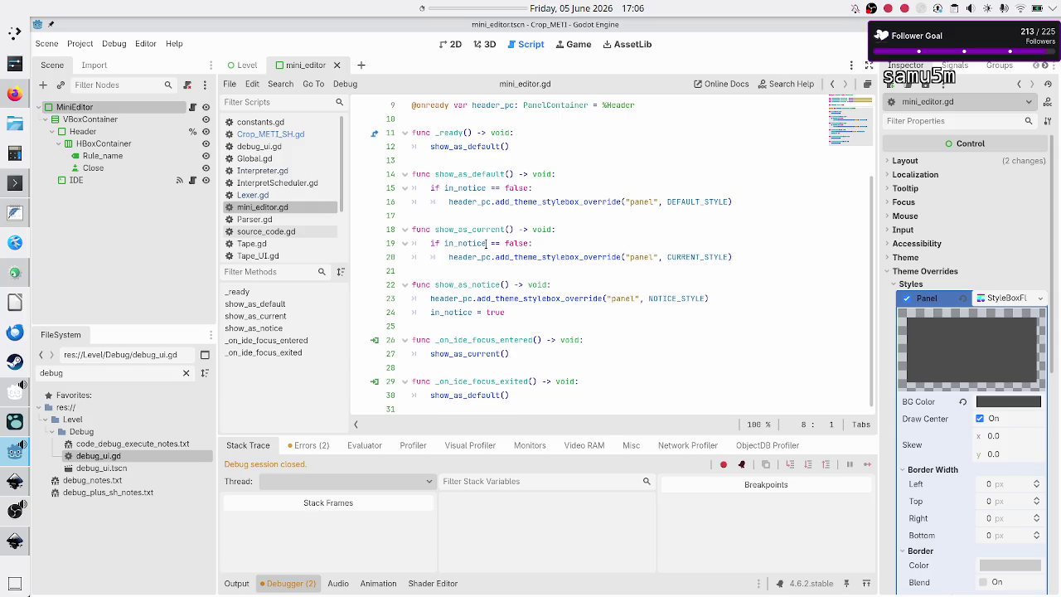
pyautogui.scroll(3, 486, 243)
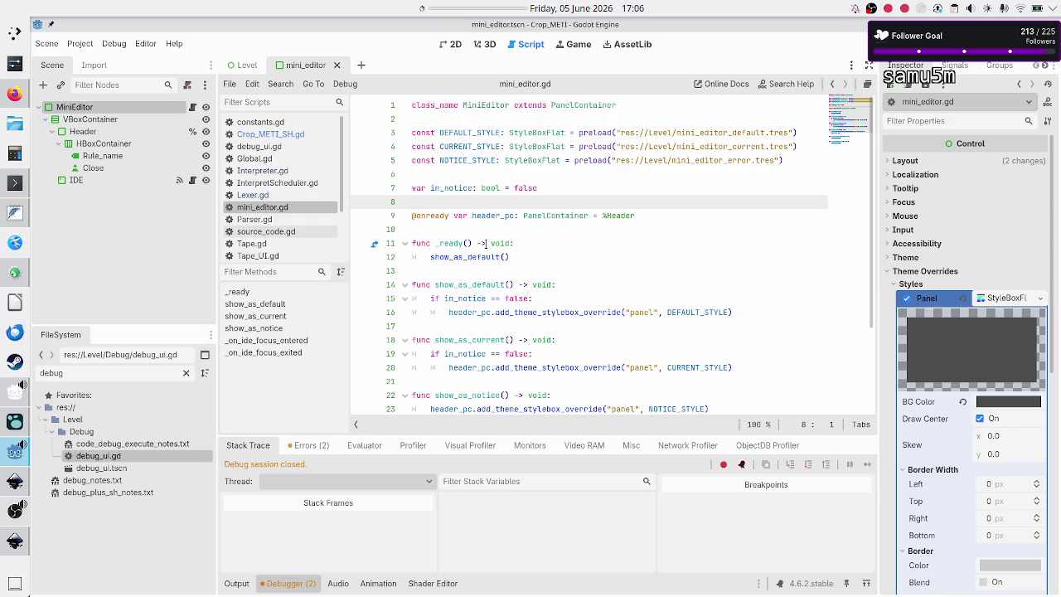
# Add a var rule: String = "A line under in_notice, then delete it again.
pyautogui.press('Up')
pyautogui.press('Down')
pyautogui.press('Up')
pyautogui.hotkey('ctrl', 'Return')
pyautogui.write('var rule: Strin')
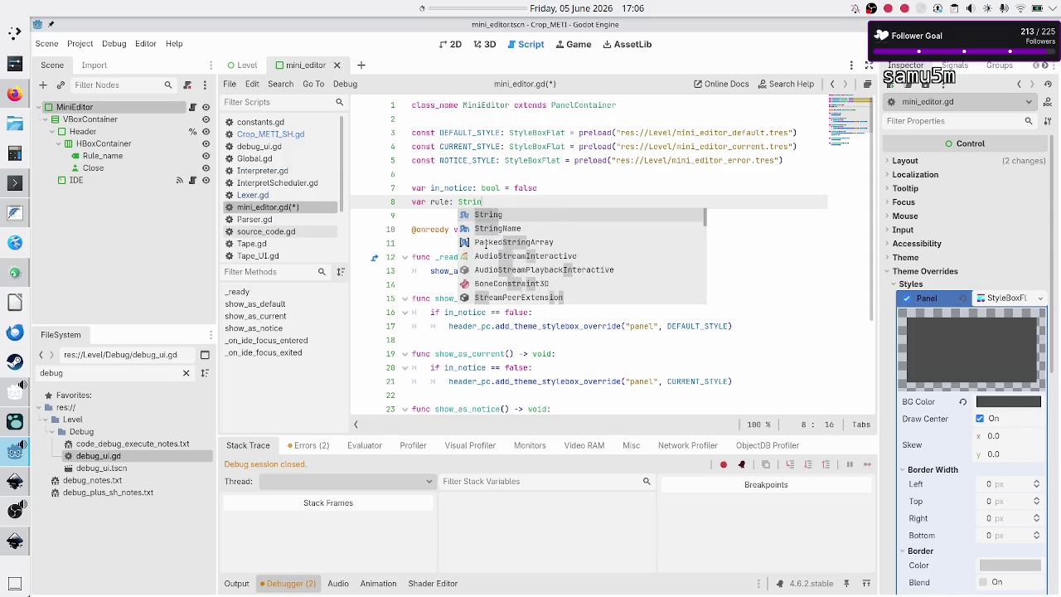
pyautogui.write('g')
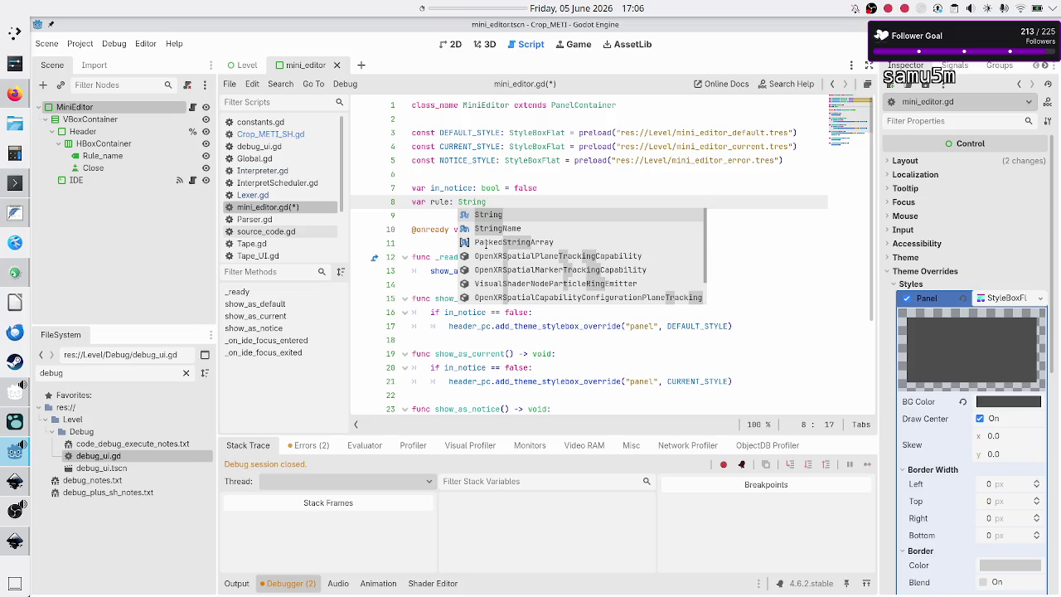
pyautogui.write(' = "A')
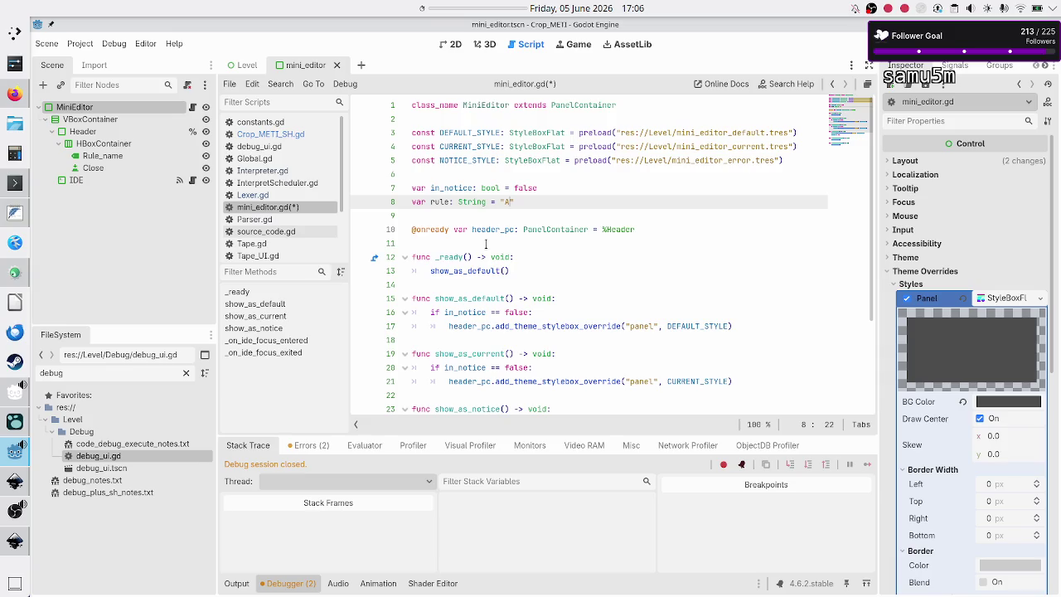
pyautogui.press('Home')
pyautogui.hotkey('shift', 'End')
pyautogui.press('BackSpace')
pyautogui.press('BackSpace')
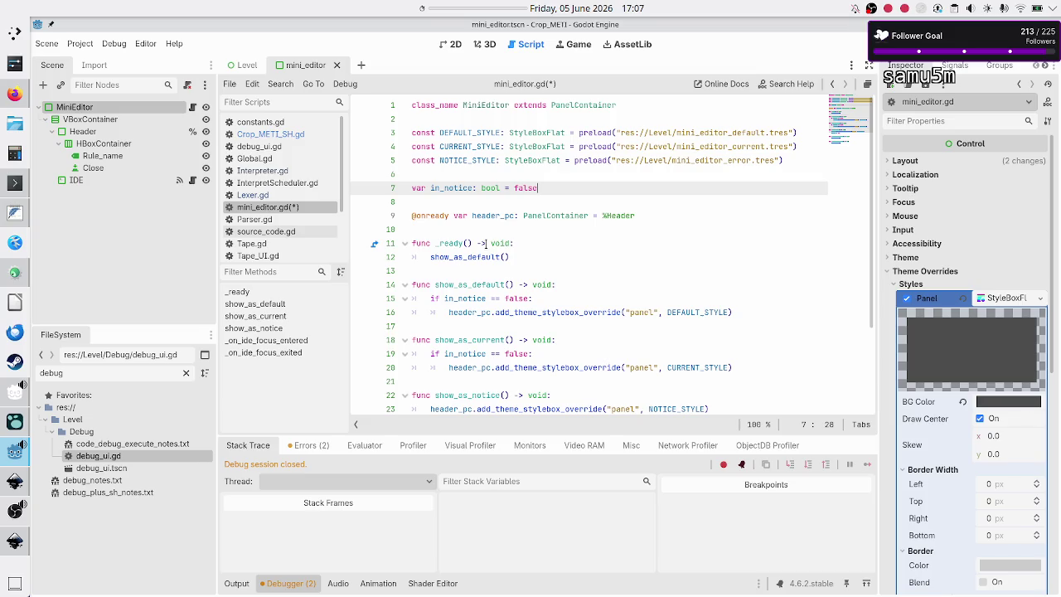
# Save mini_editor.gd and switch to the Crop_METI_SH.gd script.
pyautogui.press('Up')
pyautogui.press('Down')
pyautogui.press('Down')
pyautogui.hotkey('ctrl', 's')
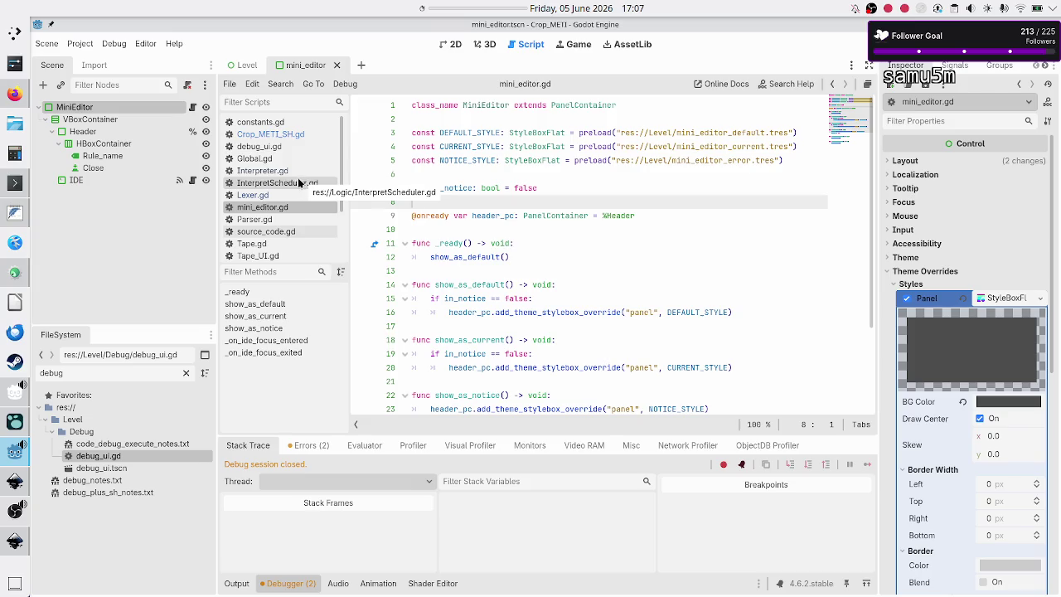
pyautogui.click(291, 132)
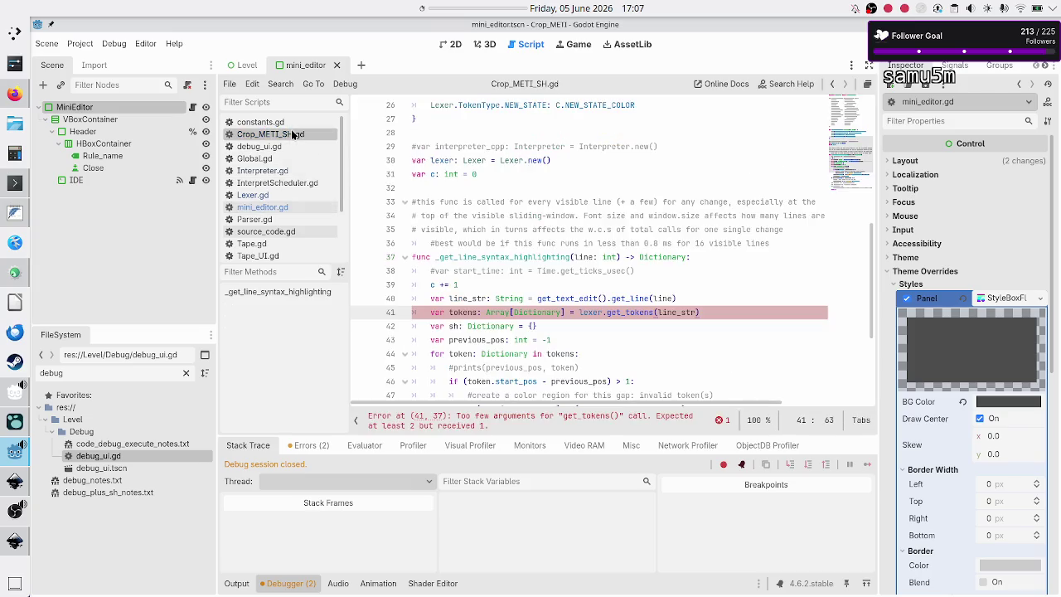
# Pass "A" as the second argument so line 41 reads get_tokens(line_str, "A").
pyautogui.press('Left')
pyautogui.write(',"')
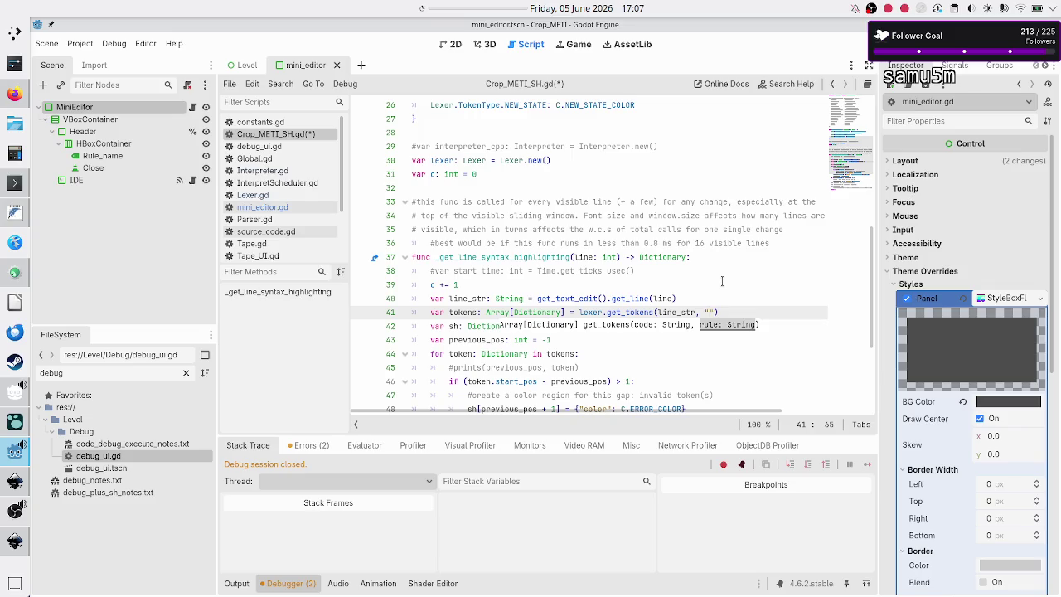
pyautogui.press('Down')
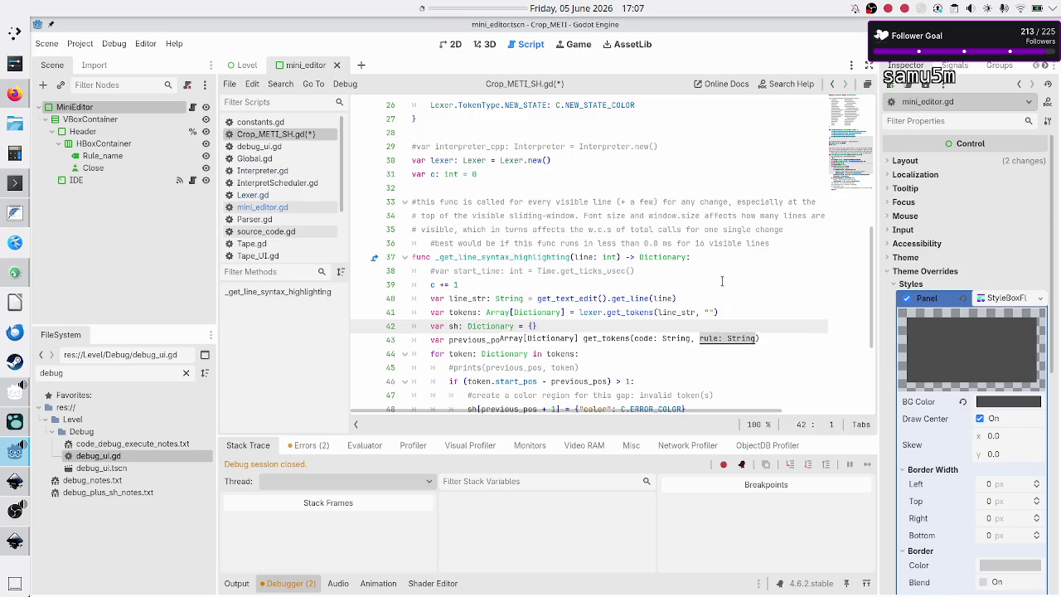
pyautogui.press('Up')
pyautogui.write('A')
pyautogui.press('Right')
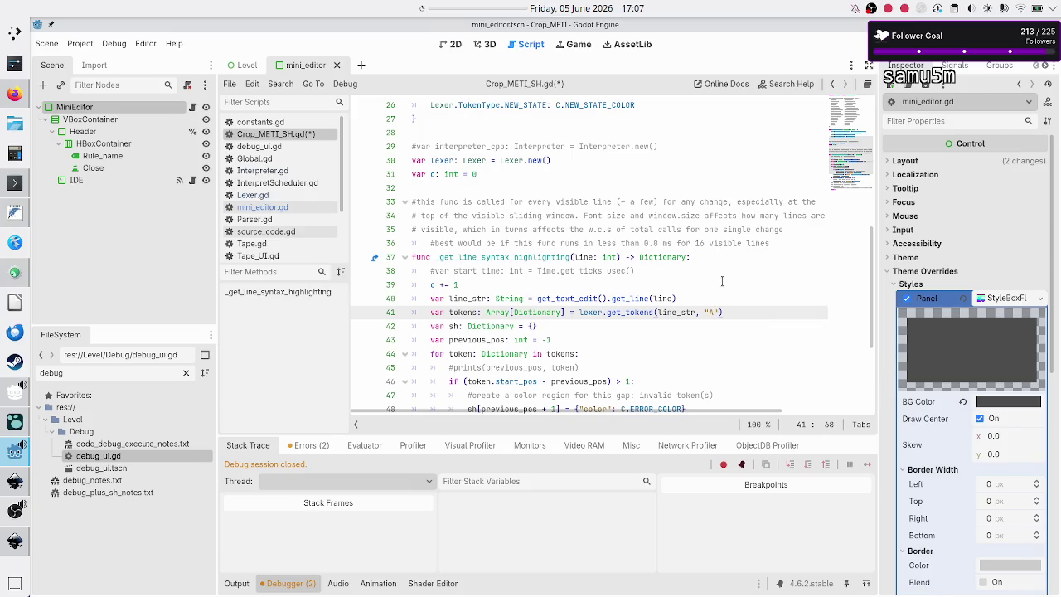
pyautogui.press('Left')
pyautogui.click(15, 541)
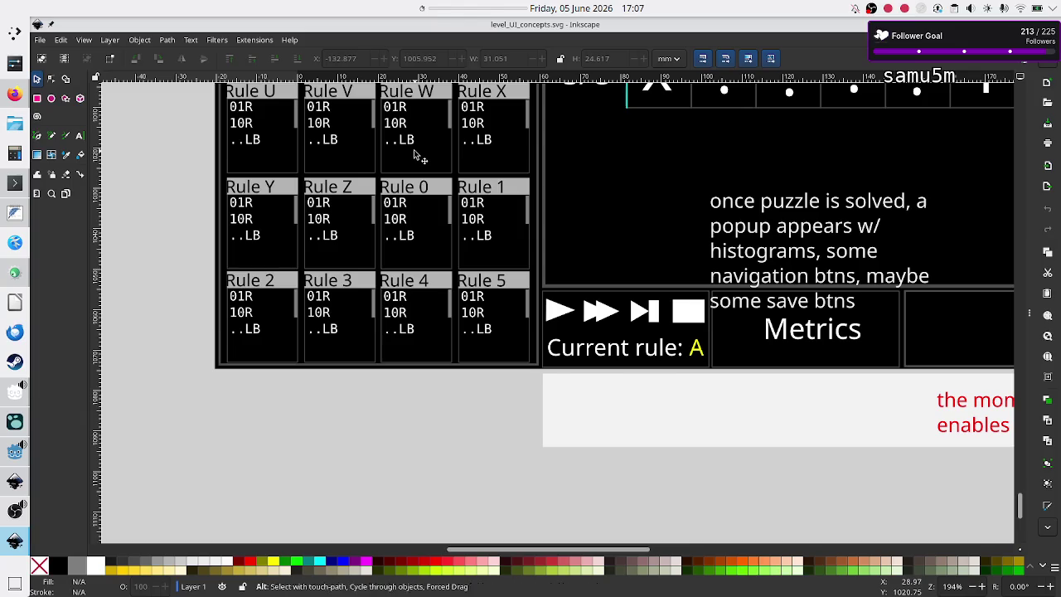
# Return to Godot, save and run the project, and scroll through the grid of Rule A cards.
pyautogui.hotkey('alt', 'Tab')
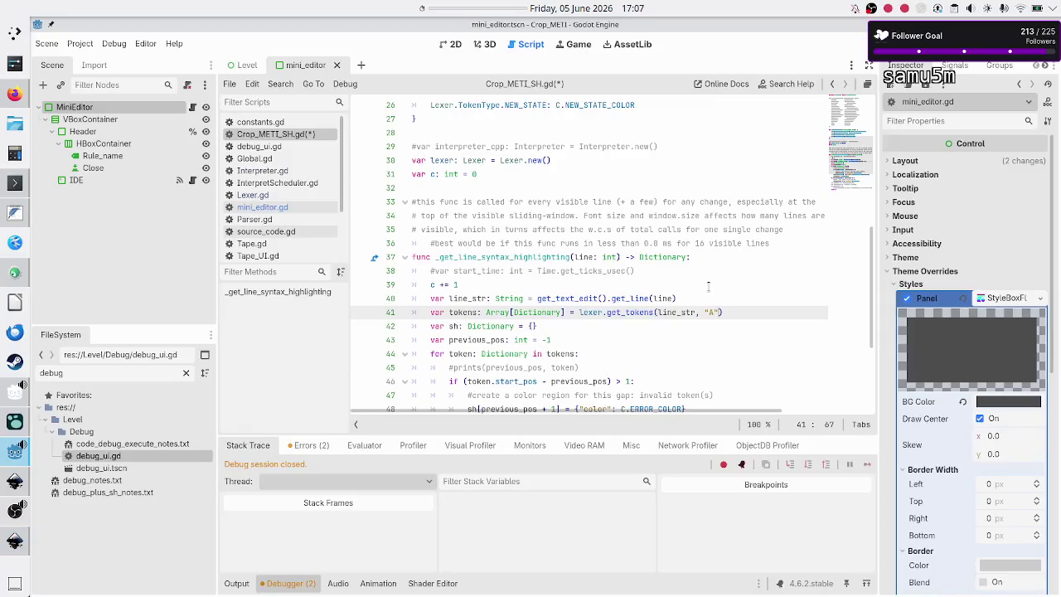
pyautogui.press('F5')
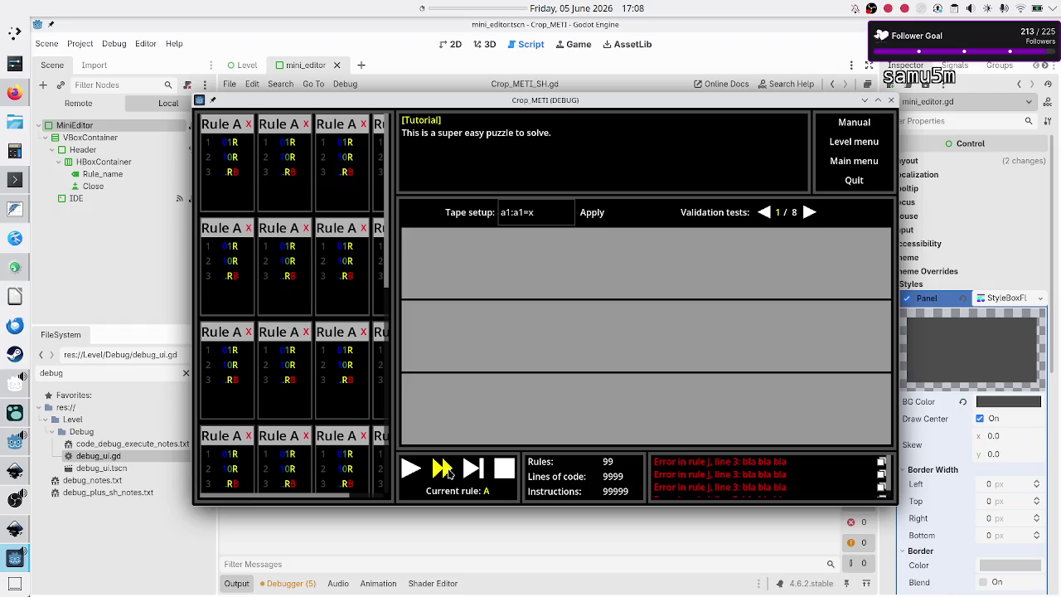
pyautogui.scroll(-1, 260, 359)
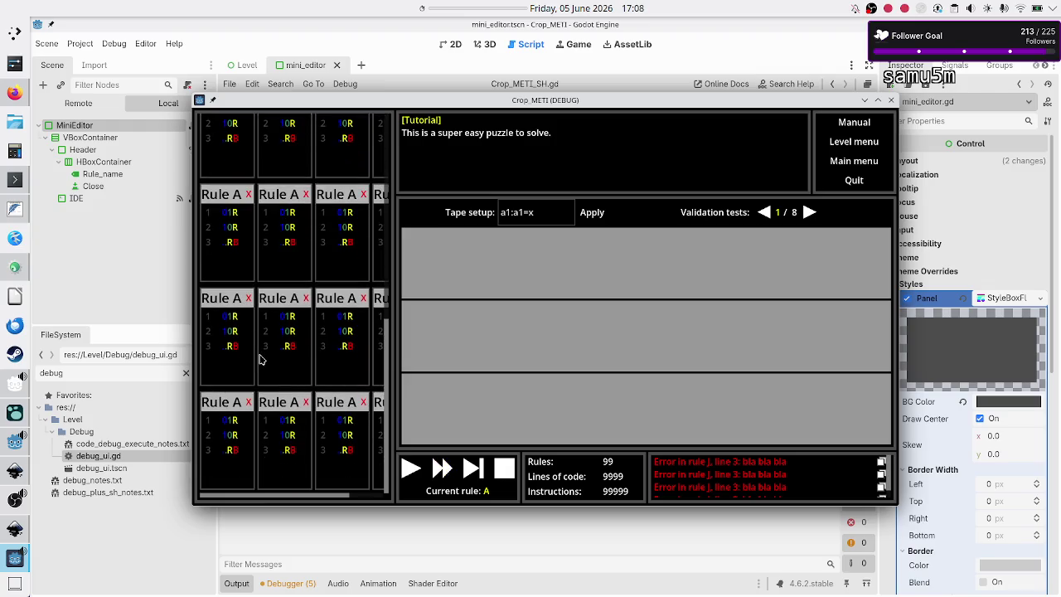
pyautogui.scroll(1, 312, 286)
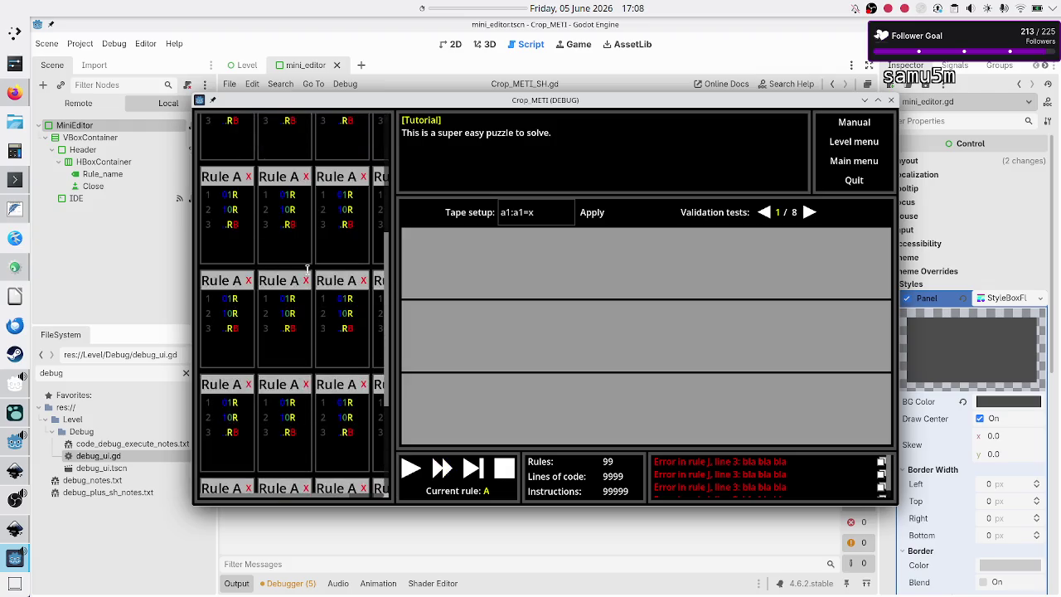
pyautogui.hscroll(1, 307, 270)
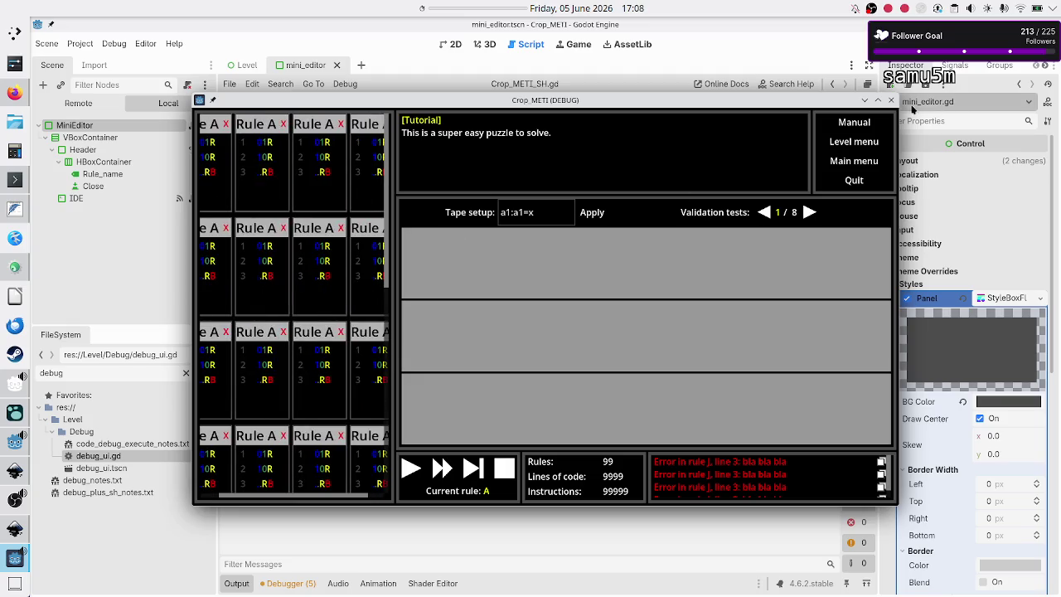
# Close the game, revert the IDE node's Text property to empty in the Inspector, and relaunch.
pyautogui.click(892, 101)
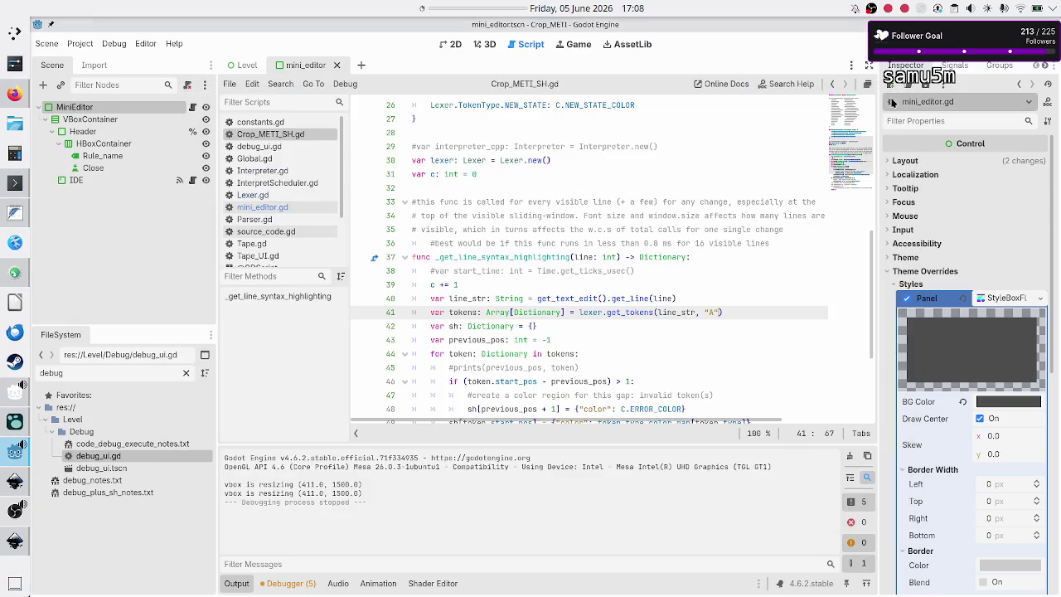
pyautogui.click(97, 184)
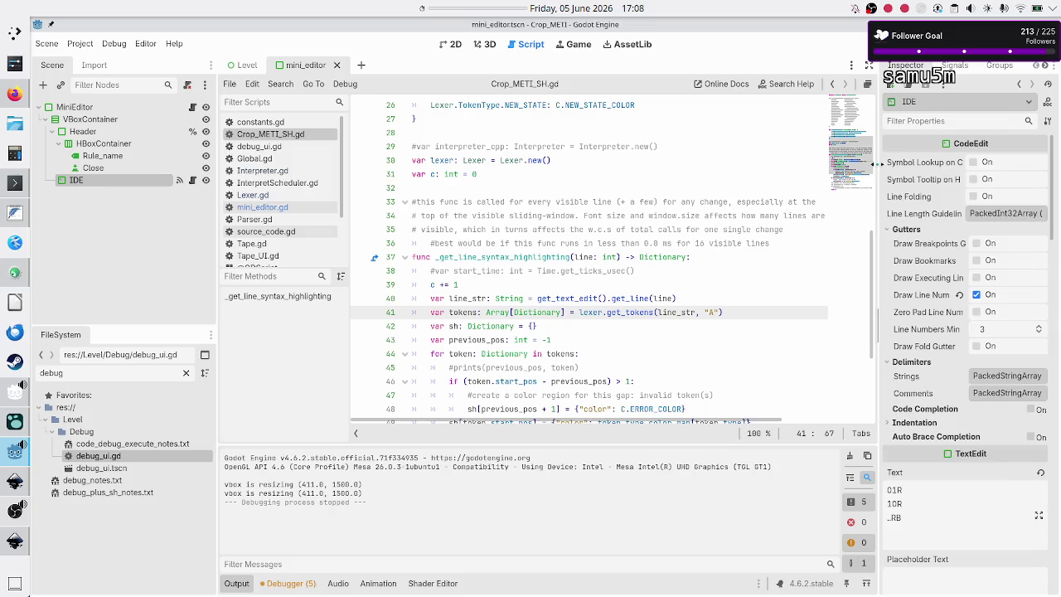
pyautogui.scroll(-5, 931, 185)
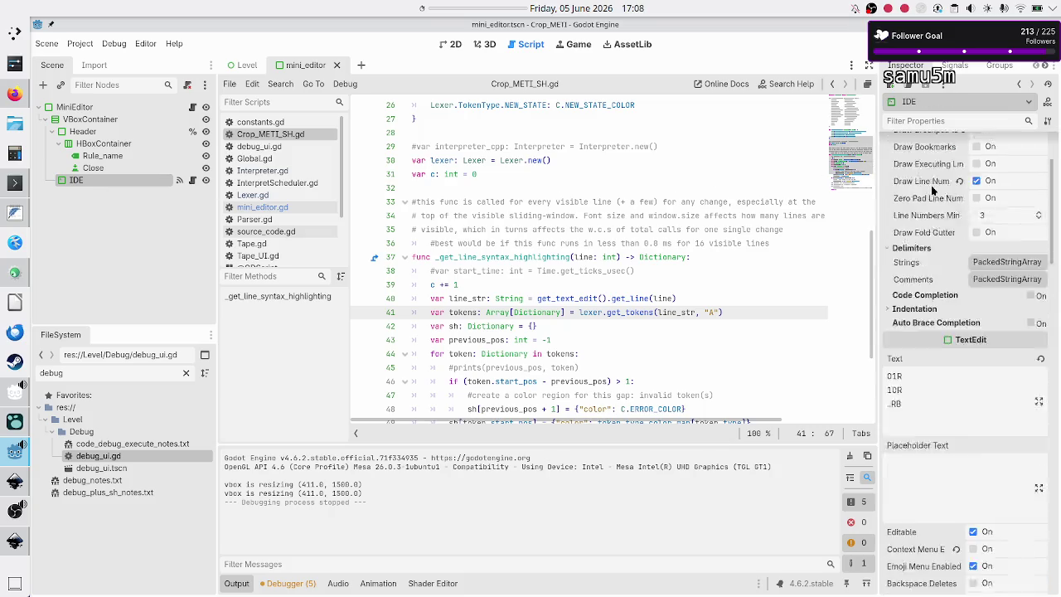
pyautogui.click(934, 218)
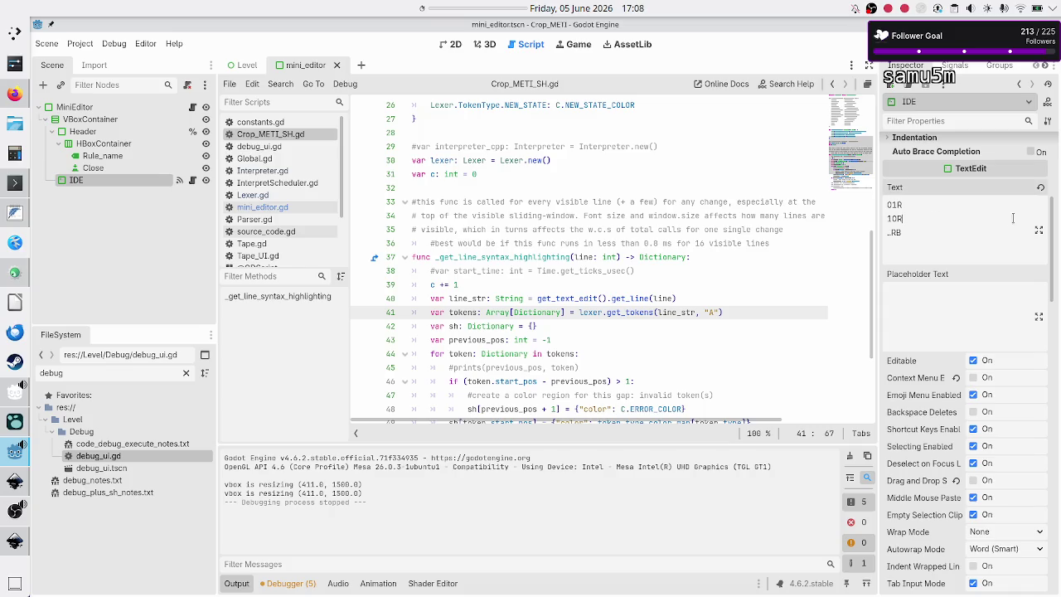
pyautogui.click(1040, 187)
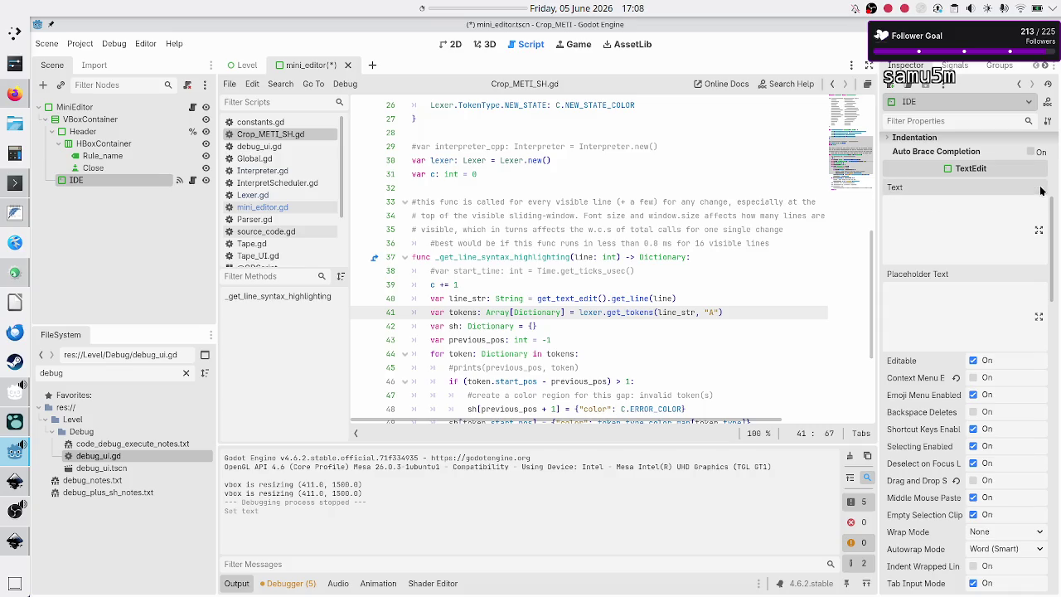
pyautogui.press('F5')
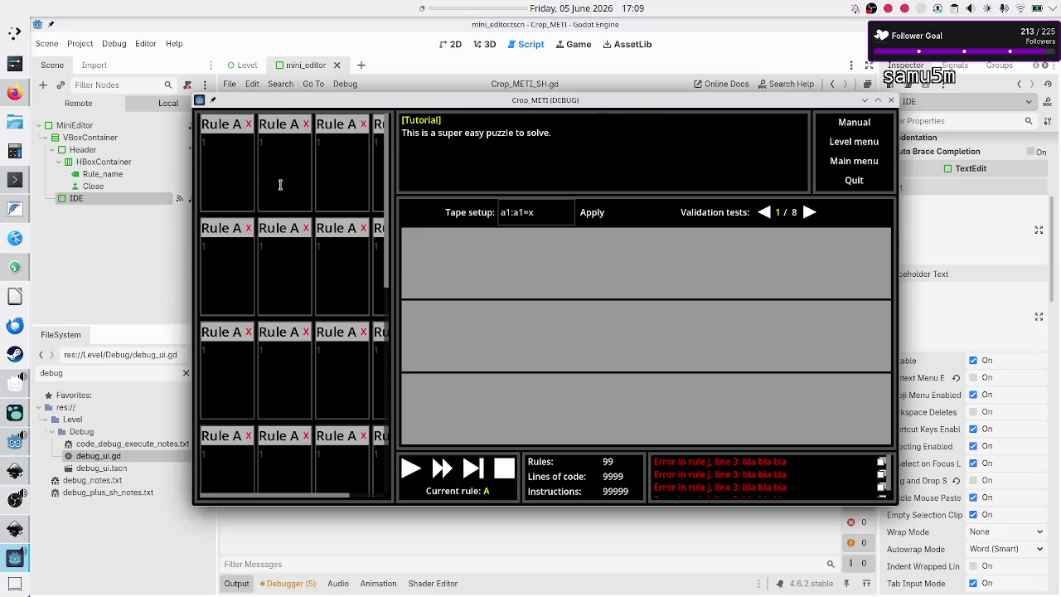
# Type the test command '=xLB' into the running game's first Rule A editor.
pyautogui.click(231, 161)
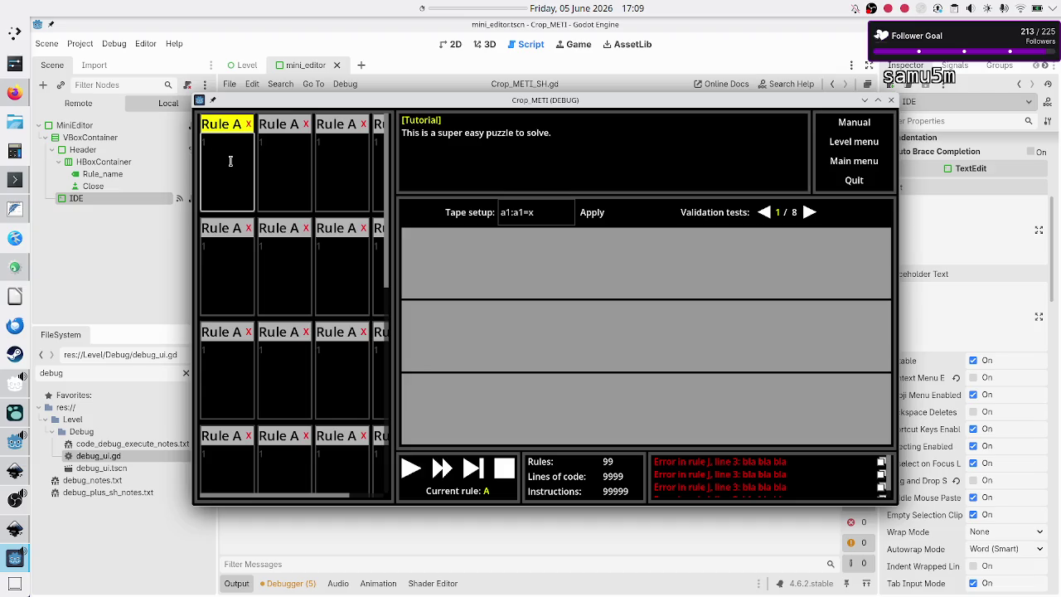
pyautogui.write('=x')
pyautogui.write('LB')
# Close the running game, put the caret at the end of line 37, and bring up Discord.
pyautogui.click(893, 102)
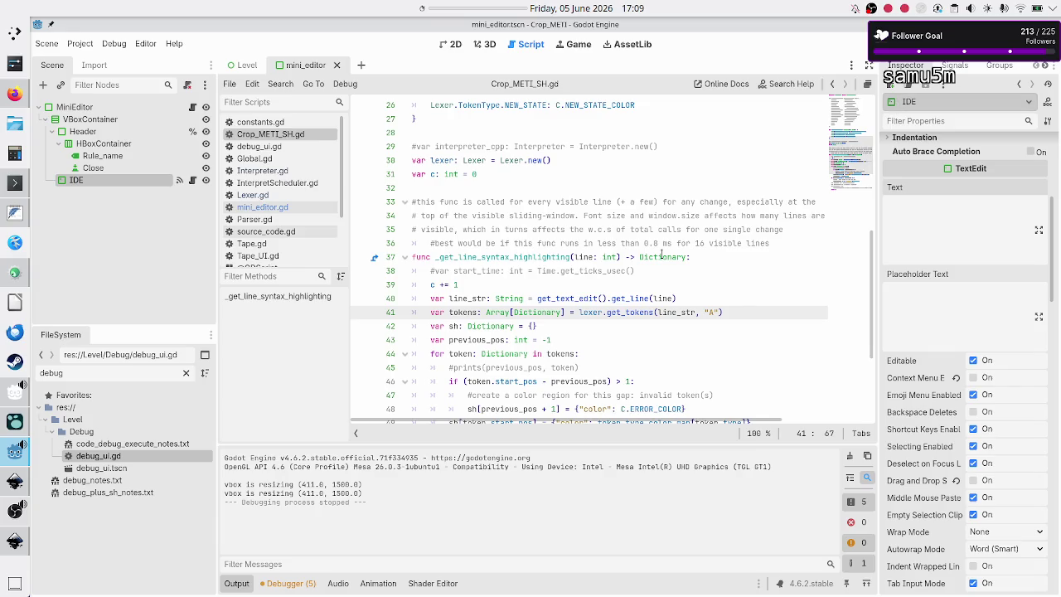
pyautogui.click(729, 256)
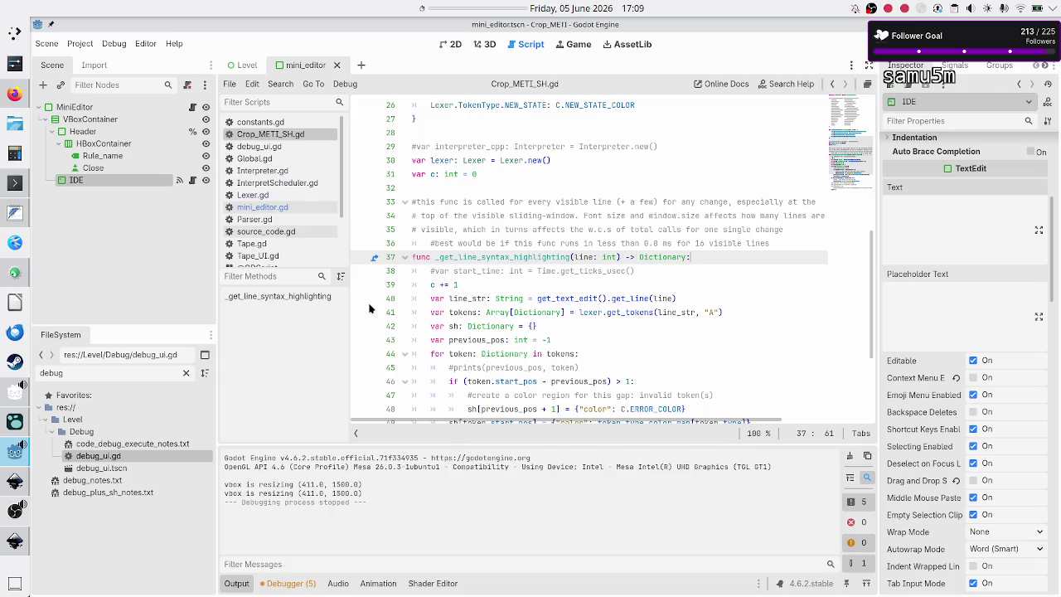
pyautogui.click(14, 97)
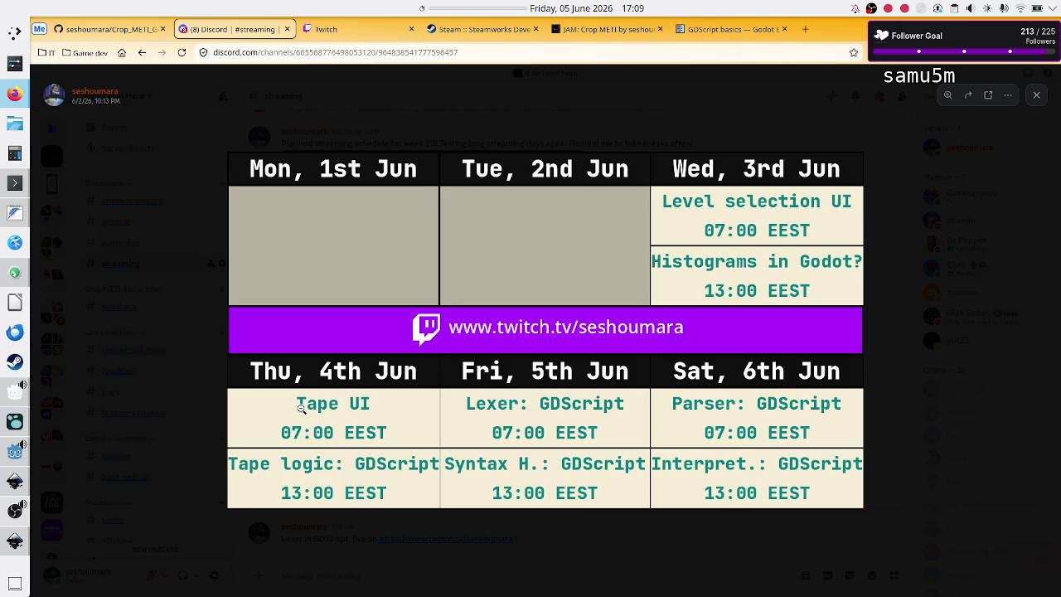
# Close the enlarged stream schedule image, focus the message box, and return to Godot's Crop_METI_SH.gd.
pyautogui.click(1044, 97)
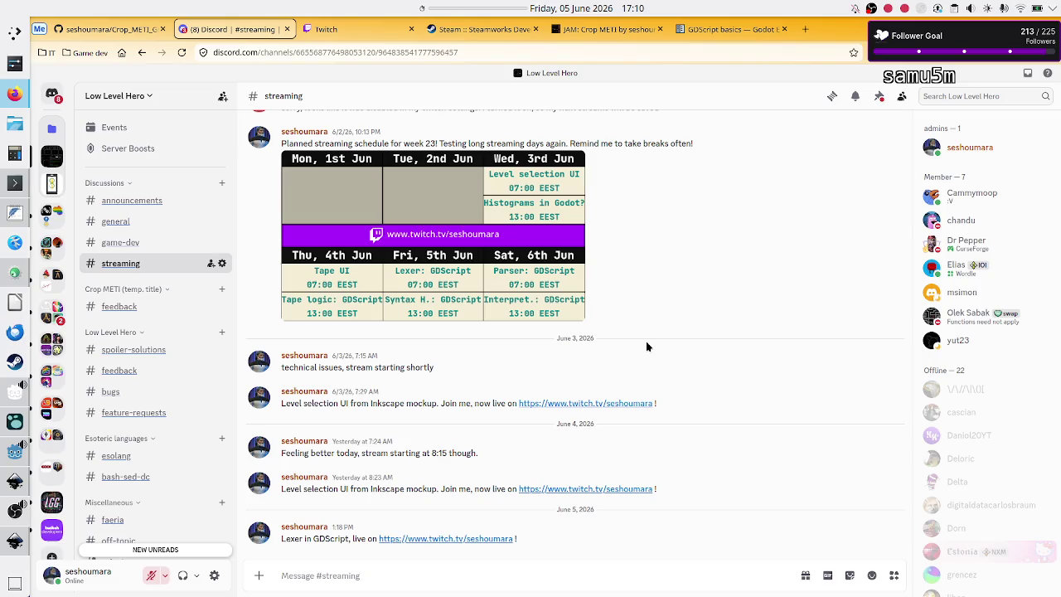
pyautogui.click(378, 572)
pyautogui.moveTo(14, 541)
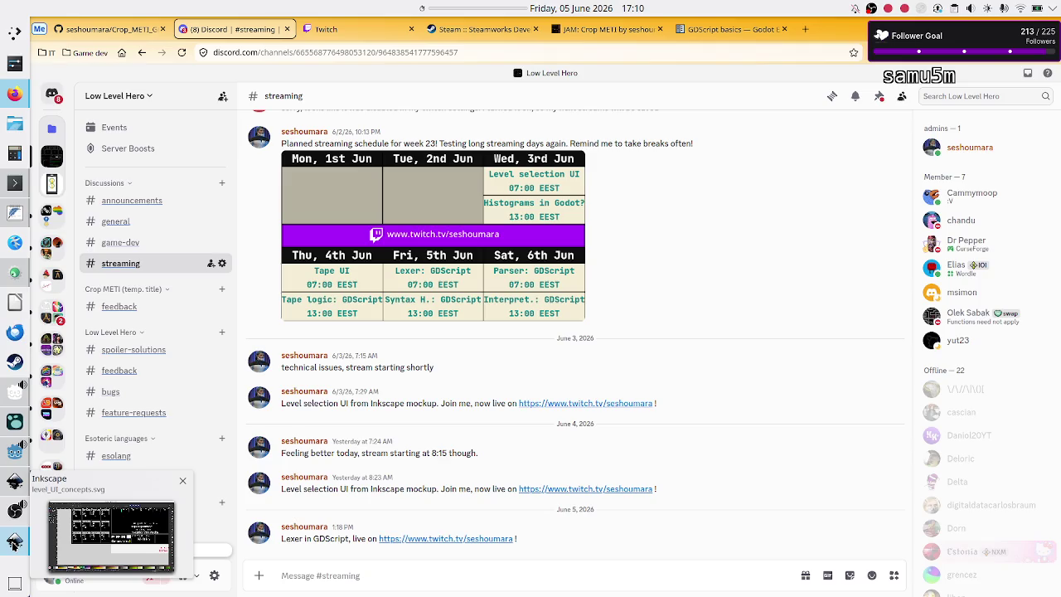
pyautogui.click(13, 458)
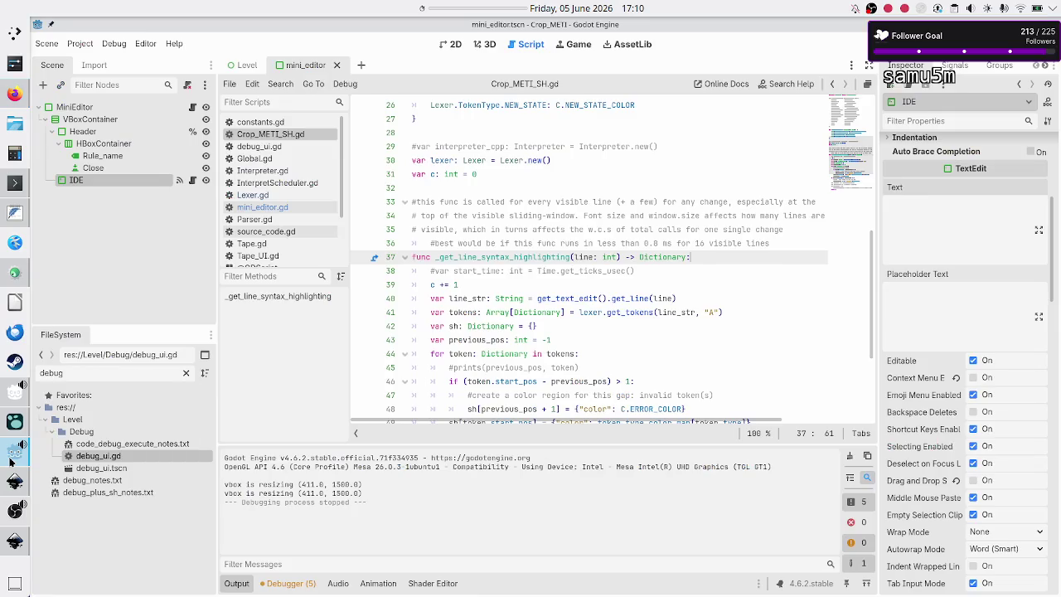
# View the whole Level scene zoomed out in 2D, then go to the FeatherPad interpreter note.
pyautogui.click(452, 46)
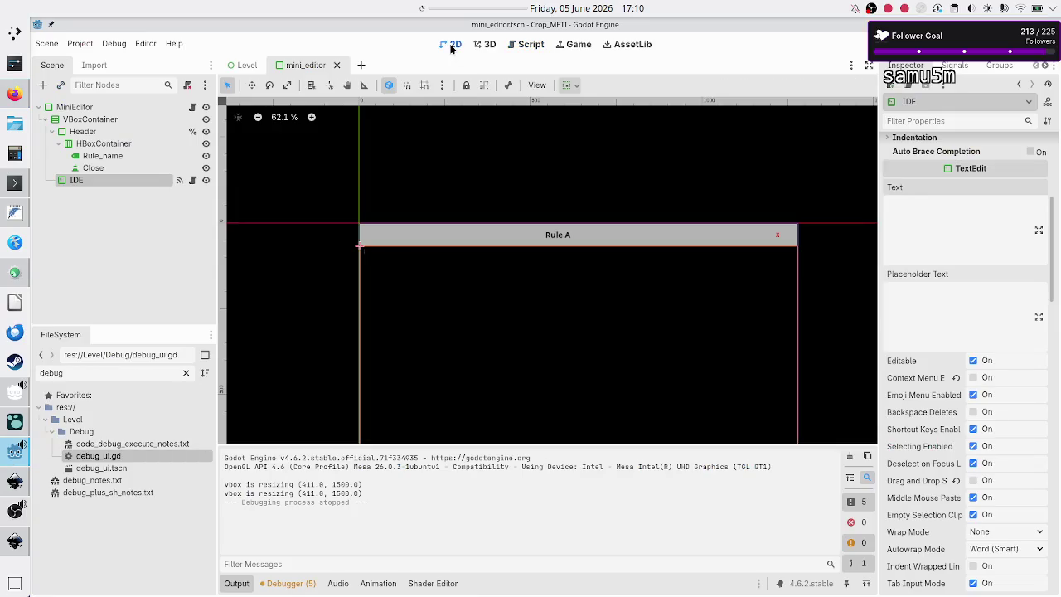
pyautogui.click(246, 67)
pyautogui.scroll(-3, 427, 286)
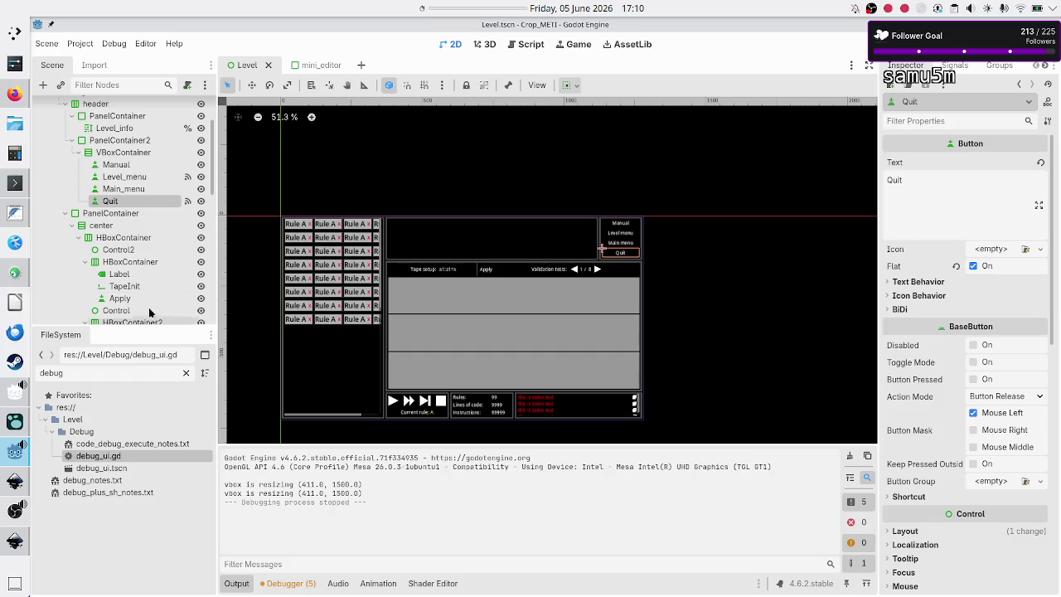
pyautogui.click(14, 213)
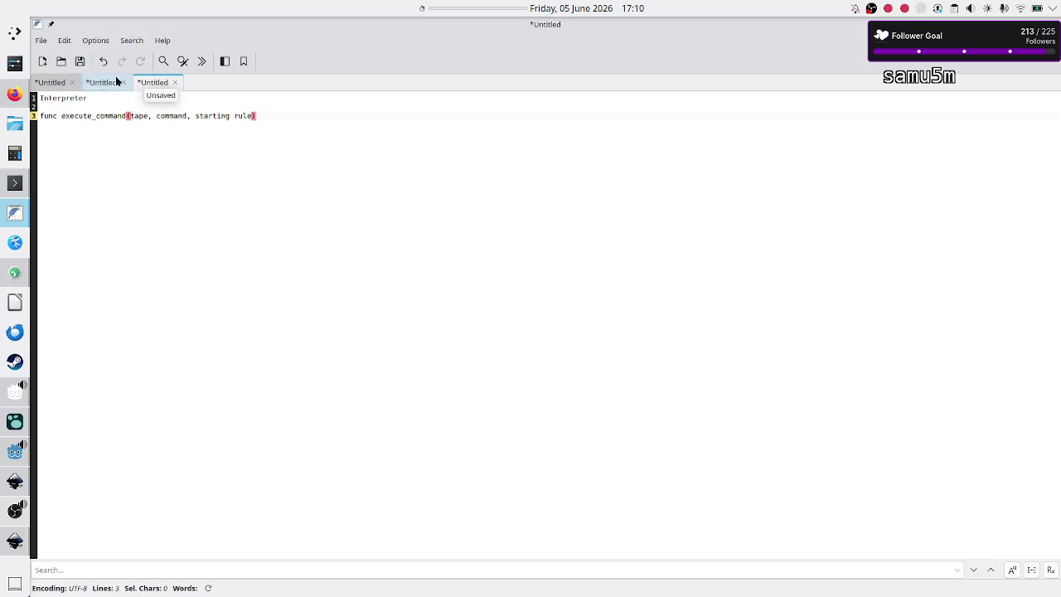
# Start a blank note headed 'Execution/debugging'.
pyautogui.click(42, 62)
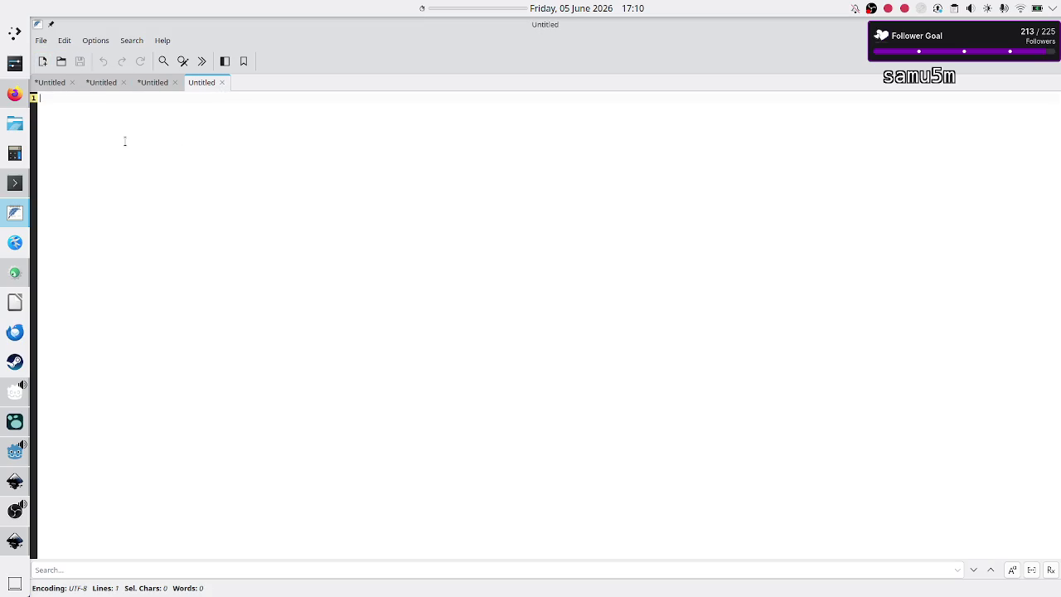
pyautogui.write('DF')
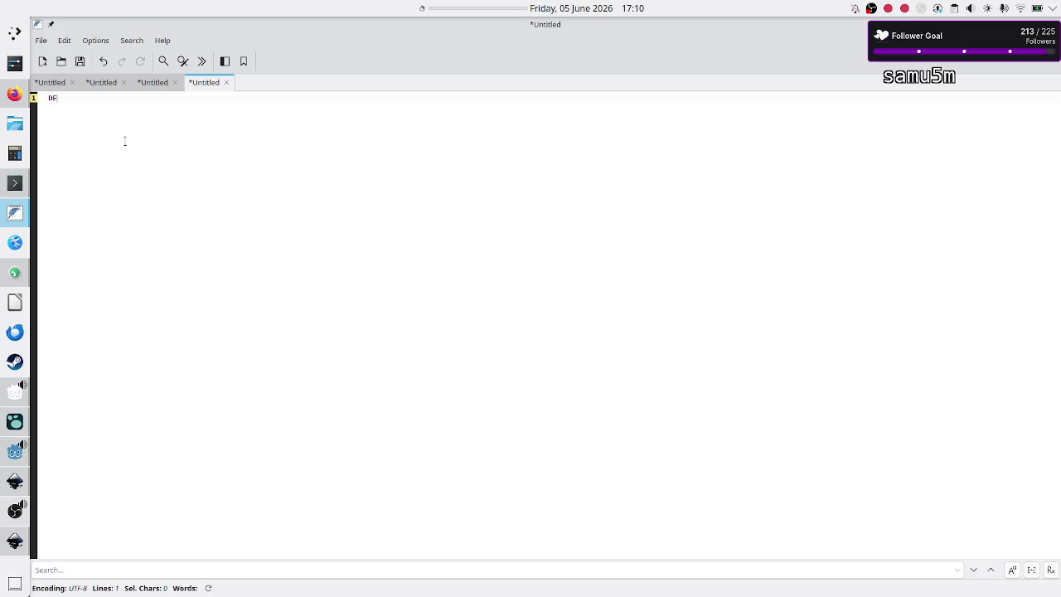
pyautogui.press('BackSpace')
pyautogui.write('F')
pyautogui.write('ecution/d')
pyautogui.write('ebugging')
pyautogui.press('Return')
pyautogui.press('Return')
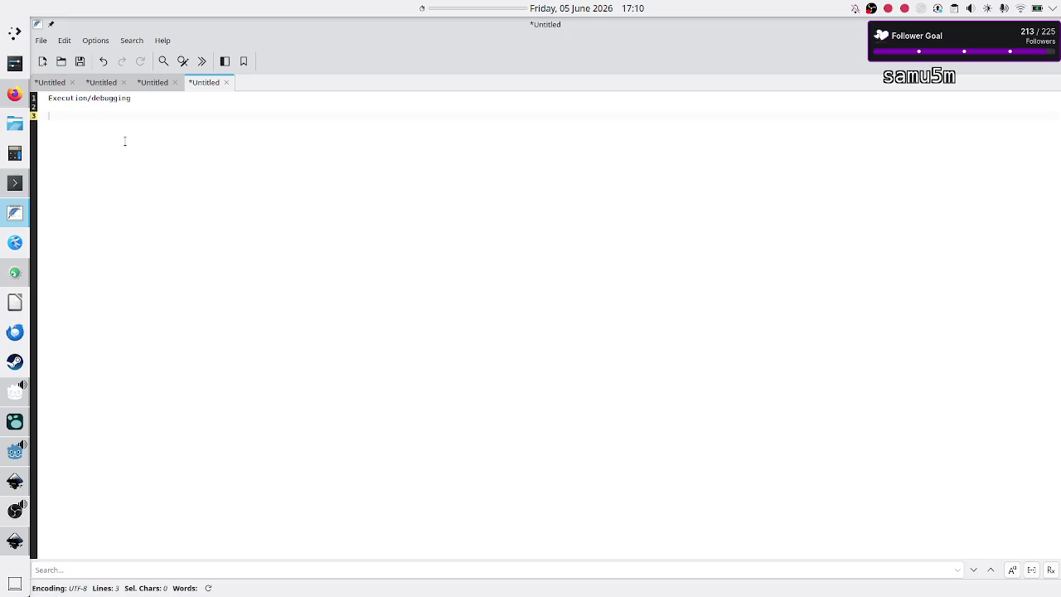
# List 'ignore code validation', 'ignore load balancing across frames', and 'test only levels that can be solved in reasonable time'.
pyautogui.write('ignore ')
pyautogui.write('command')
pyautogui.press('BackSpace')
pyautogui.press('BackSpace')
pyautogui.press('BackSpace')
pyautogui.write('de validatio')
pyautogui.press('Return')
pyautogui.write('ignore ')
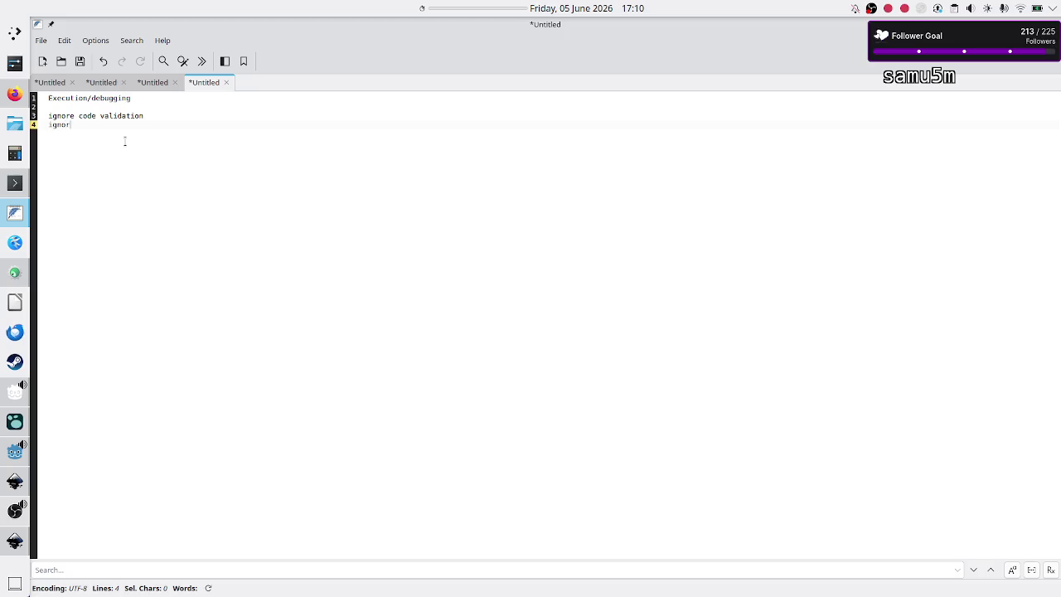
pyautogui.write('load balan')
pyautogui.write('cing across f')
pyautogui.write('rames')
pyautogui.press('Return')
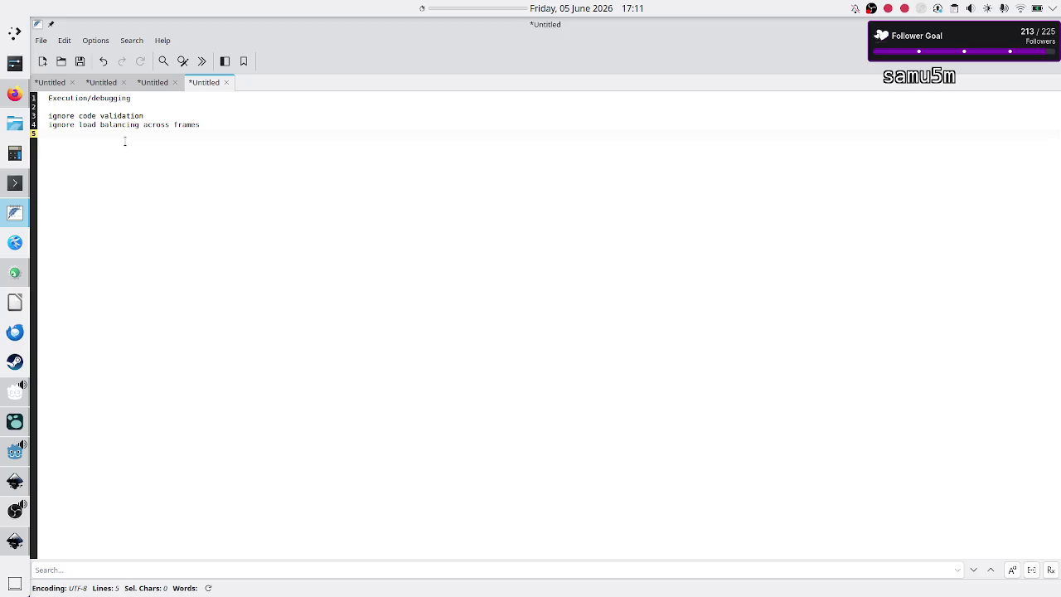
pyautogui.write('test w')
pyautogui.write('/')
pyautogui.press('BackSpace')
pyautogui.press('BackSpace')
pyautogui.write('ly levels that can be solved in r')
pyautogui.write('easonable time')
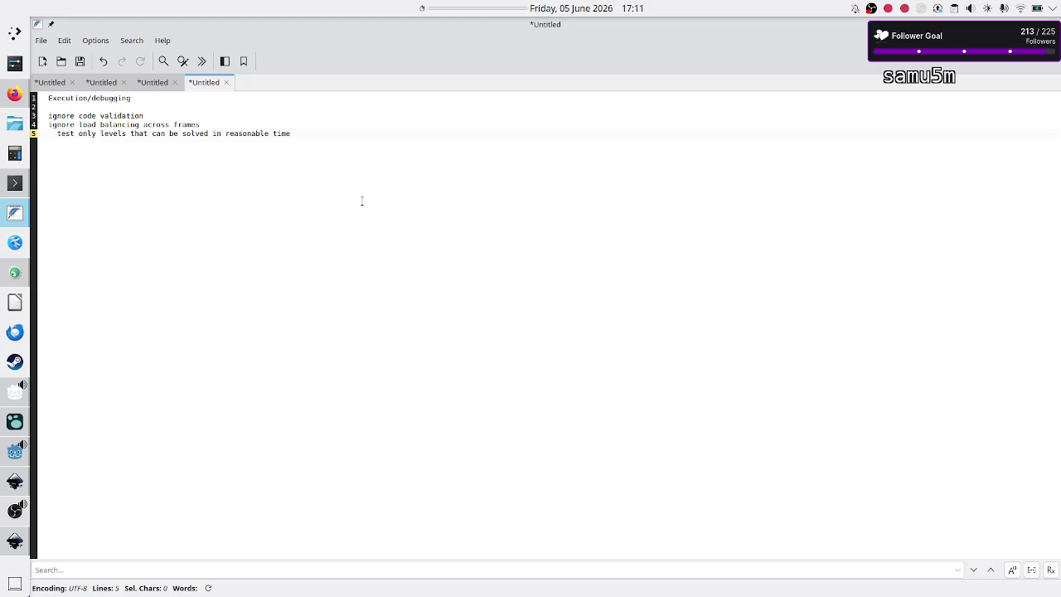
# Replace the testing line with 'run the script from all mini code editors in the same frame'.
pyautogui.press('Home')
pyautogui.hotkey('shift', 'End')
pyautogui.press('BackSpace')
pyautogui.press('BackSpace')
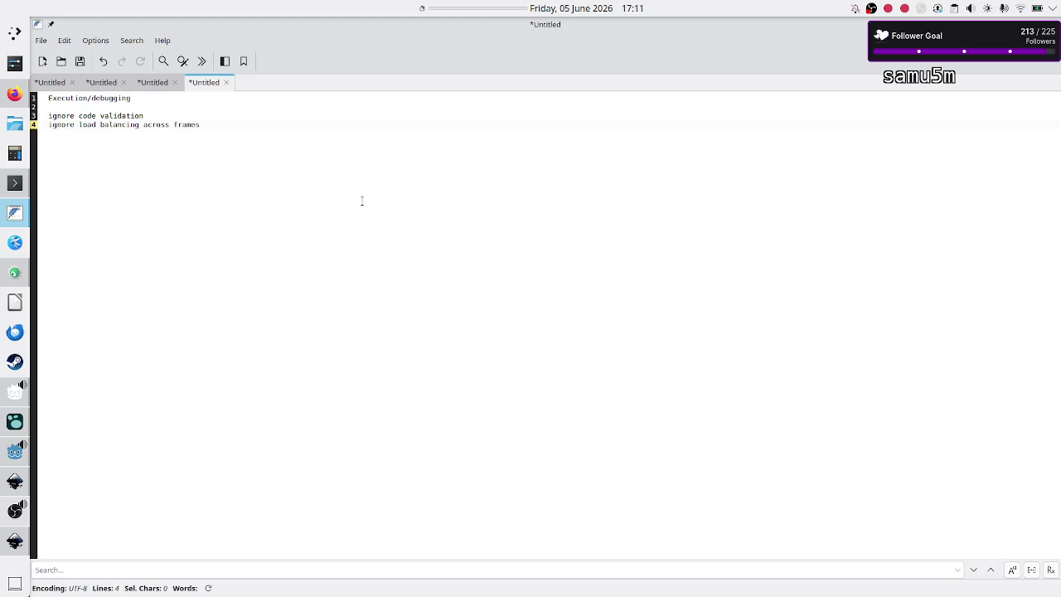
pyautogui.press('Return')
pyautogui.press('Up')
pyautogui.press('Down')
pyautogui.press('Return')
pyautogui.write('all')
pyautogui.write('ode edit')
pyautogui.write('s')
pyautogui.press('BackSpace')
pyautogui.press('BackSpace')
pyautogui.press('BackSpace')
pyautogui.press('BackSpace')
pyautogui.write('s')
pyautogui.press('BackSpace')
pyautogui.press('BackSpace')
pyautogui.press('BackSpace')
pyautogui.write('run ')
pyautogui.write('the script')
pyautogui.write(' from all min')
pyautogui.write('i code e')
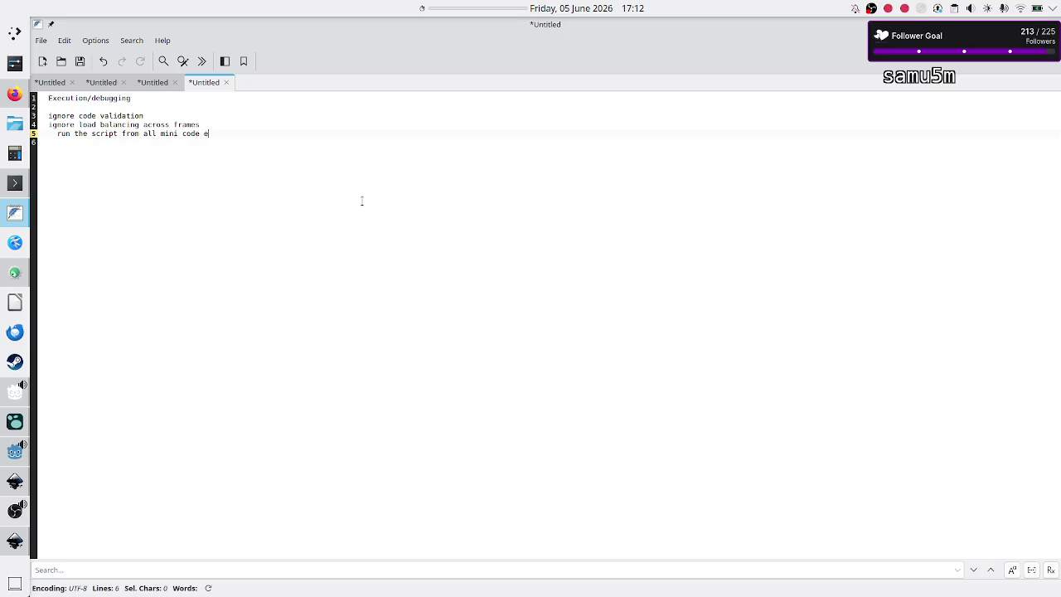
pyautogui.write('ditors in the sane frame')
# Add the indented line 'if this is too slow: test w/ simpler code' beneath it.
pyautogui.press('Return')
pyautogui.press('Tab')
pyautogui.write('if thi')
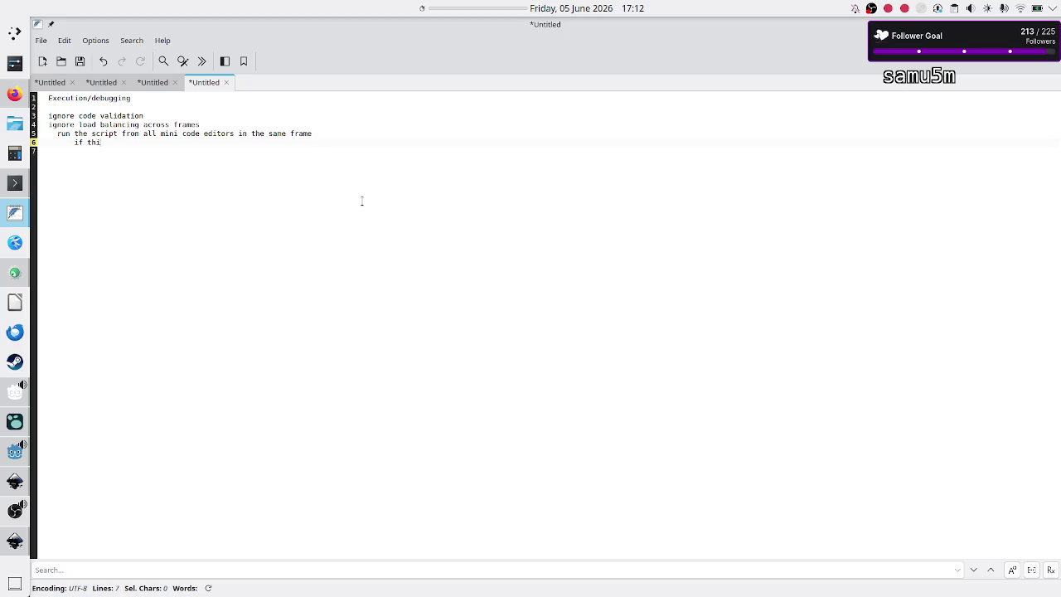
pyautogui.write('s is too slow: ')
pyautogui.write('C+')
pyautogui.press('BackSpace')
pyautogui.press('BackSpace')
pyautogui.press('BackSpace')
pyautogui.write('test w')
pyautogui.write('or')
pyautogui.write('rter')
pyautogui.press('BackSpace')
pyautogui.press('BackSpace')
pyautogui.press('BackSpace')
pyautogui.write('simpler code')
pyautogui.press('Return')
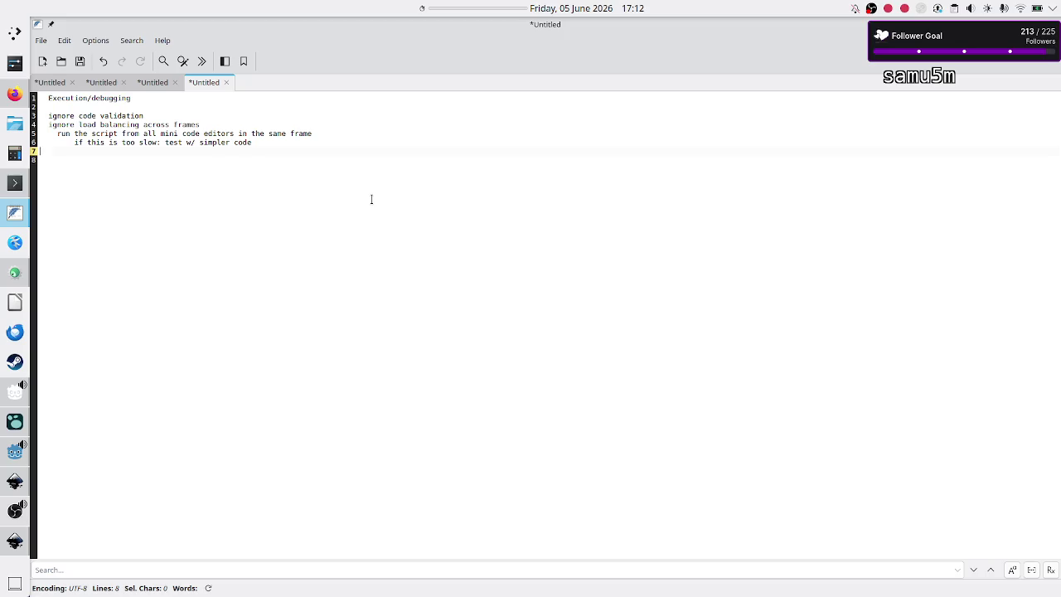
pyautogui.press('BackSpace')
pyautogui.press('Return')
pyautogui.press('Up')
pyautogui.press('End')
pyautogui.press('Up')
pyautogui.press('Home')
# Check the word 'slow' on line 11 of the GDScript interpreter plan, then return to Execution/debugging.
pyautogui.click(49, 82)
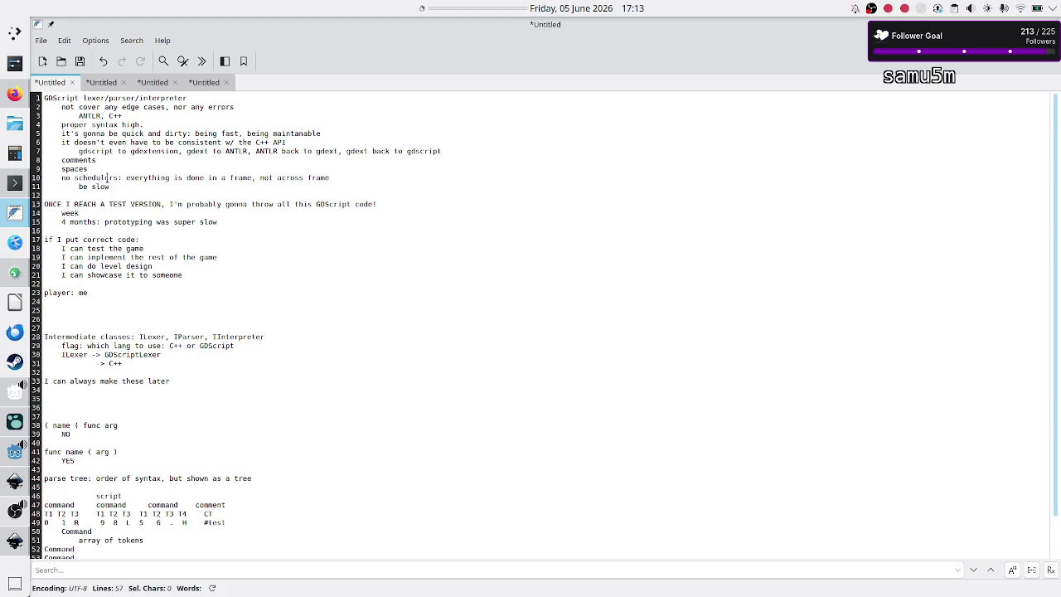
pyautogui.click(98, 187)
pyautogui.doubleClick(98, 187)
pyautogui.click(206, 82)
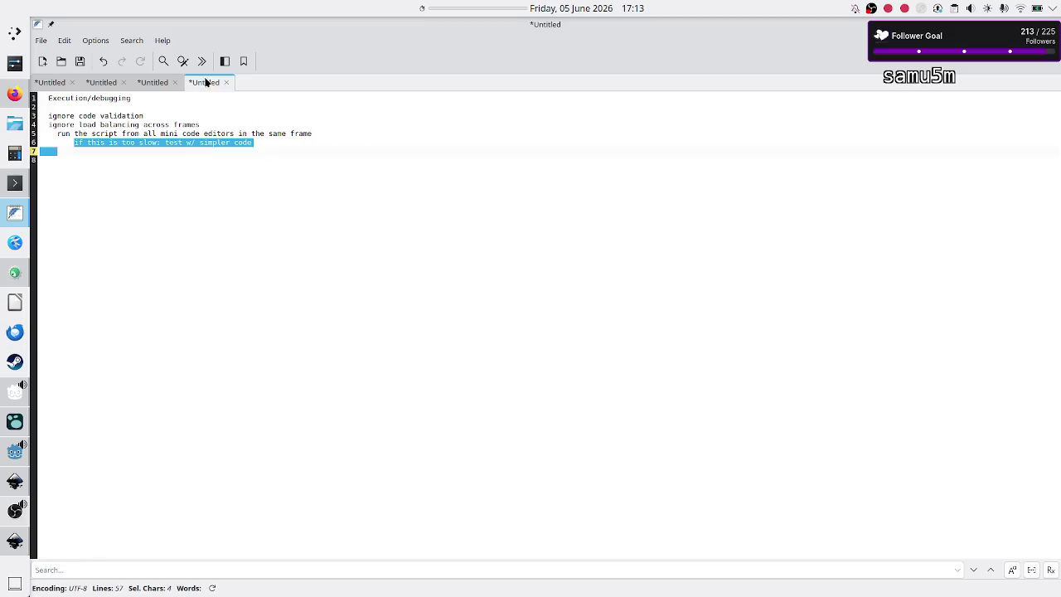
# Overwrite line 6 so it starts 'judge on level design'.
pyautogui.click(286, 149)
pyautogui.press('Up')
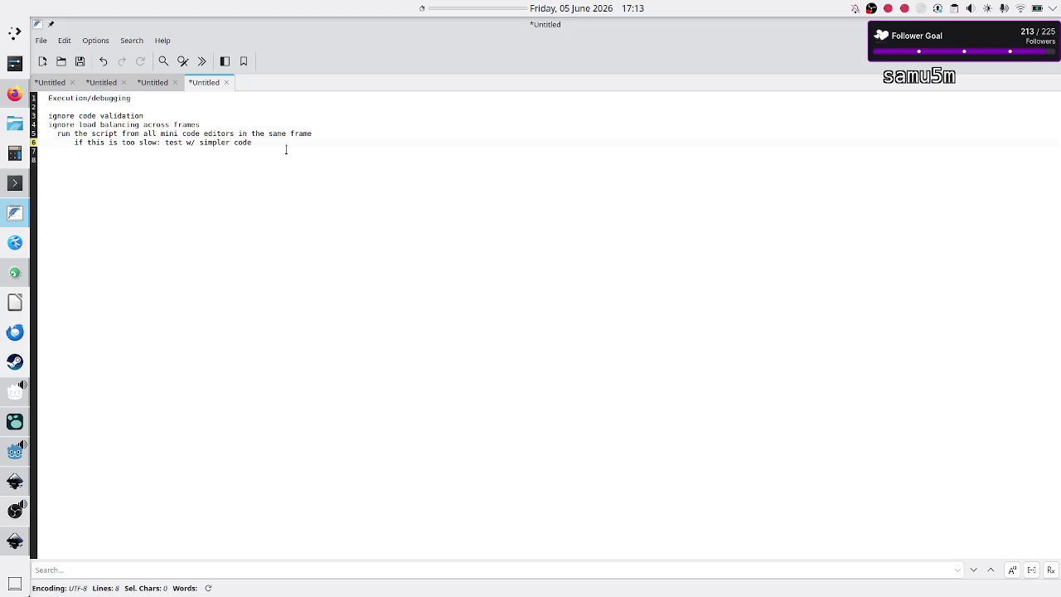
pyautogui.hotkey('shift', 'Down')
pyautogui.hotkey('shift', 'Left')
pyautogui.hotkey('shift', 'Left')
pyautogui.hotkey('shift', 'Left')
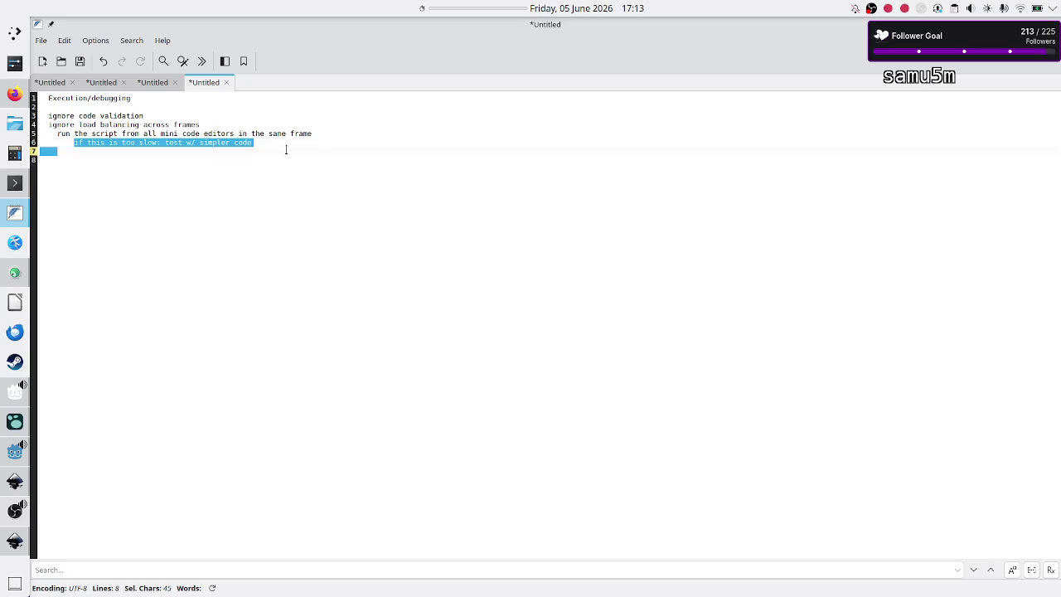
pyautogui.hotkey('shift', 'Left')
pyautogui.hotkey('shift', 'Left')
pyautogui.write('\\')
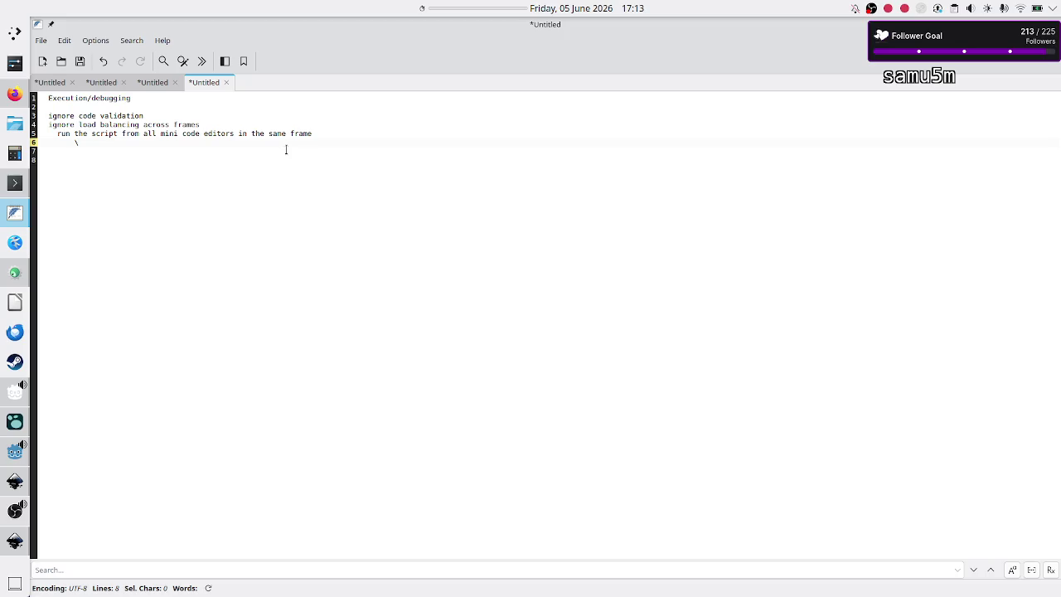
pyautogui.write('usd')
pyautogui.press('BackSpace')
pyautogui.press('BackSpace')
pyautogui.write('dge on ')
pyautogui.write('level ')
pyautogui.write('design w')
pyautogui.write('hat to')
pyautogui.press('BackSpace')
pyautogui.press('BackSpace')
pyautogui.press('BackSpace')
# Continue line 6 with 'if it's too slow: consider bringing from C++ just the portion of code that is slow'.
pyautogui.write('if ')
pyautogui.write("it's too slow")
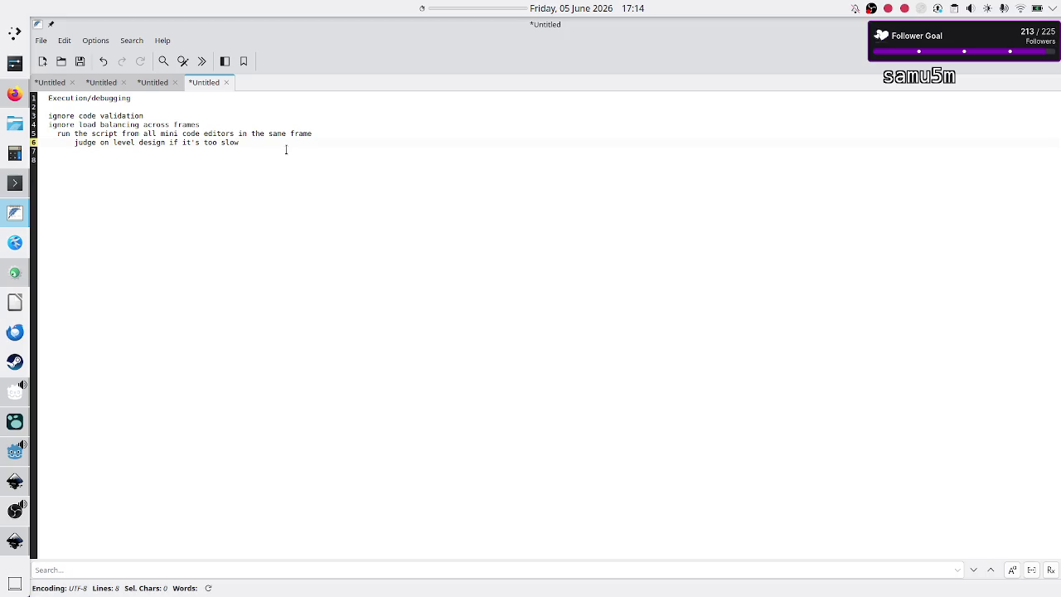
pyautogui.write(': ')
pyautogui.write('considering b')
pyautogui.write('ringing from ')
pyautogui.write('C++')
pyautogui.write(' just ')
pyautogui.write('a portion o')
pyautogui.write('f code ')
pyautogui.write('that ')
pyautogui.write('is cu')
pyautogui.press('BackSpace')
pyautogui.press('BackSpace')
pyautogui.press('BackSpace')
pyautogui.write('the p')
pyautogui.write('ortion of co')
pyautogui.write('de that is slow')
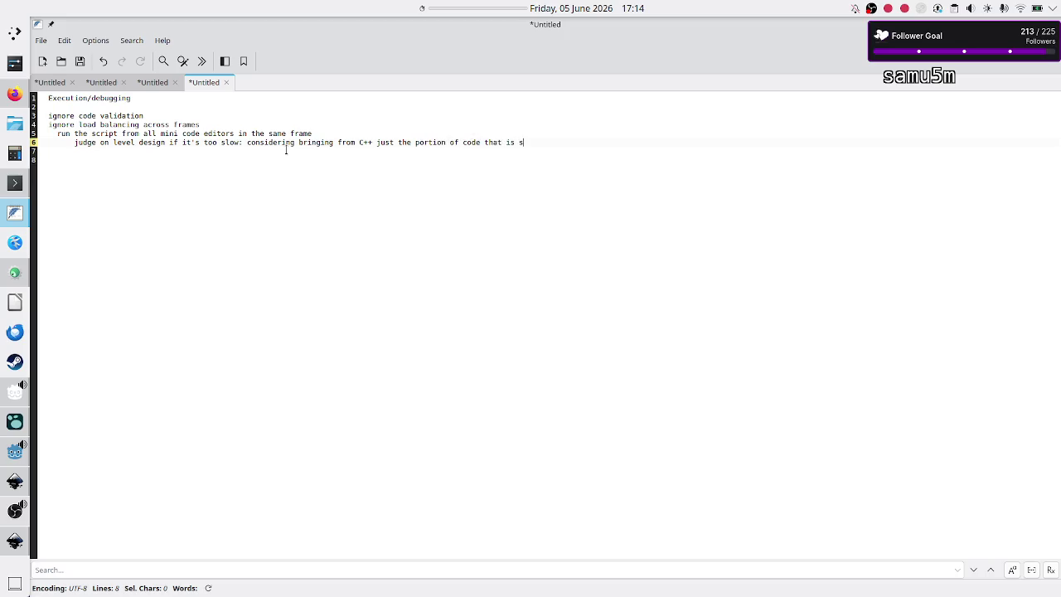
pyautogui.press('Home')
pyautogui.hotkey('shift', 'End')
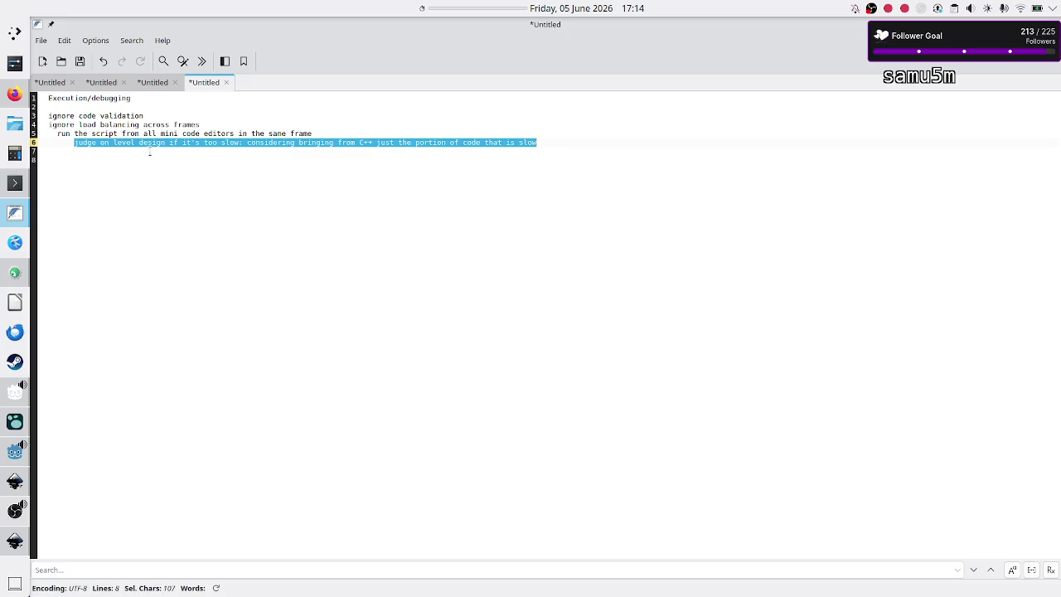
pyautogui.click(14, 272)
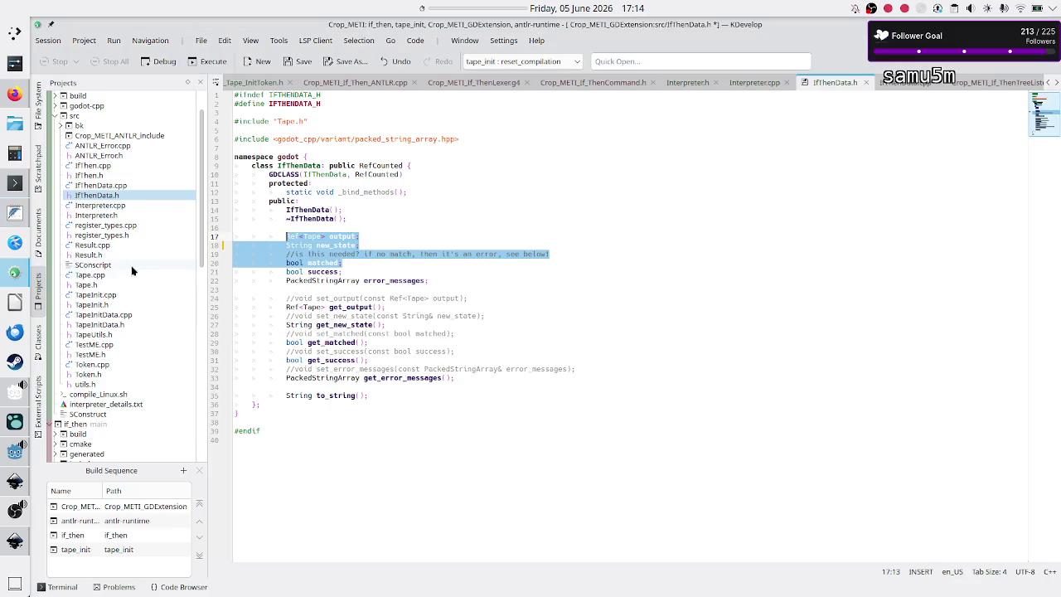
# Scroll through KDevelop's Projects tree, clear the IfThenData.h selection, and return to FeatherPad.
pyautogui.scroll(2, 137, 203)
pyautogui.scroll(-6, 136, 203)
pyautogui.scroll(6, 136, 203)
pyautogui.scroll(-3, 137, 203)
pyautogui.scroll(3, 137, 203)
pyautogui.scroll(-3, 137, 203)
pyautogui.scroll(3, 137, 203)
pyautogui.scroll(-3, 137, 203)
pyautogui.scroll(3, 136, 203)
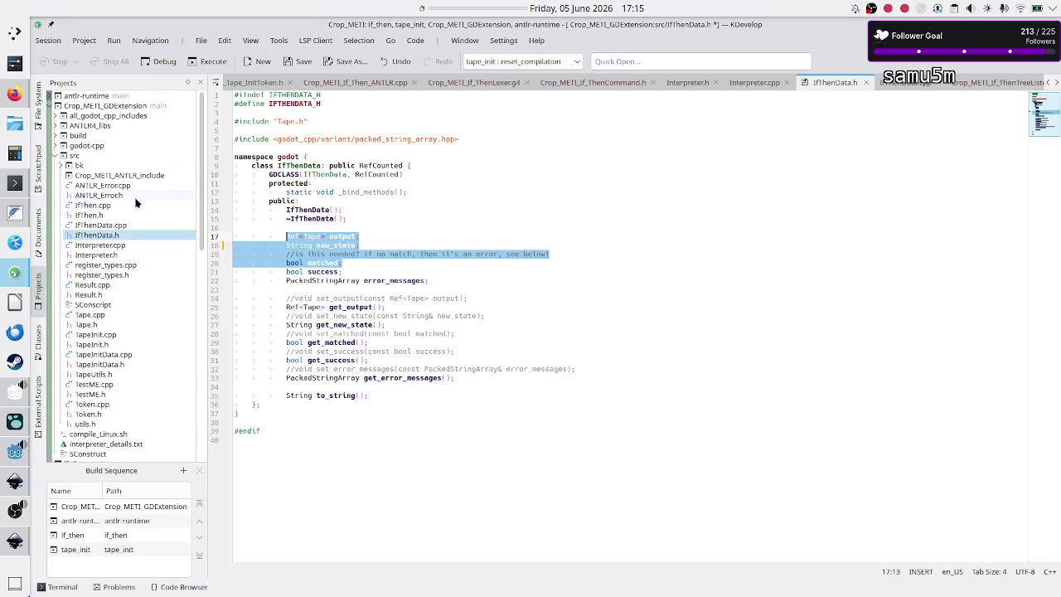
pyautogui.scroll(-10, 137, 203)
pyautogui.scroll(9, 137, 203)
pyautogui.scroll(-11, 137, 204)
pyautogui.scroll(12, 137, 203)
pyautogui.click(399, 245)
pyautogui.hotkey('alt', 'Tab')
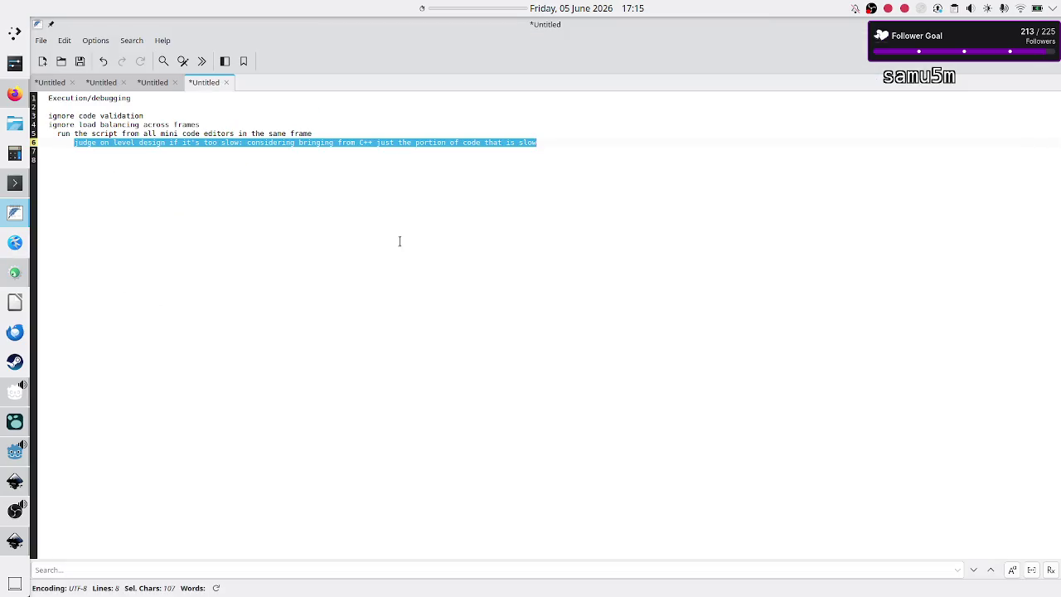
# Mark the ignore-code-validation line with ': assume correct'.
pyautogui.click(572, 145)
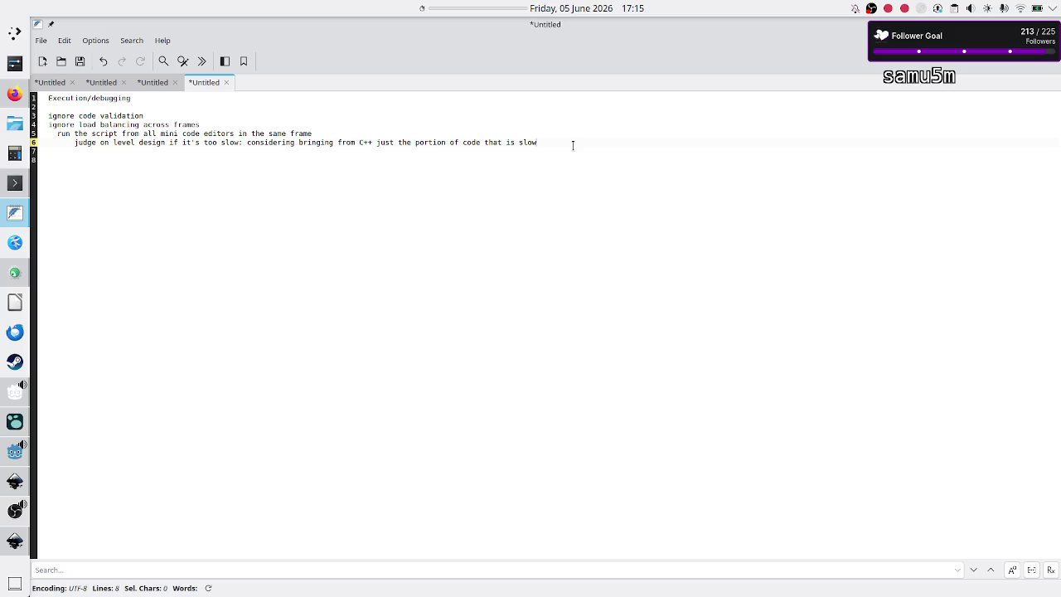
pyautogui.press('Up')
pyautogui.press('Up')
pyautogui.press('Up')
pyautogui.press('Down')
# Add 'assume no validation tests' and 'try diff tests by changing the level data' lines at the end.
pyautogui.press('Down')
pyautogui.press('Down')
pyautogui.press('Down')
pyautogui.press('Up')
pyautogui.press('Left')
pyautogui.write('ssume ')
pyautogui.write('corre')
pyautogui.write('ct')
pyautogui.press('Right')
pyautogui.press('Down')
pyautogui.press('Down')
pyautogui.press('Down')
pyautogui.press('Down')
pyautogui.press('BackSpace')
pyautogui.write('assume no val')
pyautogui.write('ida')
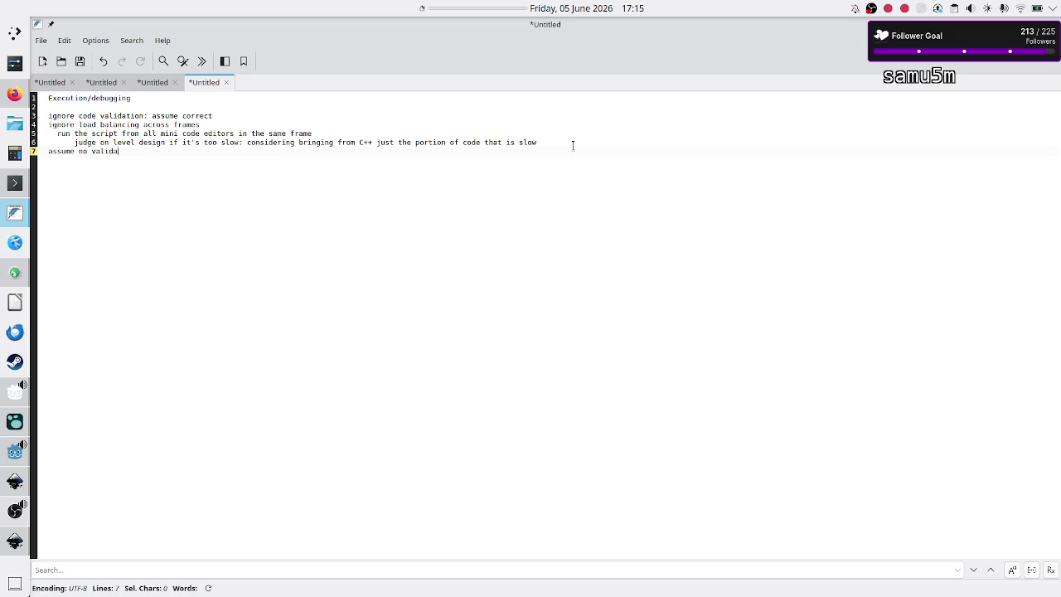
pyautogui.write('tion tests')
pyautogui.press('Return')
pyautogui.write('try d')
pyautogui.write('iff tests by ')
pyautogui.write('changing ')
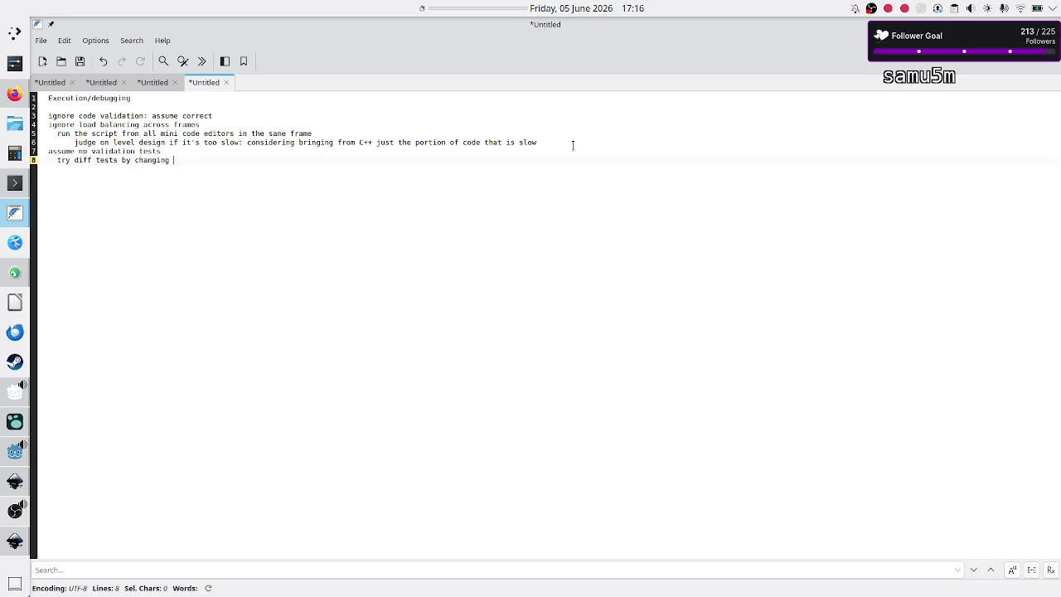
pyautogui.write('the level data')
pyautogui.press('Return')
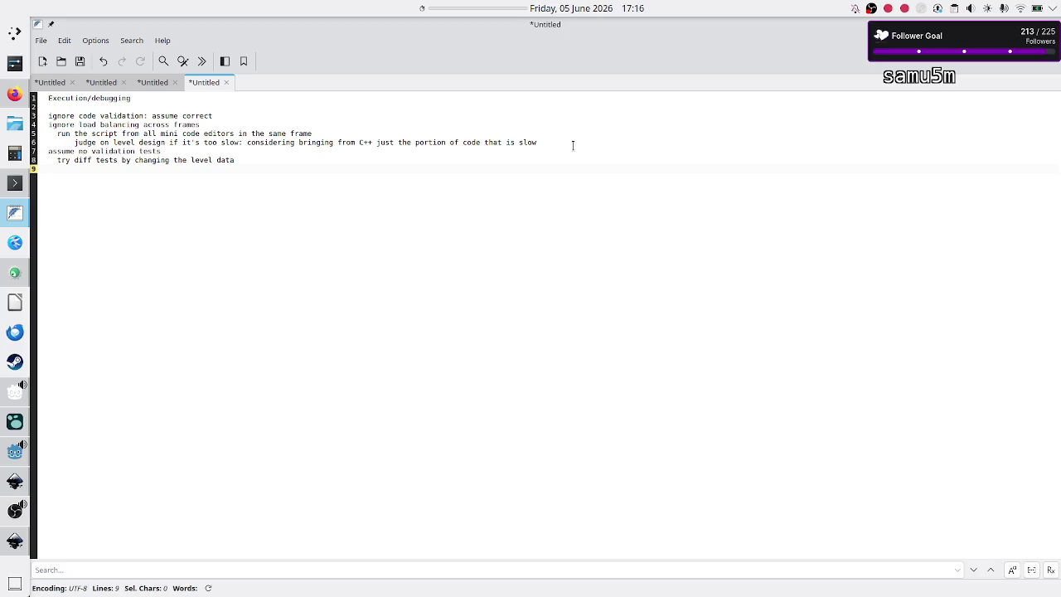
# Type 'no errors' on the empty last line of the debugging notes.
pyautogui.press('Up')
pyautogui.hotkey('shift', 'Down')
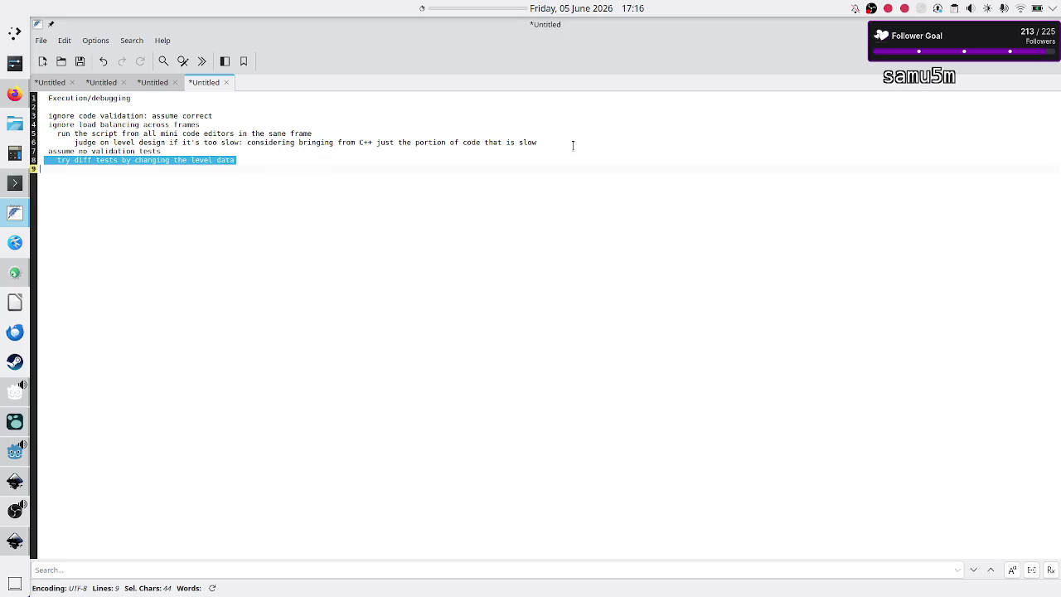
pyautogui.press('Up')
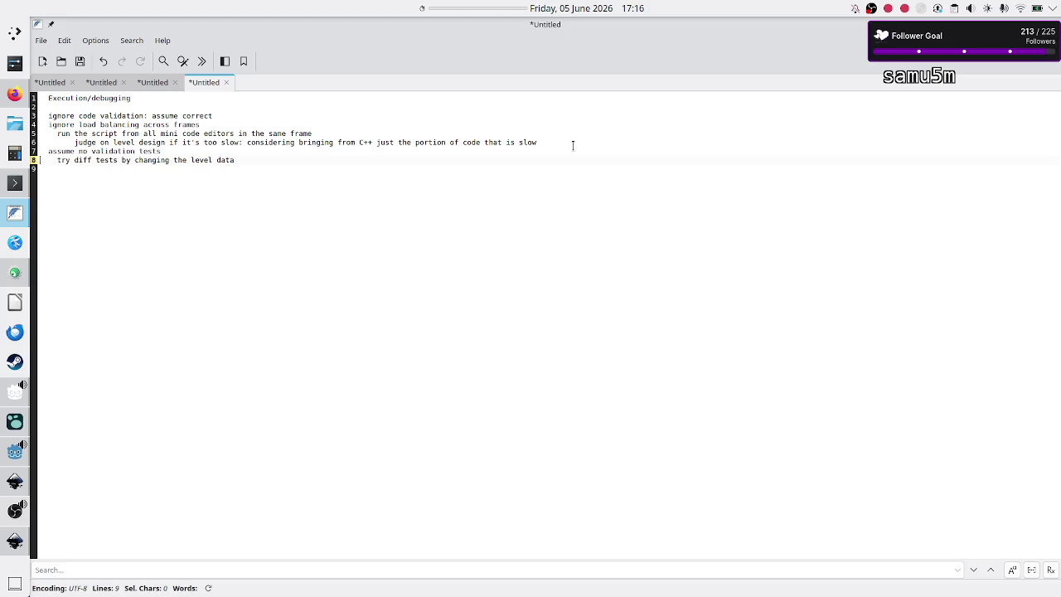
pyautogui.press('Down')
pyautogui.press('Up')
pyautogui.moveTo(118, 116)
pyautogui.mouseDown()
pyautogui.moveTo(148, 151)
pyautogui.moveTo(163, 152)
pyautogui.mouseUp()
pyautogui.click(163, 151)
pyautogui.press('Down')
pyautogui.press('Down')
pyautogui.write('assu')
pyautogui.press('BackSpace')
pyautogui.press('BackSpace')
pyautogui.press('BackSpace')
pyautogui.press('BackSpace')
pyautogui.write('o erros')
# Add the indented line 'if no code matches the current state' below 'no errors'.
pyautogui.moveTo(96, 116); pyautogui.dragTo(126, 116)
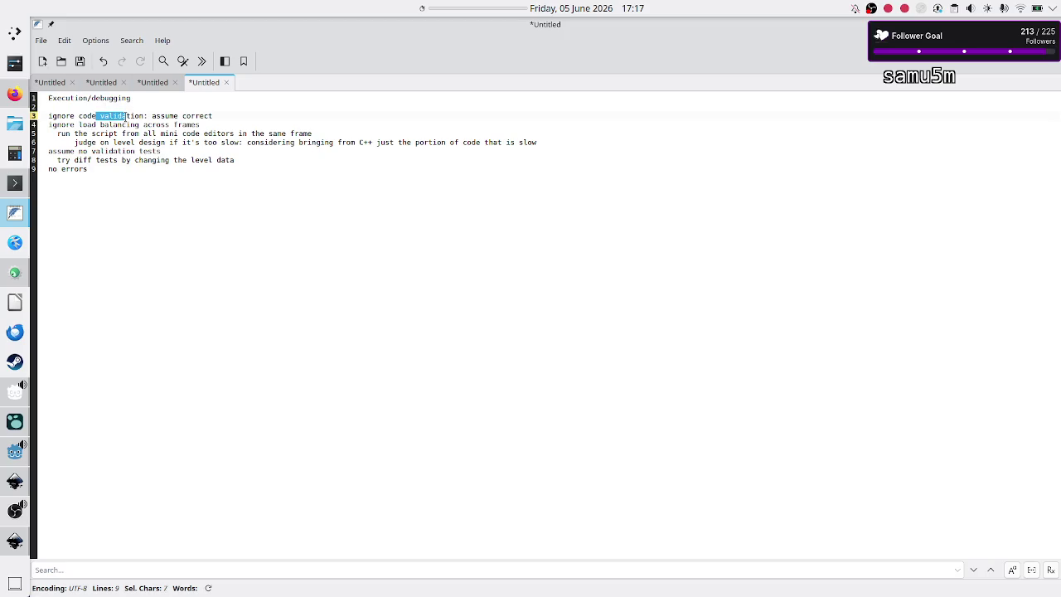
pyautogui.click(126, 116)
pyautogui.click(94, 169)
pyautogui.press('Return')
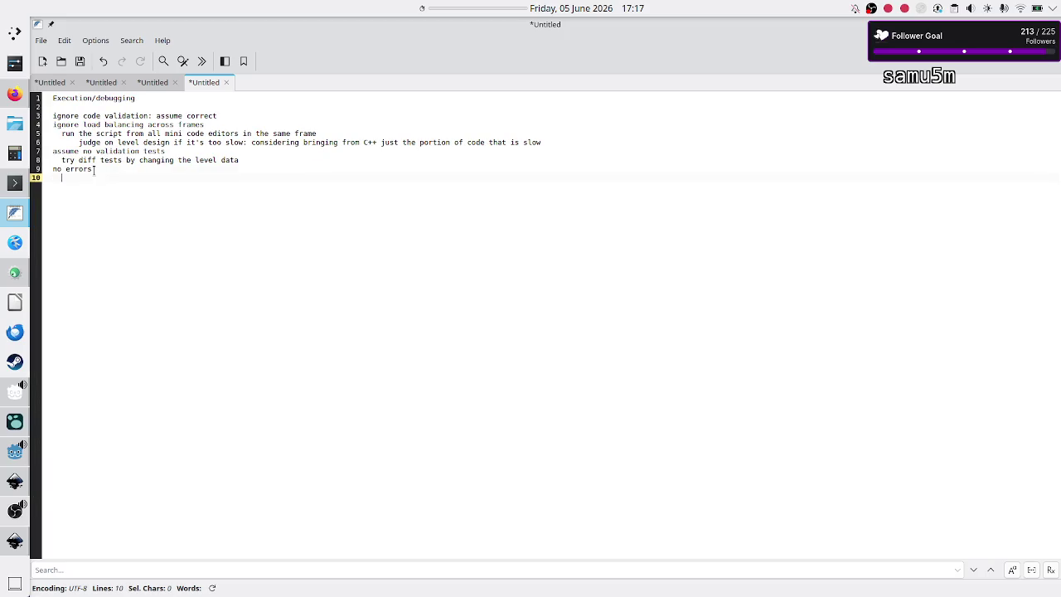
pyautogui.write('if no code matches the current state')
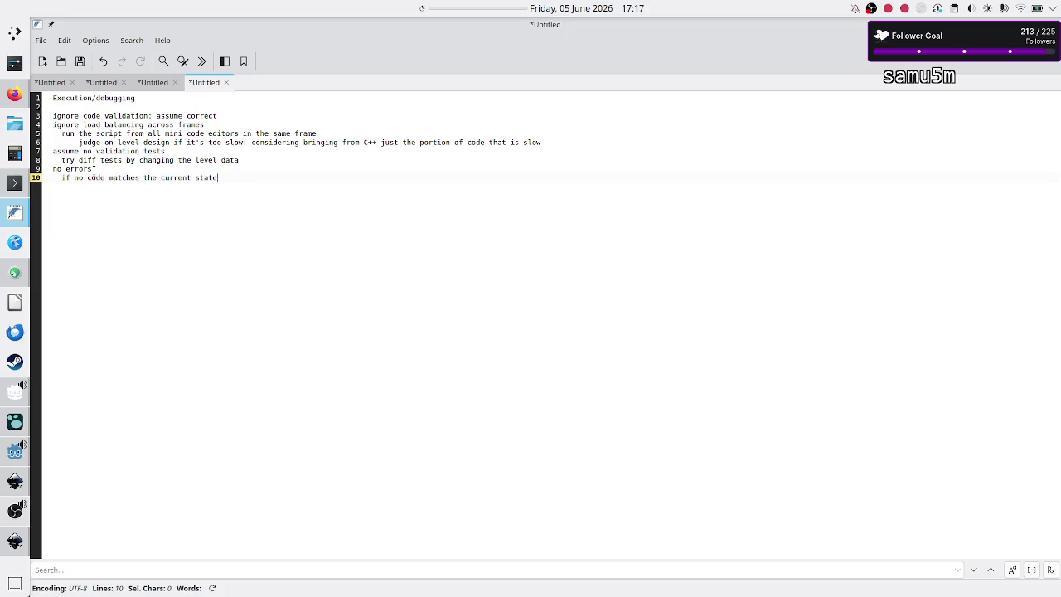
pyautogui.click(10, 465)
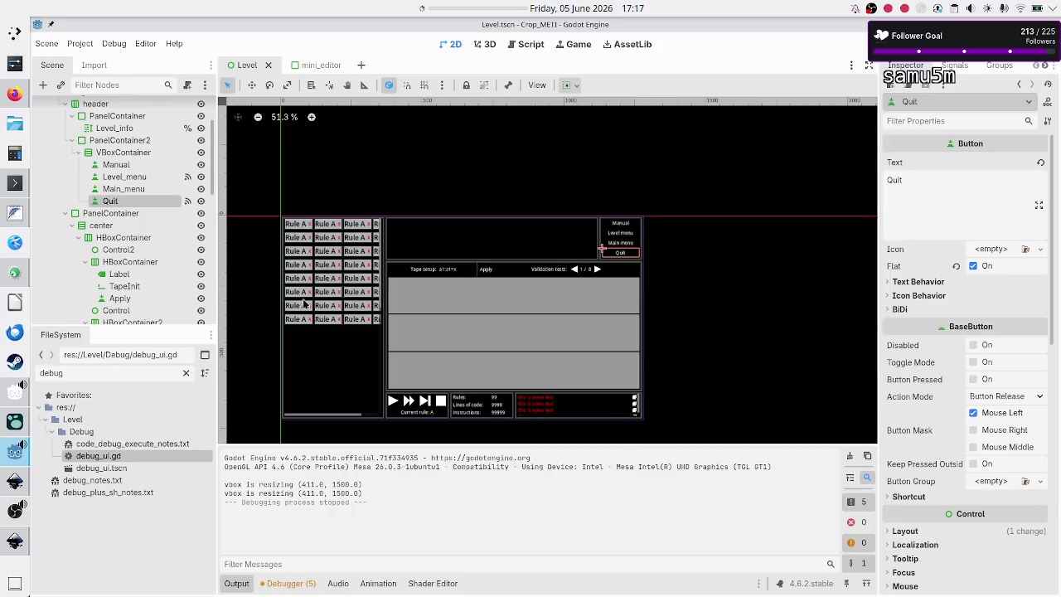
# Run the Crop_METI project and type '00LB' into the first Rule A panel.
pyautogui.click(866, 43)
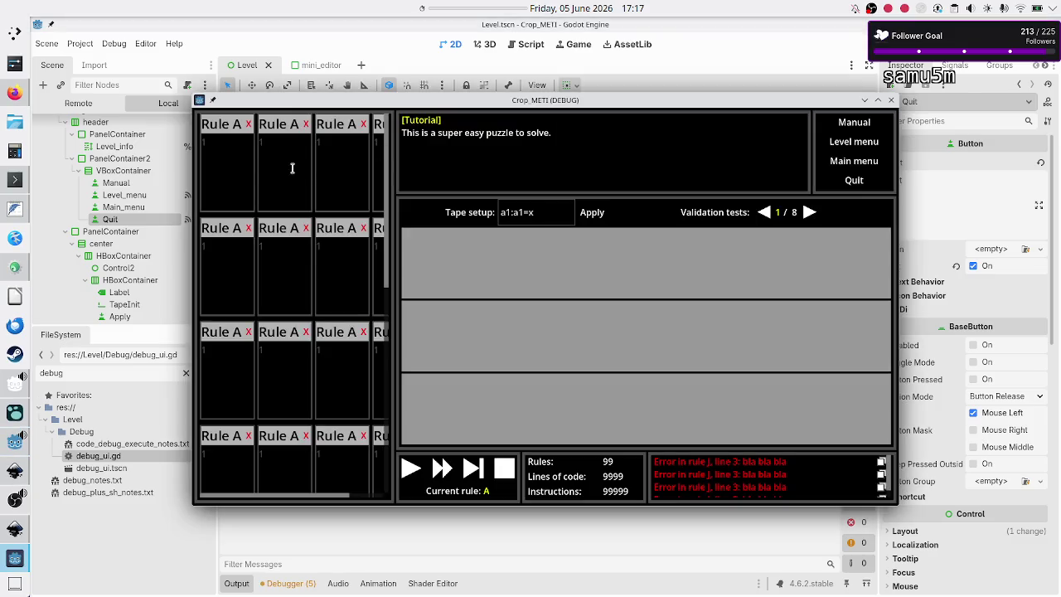
pyautogui.click(247, 160)
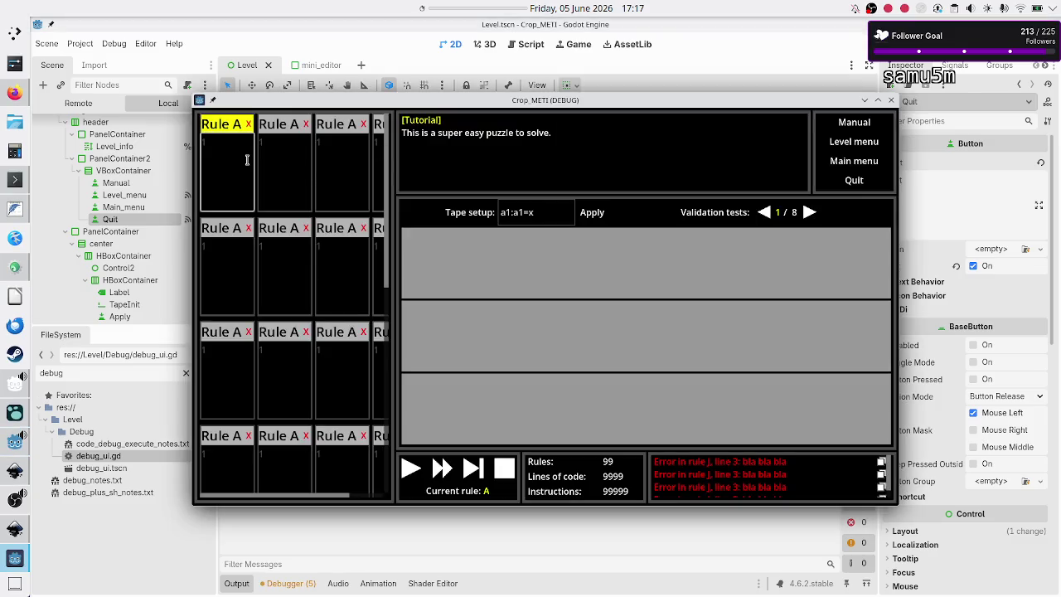
pyautogui.write('00LB')
pyautogui.click(286, 145)
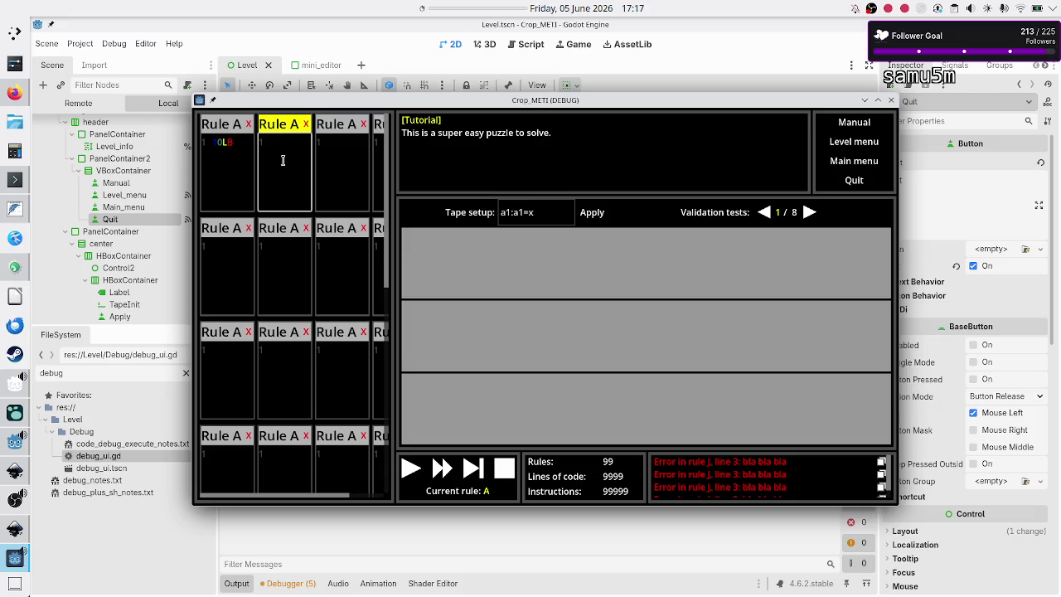
# Try selecting code in the first Rule A panel, switching back and forth with the second.
pyautogui.moveTo(243, 143); pyautogui.dragTo(191, 146)
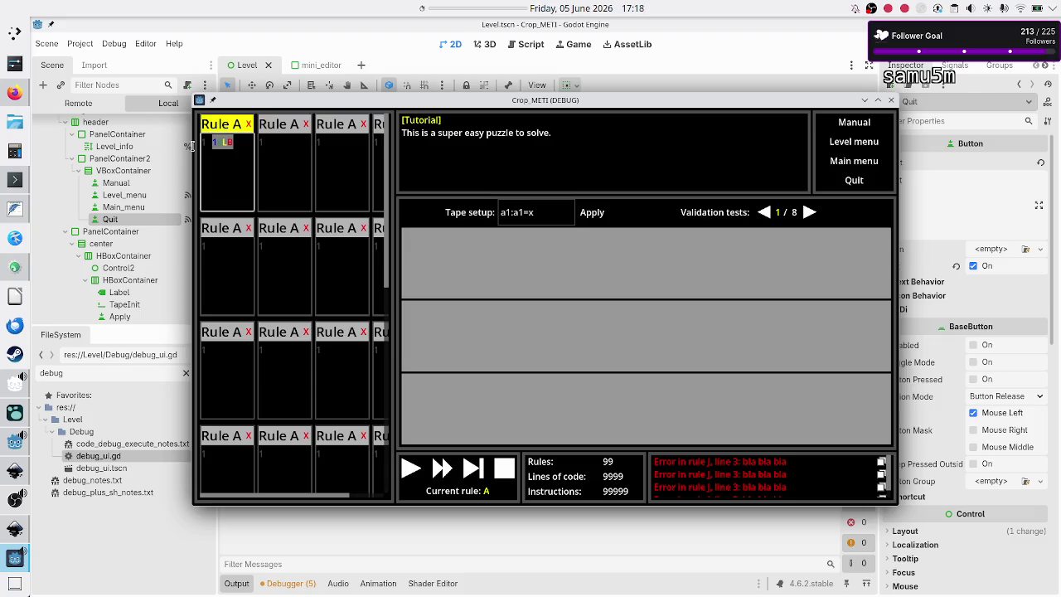
pyautogui.click(294, 154)
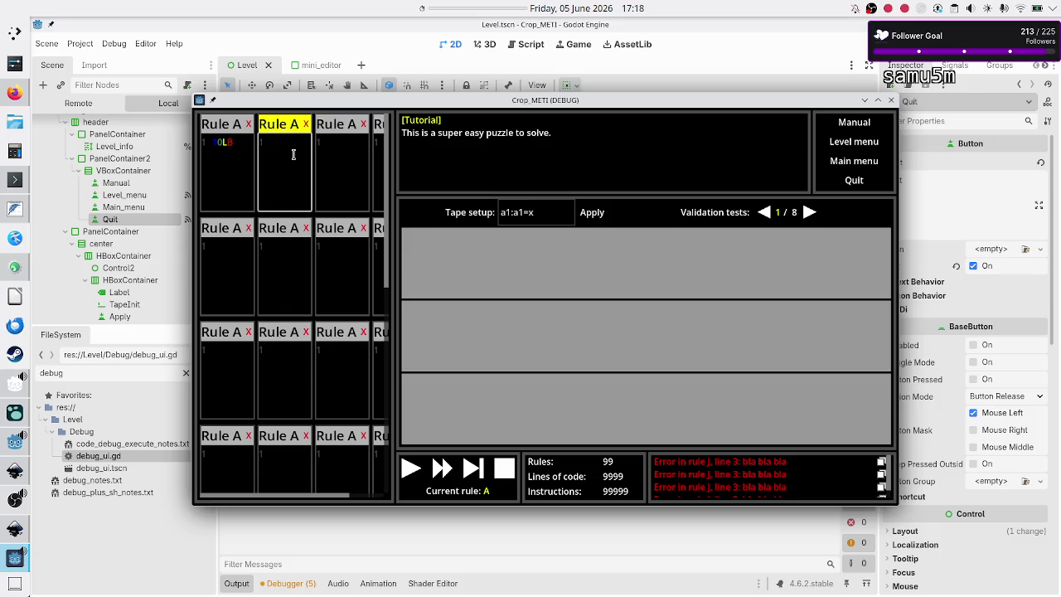
pyautogui.click(241, 143)
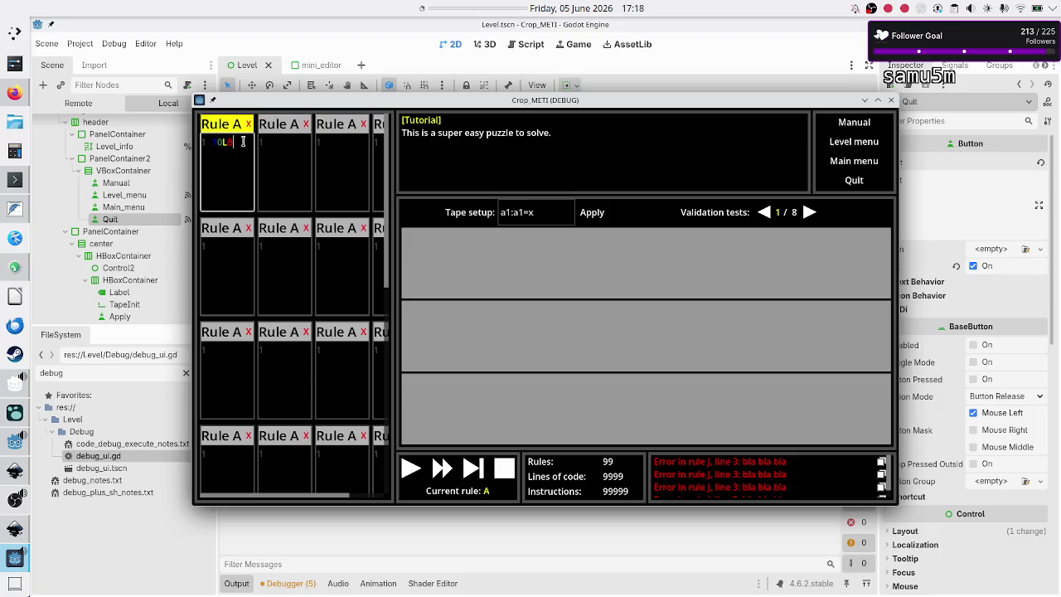
pyautogui.moveTo(234, 143); pyautogui.dragTo(229, 143)
pyautogui.click(281, 148)
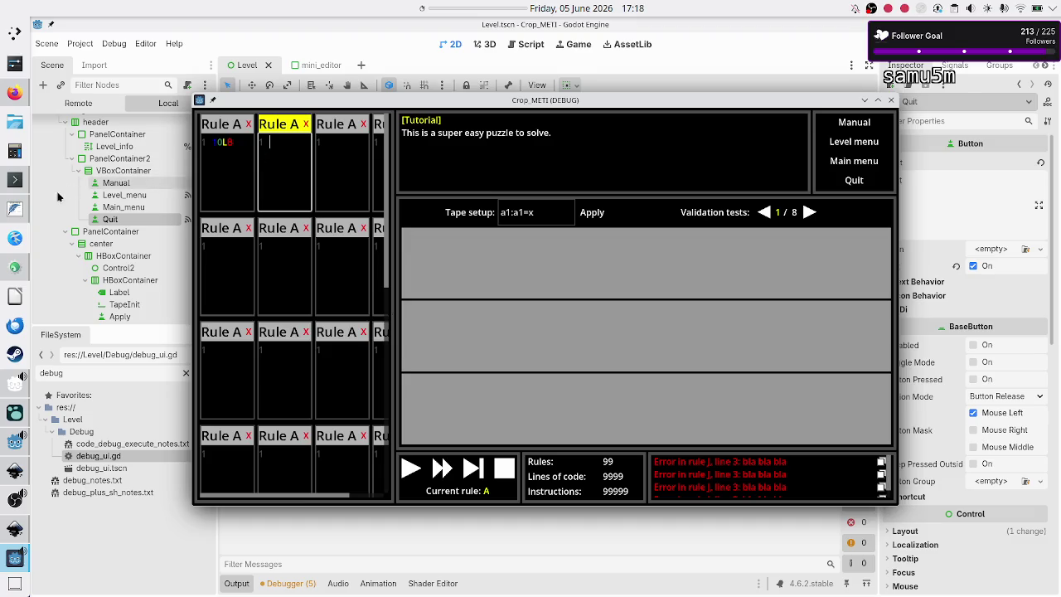
pyautogui.click(22, 213)
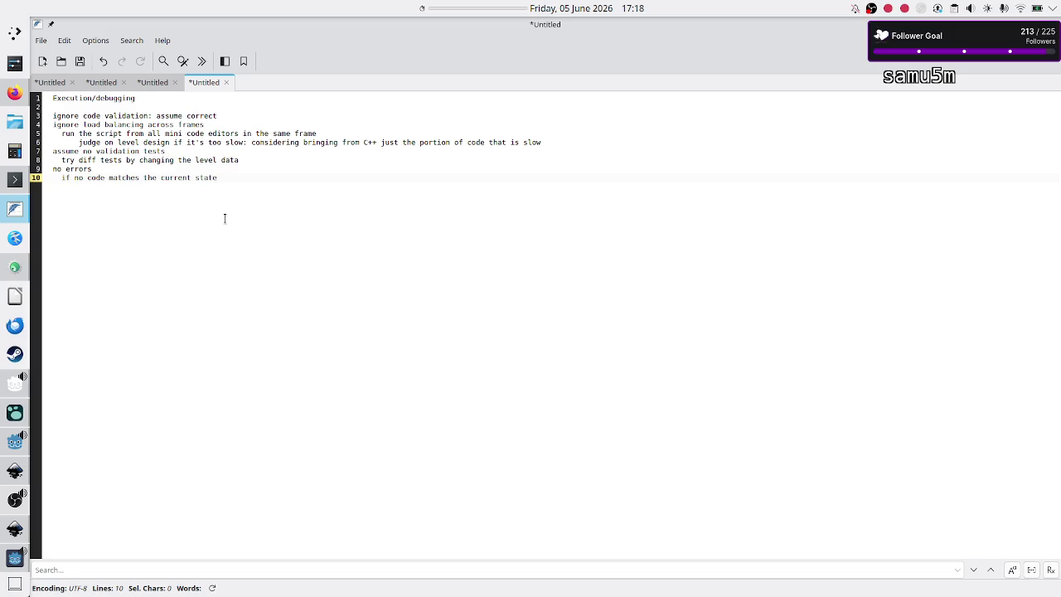
# Reword the notes to 'no logical errors' and 'current state/current cell value'.
pyautogui.press('Up')
pyautogui.write('logical')
pyautogui.press('Down')
pyautogui.press('Right')
pyautogui.write('current ')
pyautogui.write('cell valu')
# Add blank lines around the two error notes, prefix '?' to the first, and select both lines.
pyautogui.press('Up')
pyautogui.press('Up')
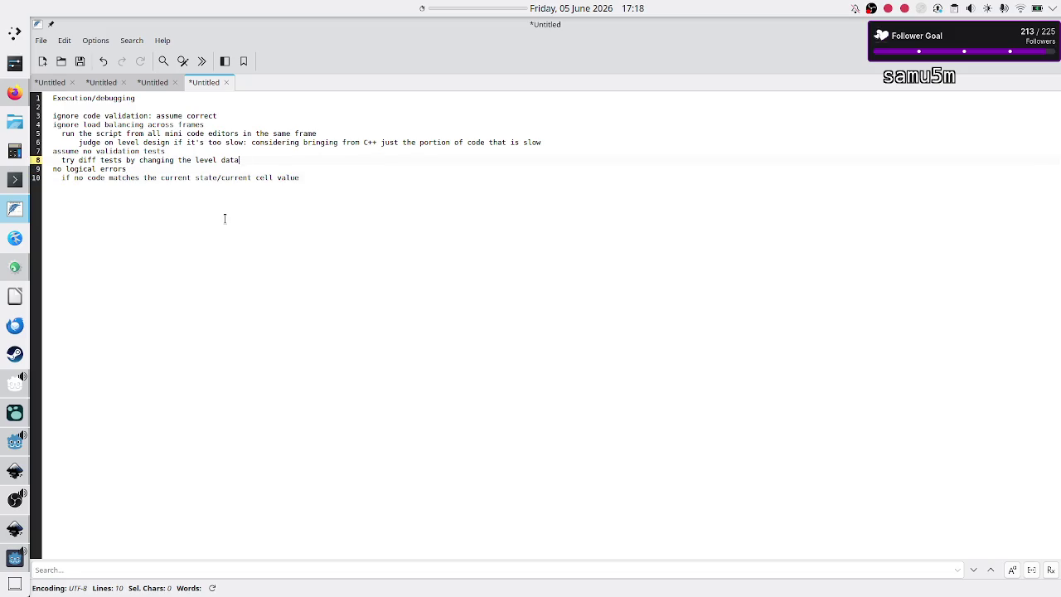
pyautogui.press('Return')
pyautogui.press('Return')
pyautogui.press('Return')
pyautogui.press('Return')
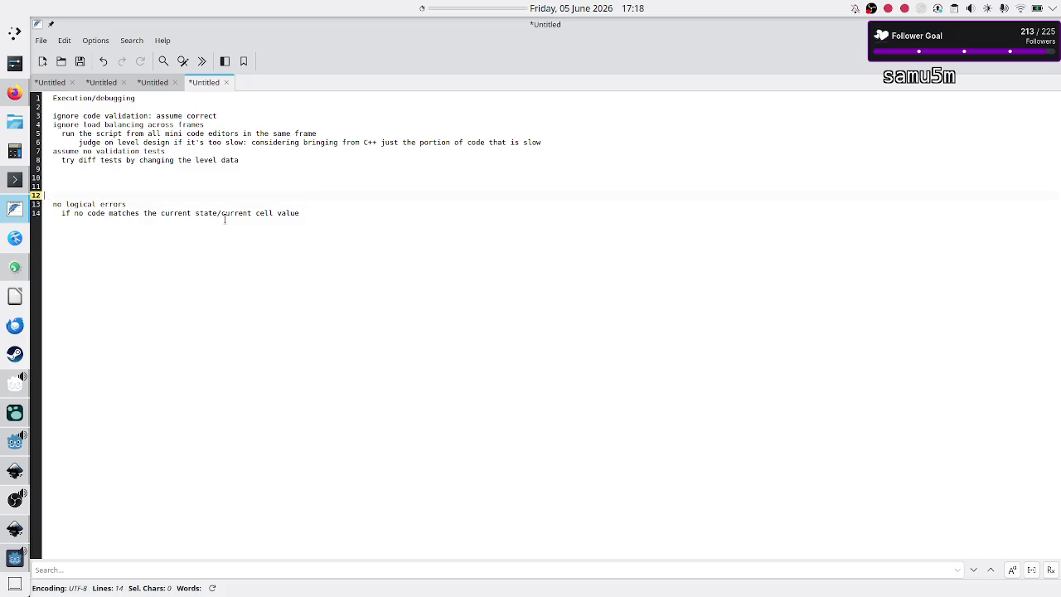
pyautogui.press('Down')
pyautogui.write('?')
pyautogui.press('Down')
pyautogui.press('Return')
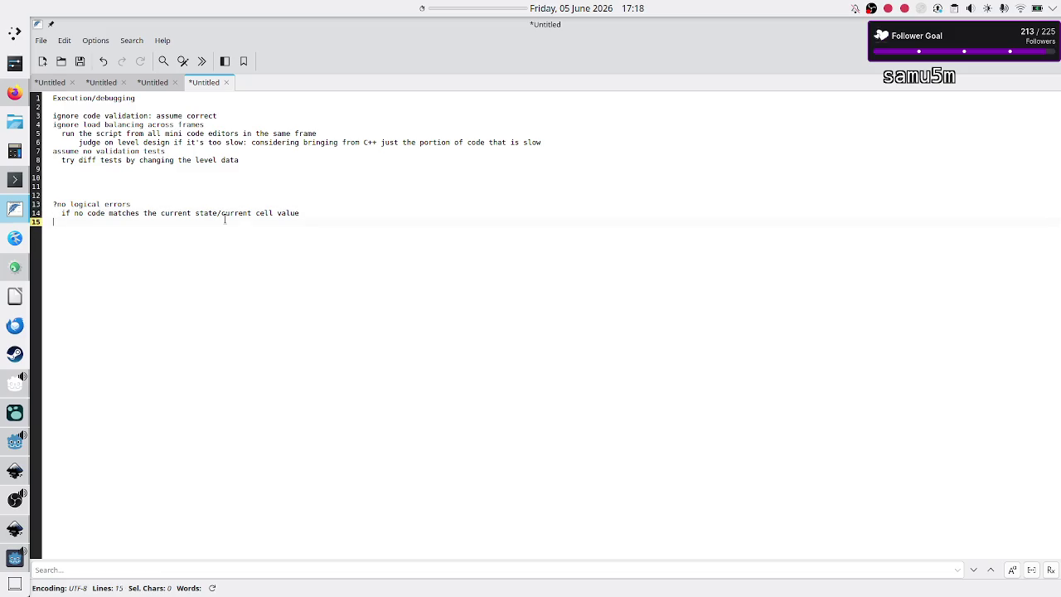
pyautogui.press('Up')
pyautogui.press('Up')
pyautogui.hotkey('shift', 'Down')
pyautogui.hotkey('shift', 'End')
pyautogui.hotkey('ctrl', 'c')
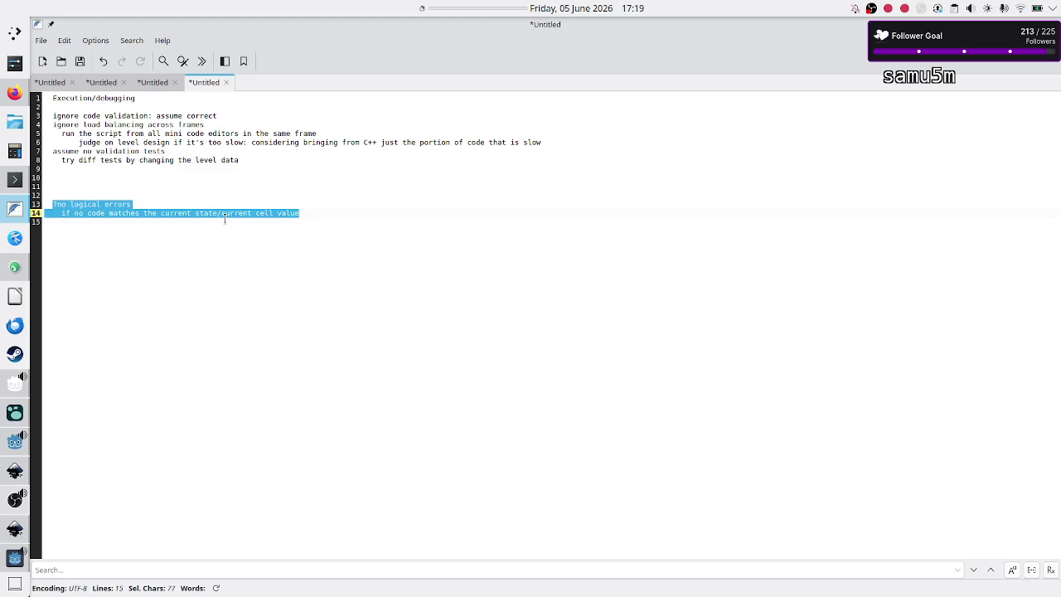
# Move the two error-note lines up to sit just under the title.
pyautogui.press('BackSpace')
pyautogui.press('Up')
pyautogui.press('Up')
pyautogui.press('Up')
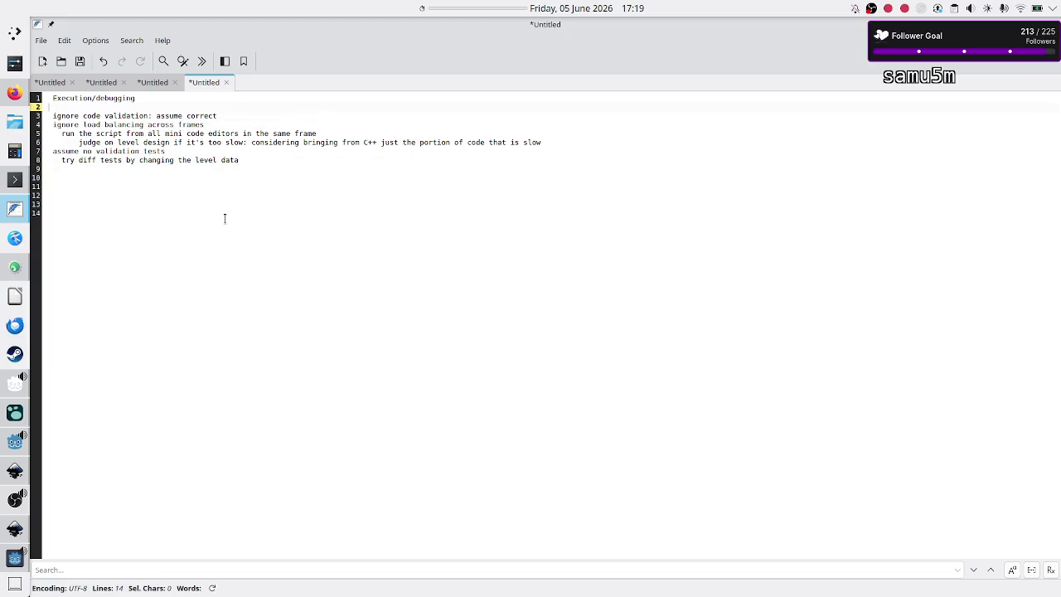
pyautogui.press('Return')
pyautogui.press('Return')
pyautogui.press('Up')
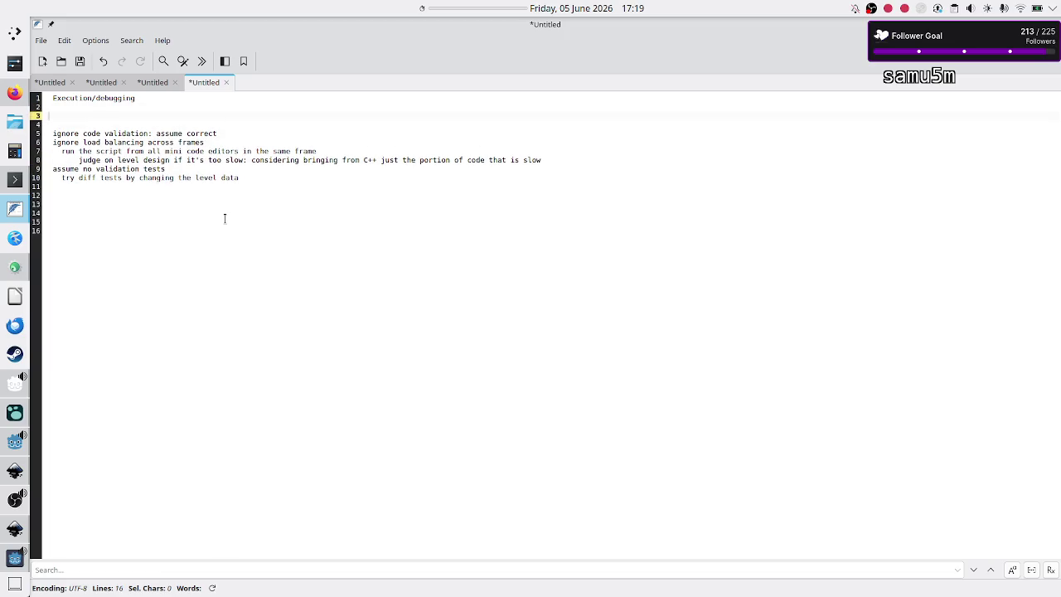
pyautogui.hotkey('ctrl', 'v')
pyautogui.press('Up')
pyautogui.press('Down')
pyautogui.press('Up')
pyautogui.press('Up')
pyautogui.press('Down')
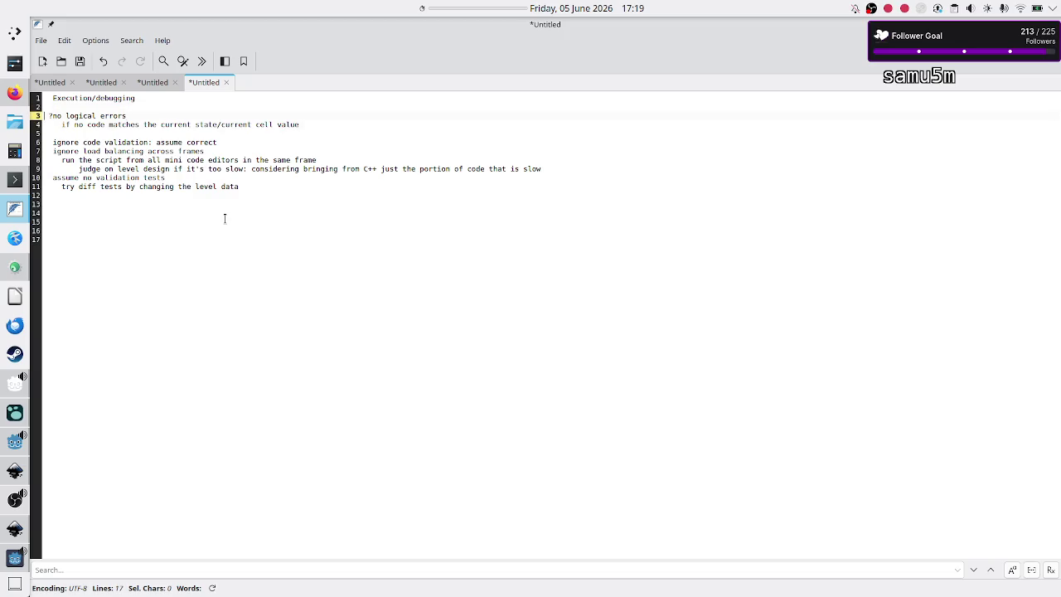
pyautogui.hotkey('shift', 'Down')
pyautogui.hotkey('shift', 'End')
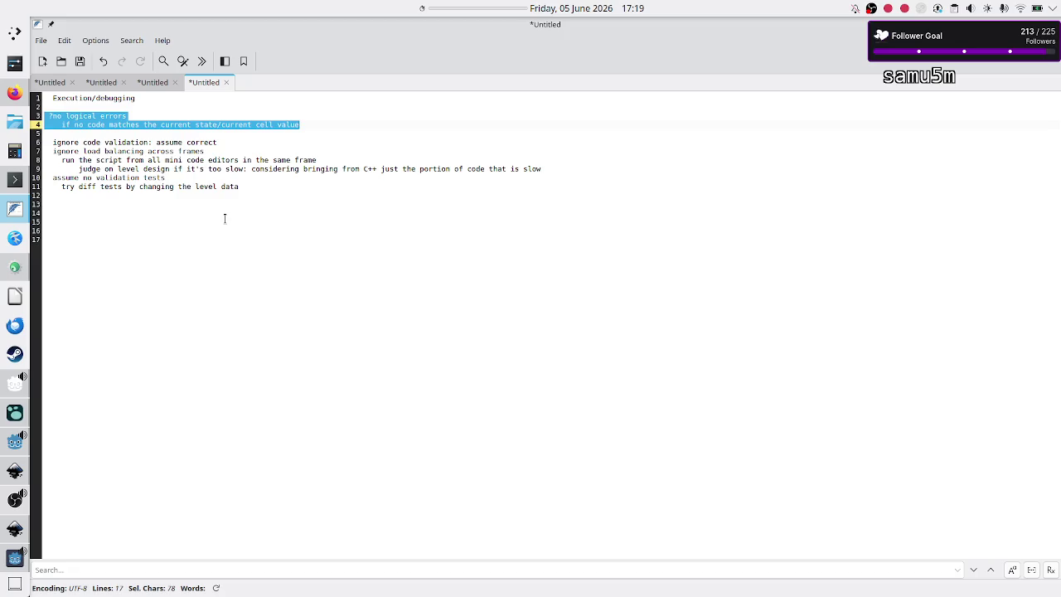
# Reselect the notes block and delete the trailing empty lines.
pyautogui.press('Left')
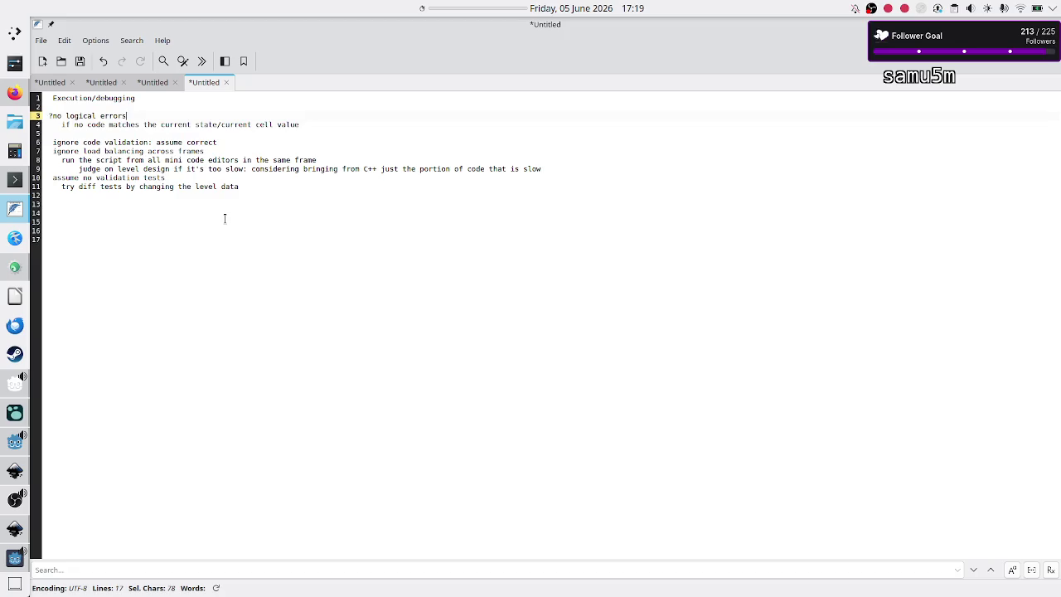
pyautogui.hotkey('shift', 'Down')
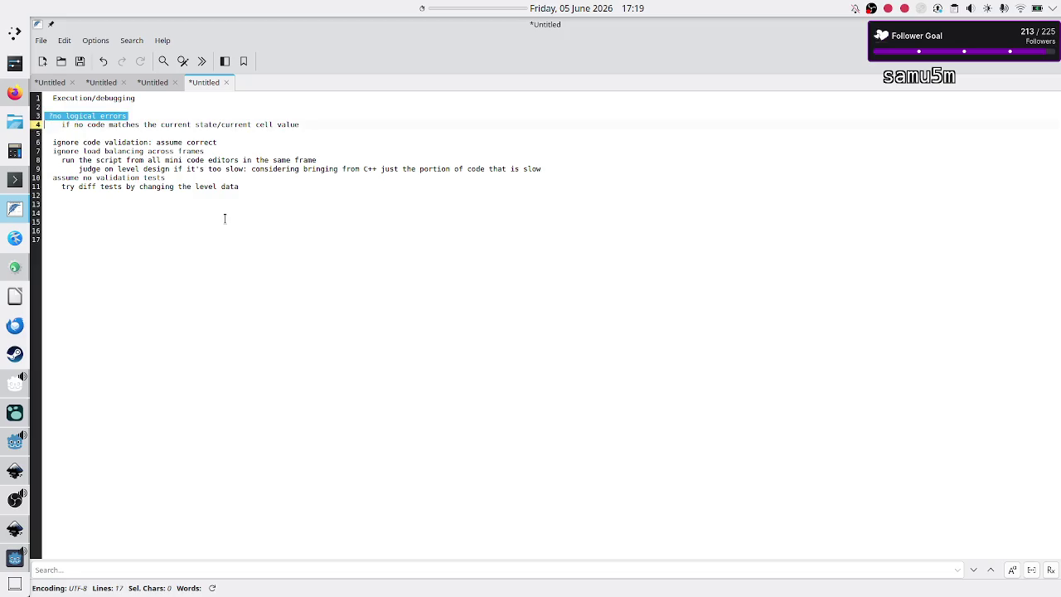
pyautogui.hotkey('shift', 'End')
pyautogui.press('Right')
pyautogui.press('Down')
pyautogui.press('Down')
pyautogui.hotkey('shift', 'Down')
pyautogui.hotkey('shift', 'Down')
pyautogui.hotkey('shift', 'Down')
pyautogui.hotkey('shift', 'Down')
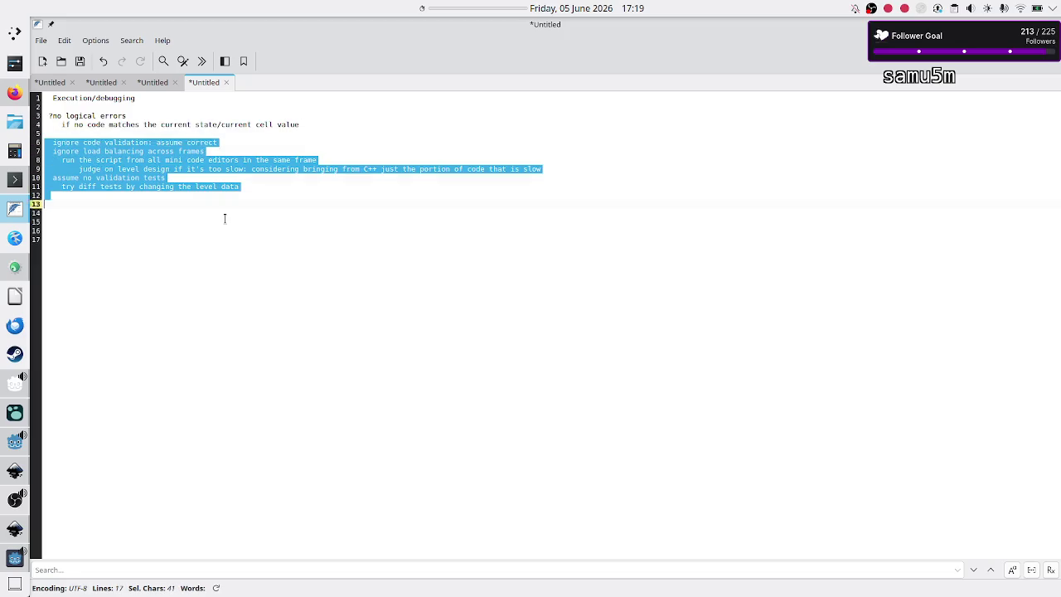
pyautogui.press('Right')
pyautogui.press('BackSpace')
pyautogui.press('BackSpace')
pyautogui.press('BackSpace')
pyautogui.press('BackSpace')
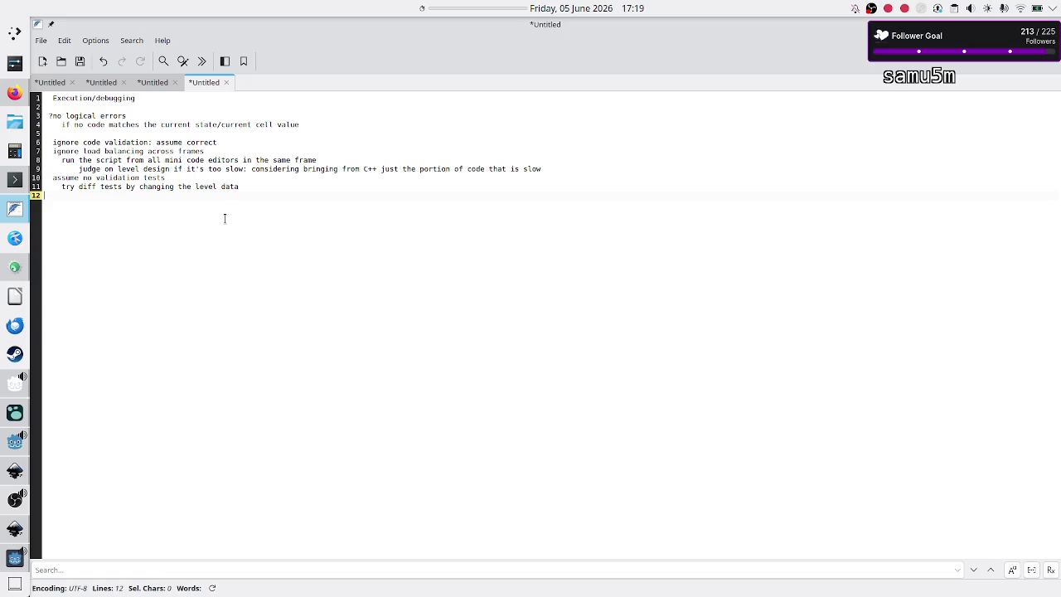
# Add a DATA heading with a 'starting tape' line beneath it.
pyautogui.press('Return')
pyautogui.press('Return')
pyautogui.write('ps')
pyautogui.press('BackSpace')
pyautogui.write('DAT')
pyautogui.press('Return')
pyautogui.press('Return')
pyautogui.write('starting t')
pyautogui.write('ape')
pyautogui.press('Return')
# List 'starting rule' under DATA, then note the need to access code by rule via 'get_code(rule K)'.
pyautogui.write('starti')
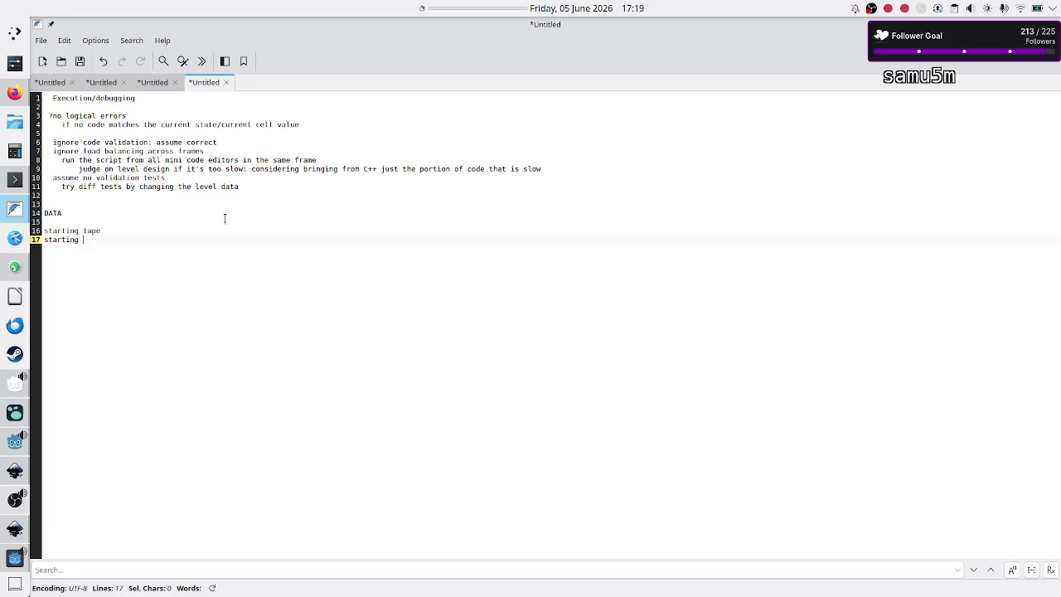
pyautogui.write('le')
pyautogui.press('Return')
pyautogui.write('need a way ')
pyautogui.write('to access c')
pyautogui.write('ode from the differe')
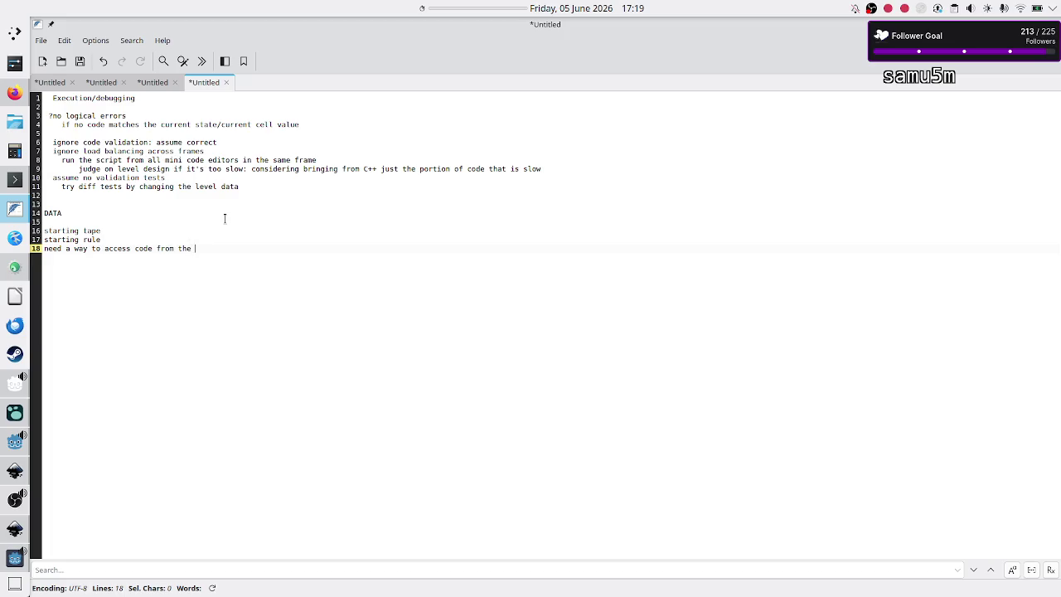
pyautogui.write('nt mini code editors b')
pyautogui.write('y rule')
pyautogui.press('Return')
pyautogui.write('get')
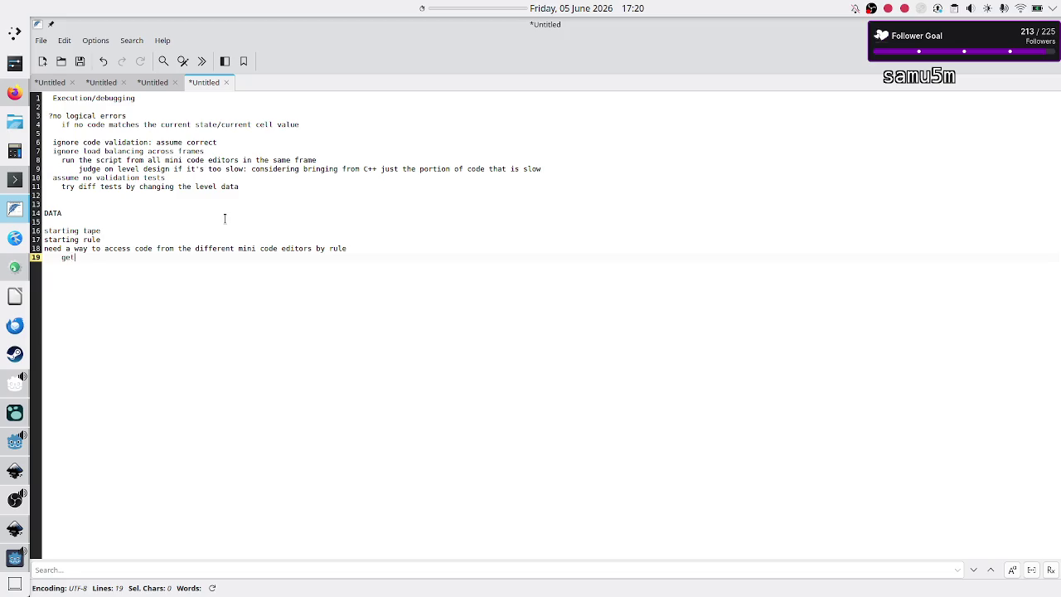
pyautogui.write('_codeul')
pyautogui.write(' K(')
pyautogui.write(')')
# Insert a METHOD heading above the code-access note.
pyautogui.press('Up')
pyautogui.press('Up')
pyautogui.press('Return')
pyautogui.press('Return')
pyautogui.press('Return')
pyautogui.press('Up')
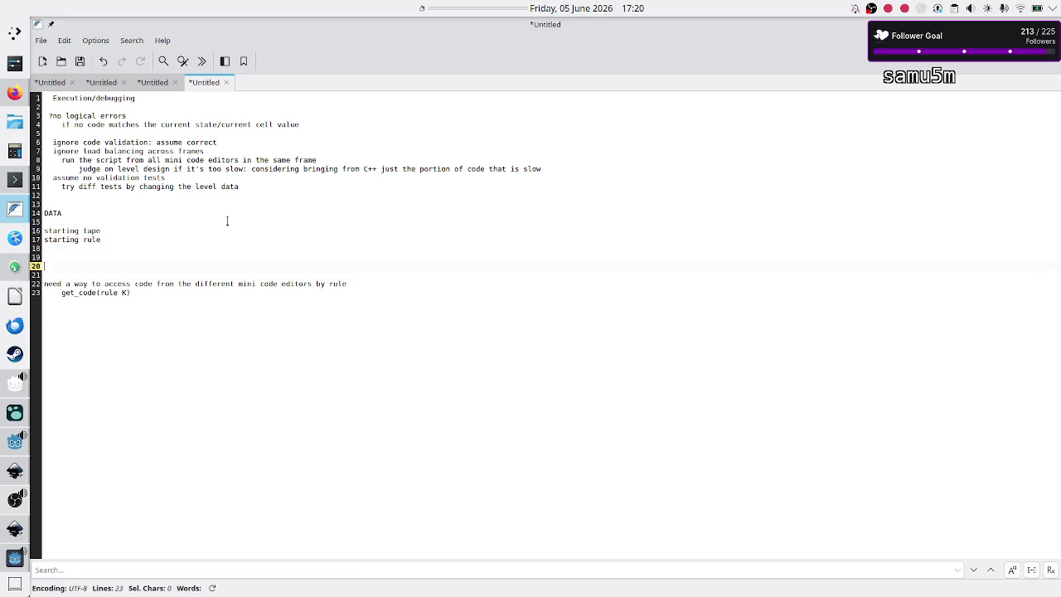
pyautogui.write('METHOD')
pyautogui.press('Down')
pyautogui.press('Down')
pyautogui.press('Up')
pyautogui.click(15, 445)
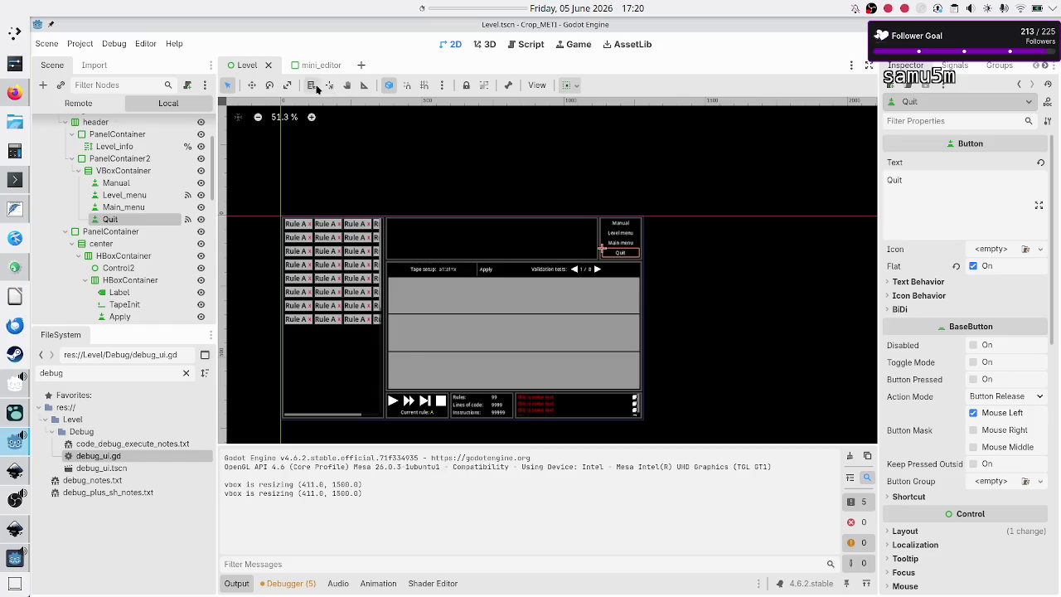
# Open mini_editor.gd from the mini_editor scene and look over _ready and the IDE focus handlers.
pyautogui.click(321, 66)
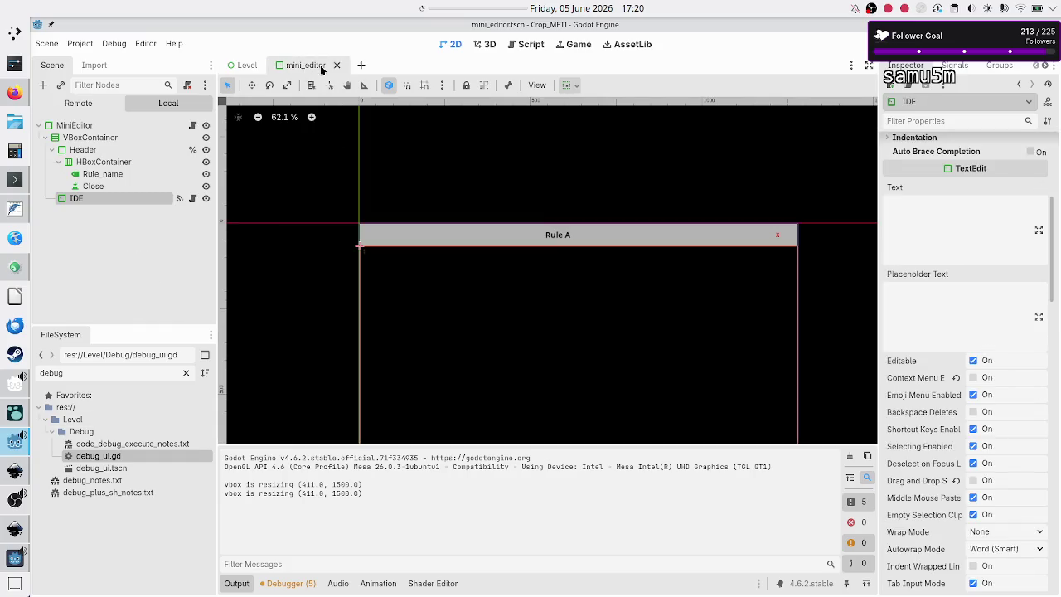
pyautogui.click(193, 125)
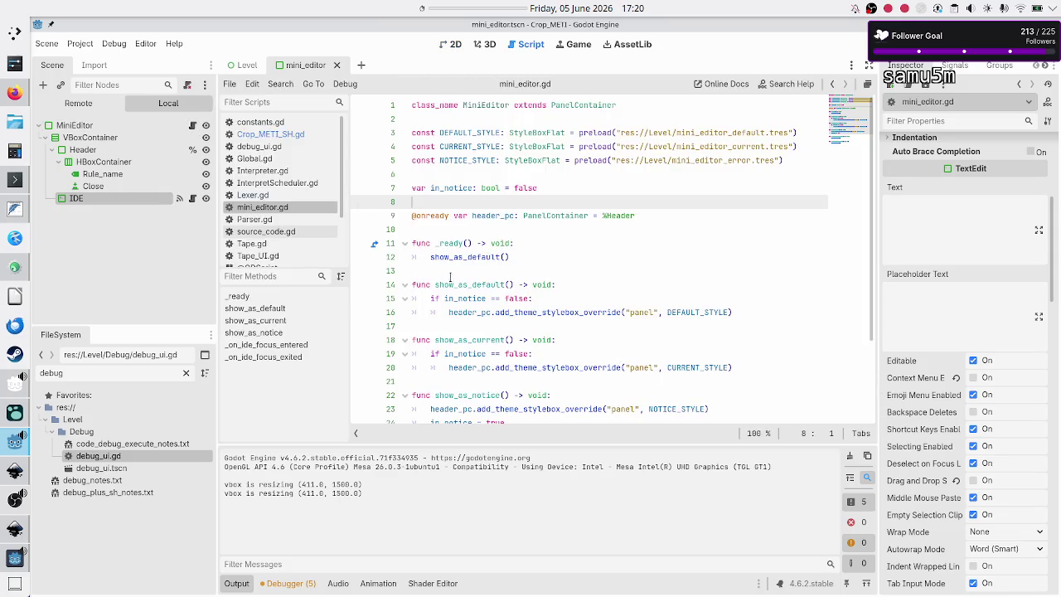
pyautogui.scroll(-3, 493, 289)
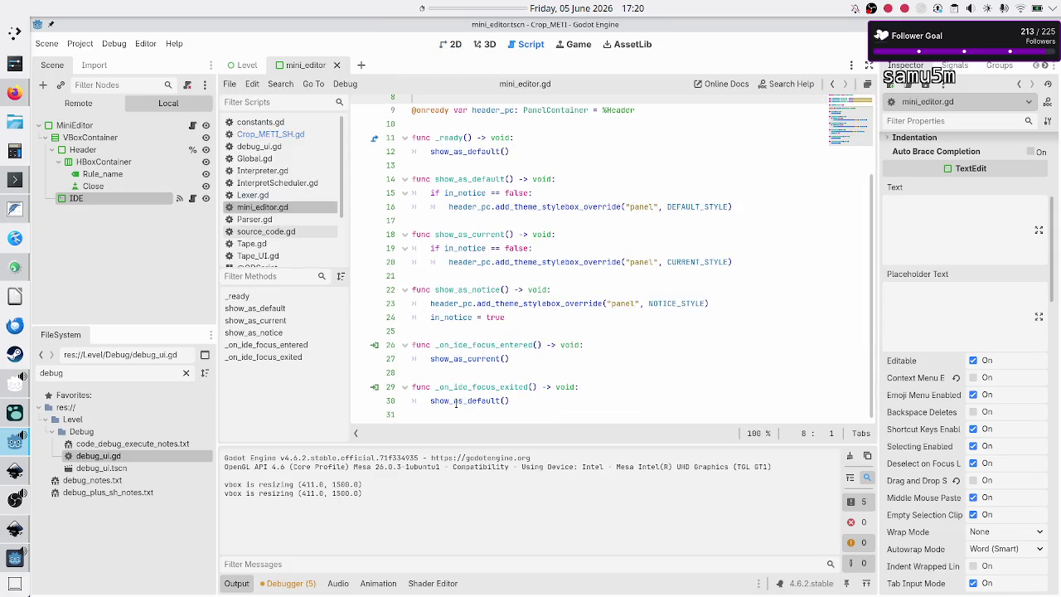
pyautogui.doubleClick(477, 387)
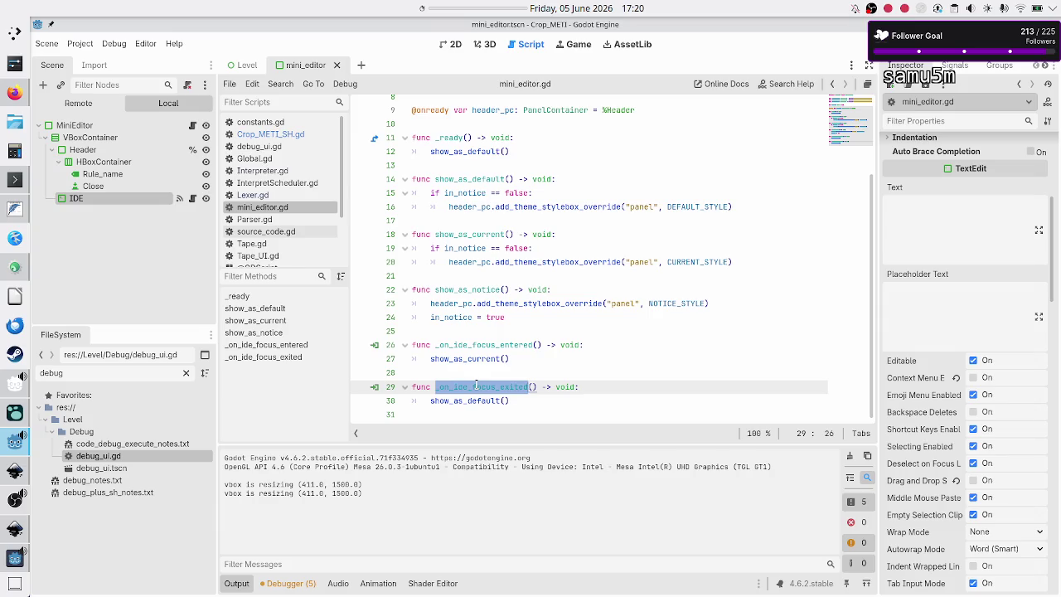
pyautogui.doubleClick(464, 346)
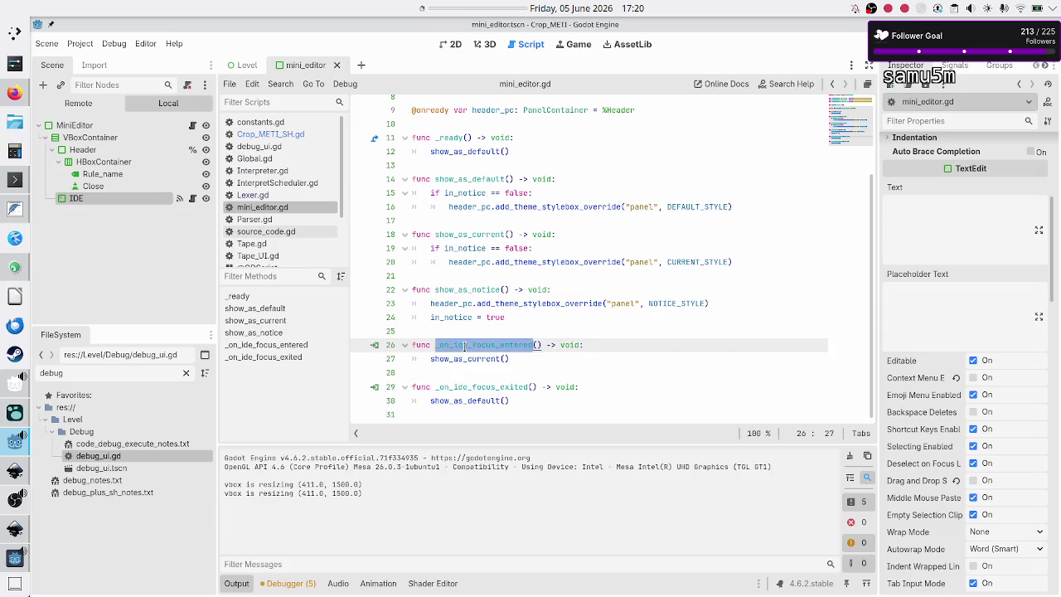
pyautogui.doubleClick(452, 139)
pyautogui.scroll(3, 516, 172)
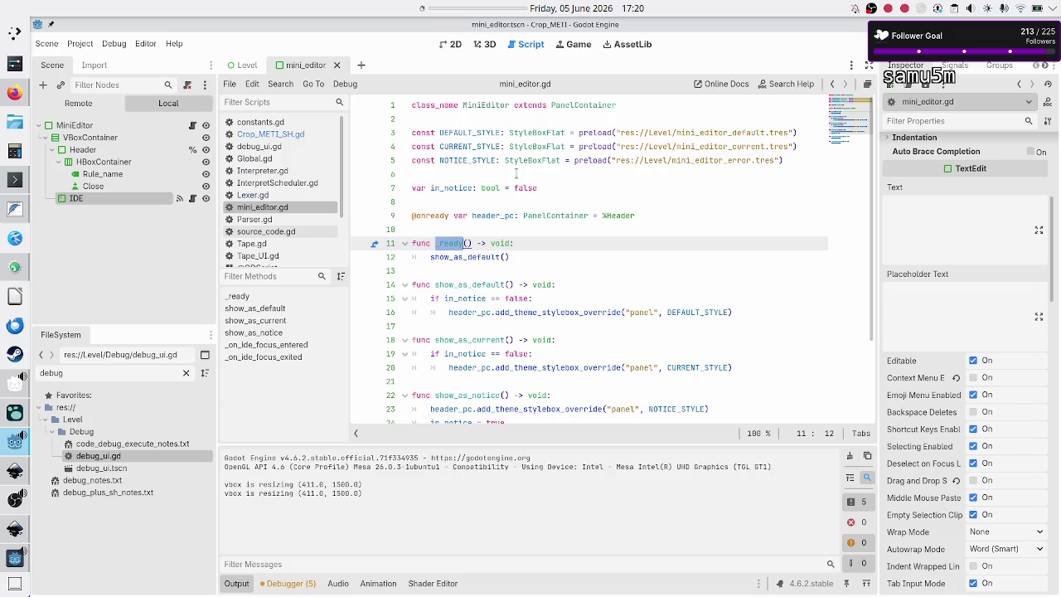
pyautogui.click(529, 263)
pyautogui.scroll(-3, 528, 331)
pyautogui.click(508, 414)
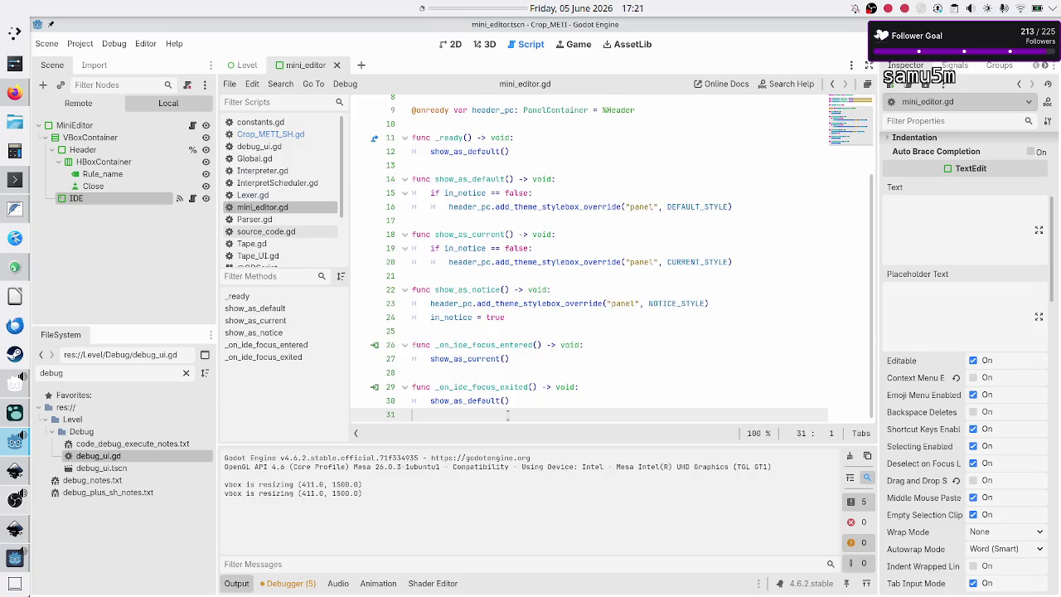
# Add 'func get_code() -> String:' at the end of mini_editor.gd with its body started as 'ID'.
pyautogui.press('Return')
pyautogui.write('func ')
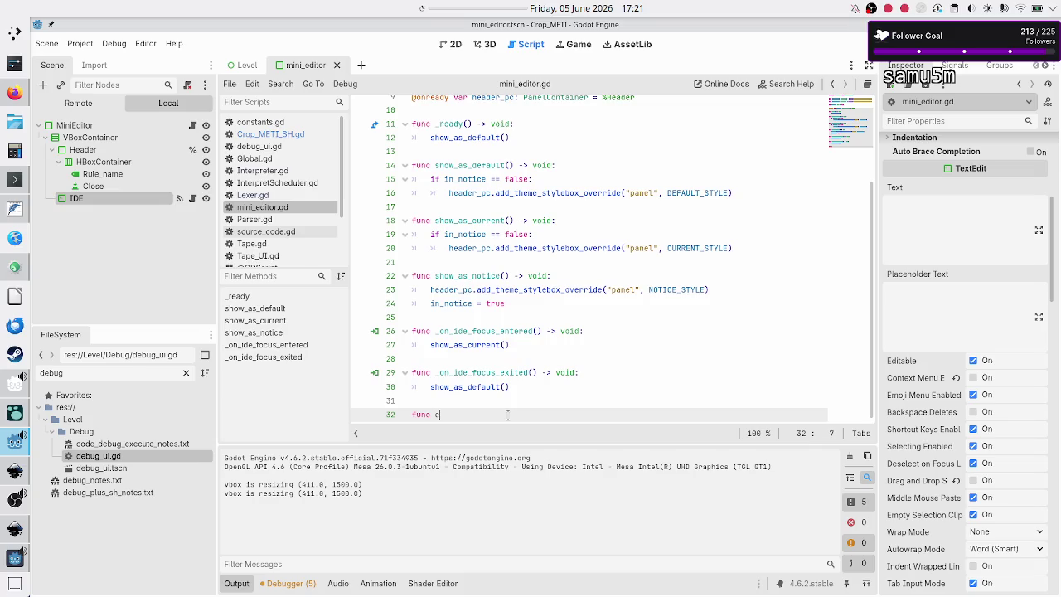
pyautogui.write('get_code()')
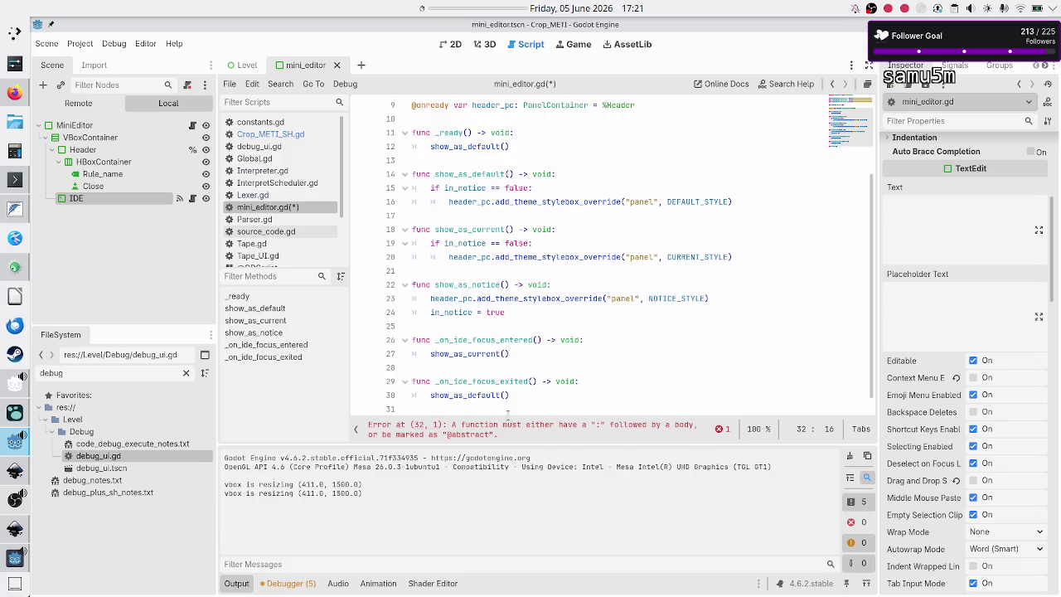
pyautogui.write(' -> ')
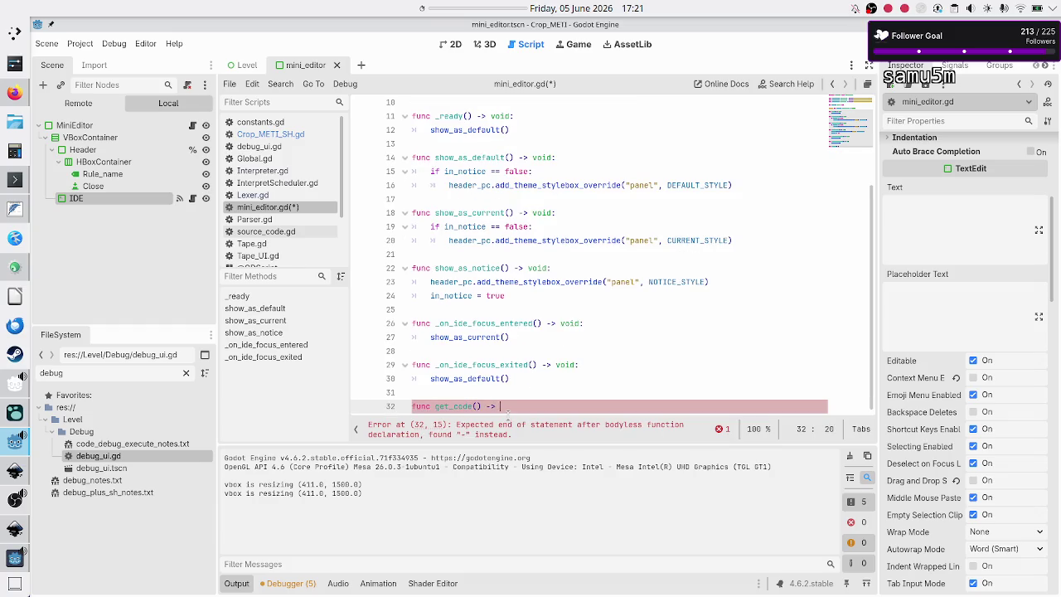
pyautogui.write('String:')
pyautogui.press('Return')
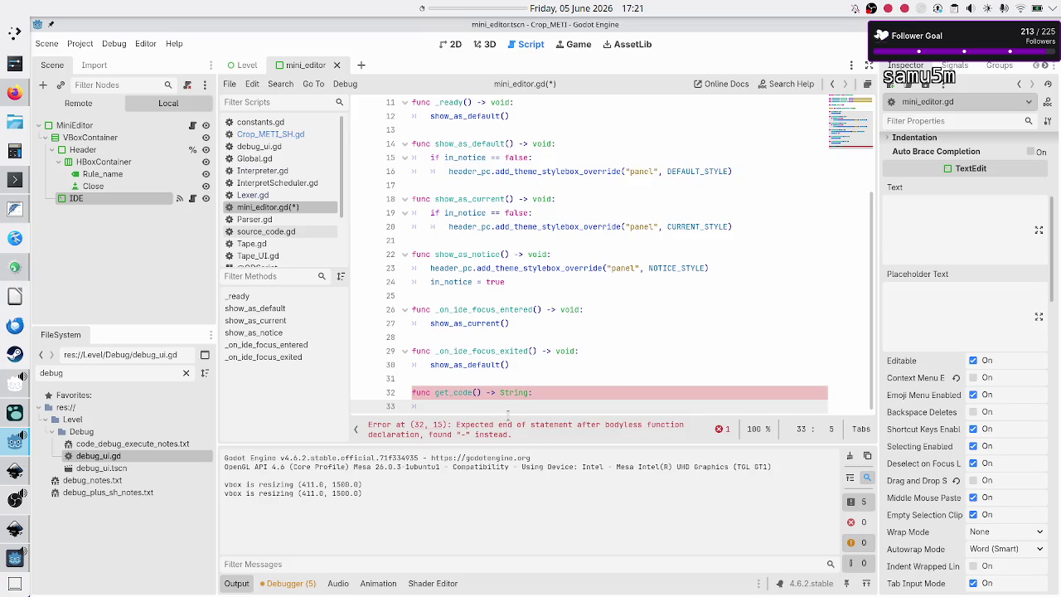
pyautogui.write('ID')
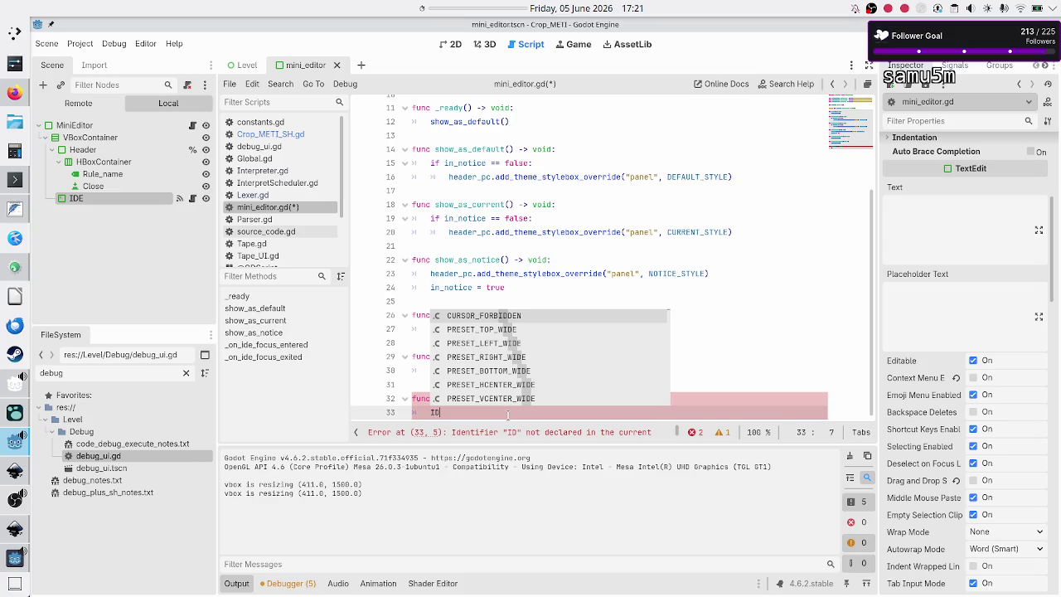
pyautogui.press('Escape')
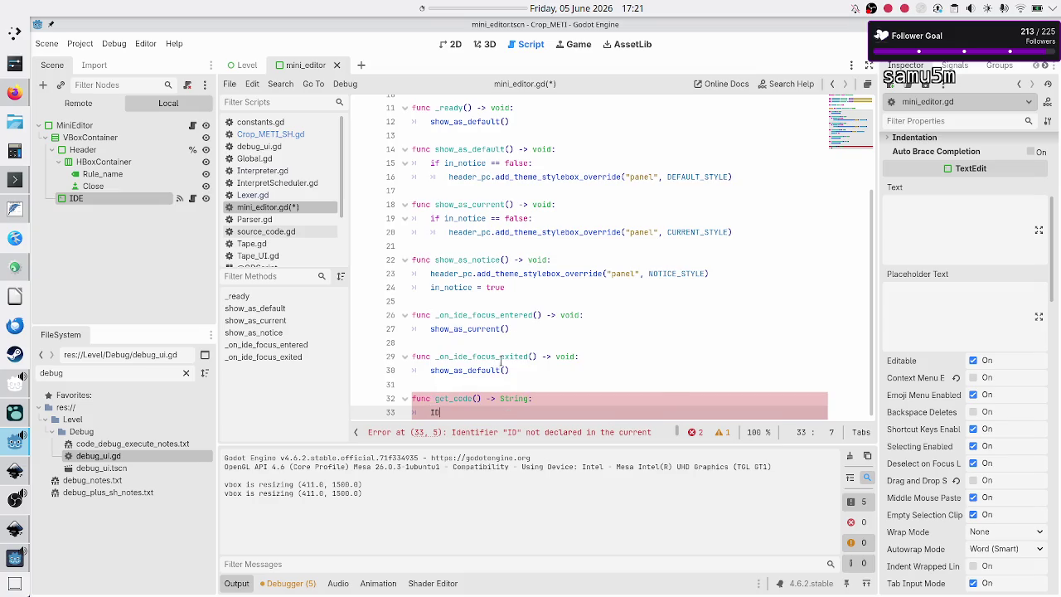
pyautogui.scroll(4, 547, 308)
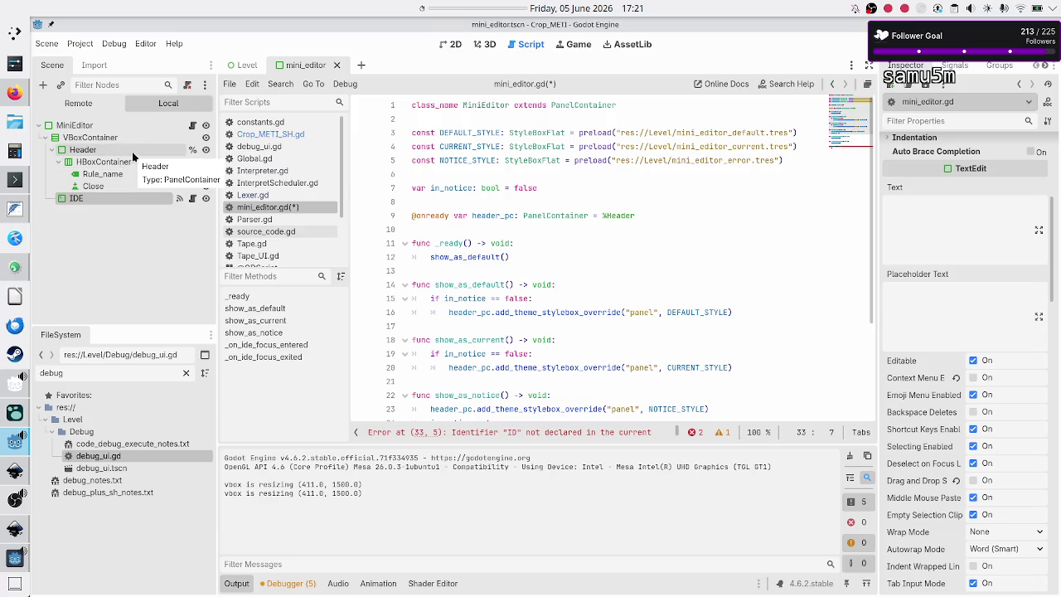
pyautogui.rightClick(118, 199)
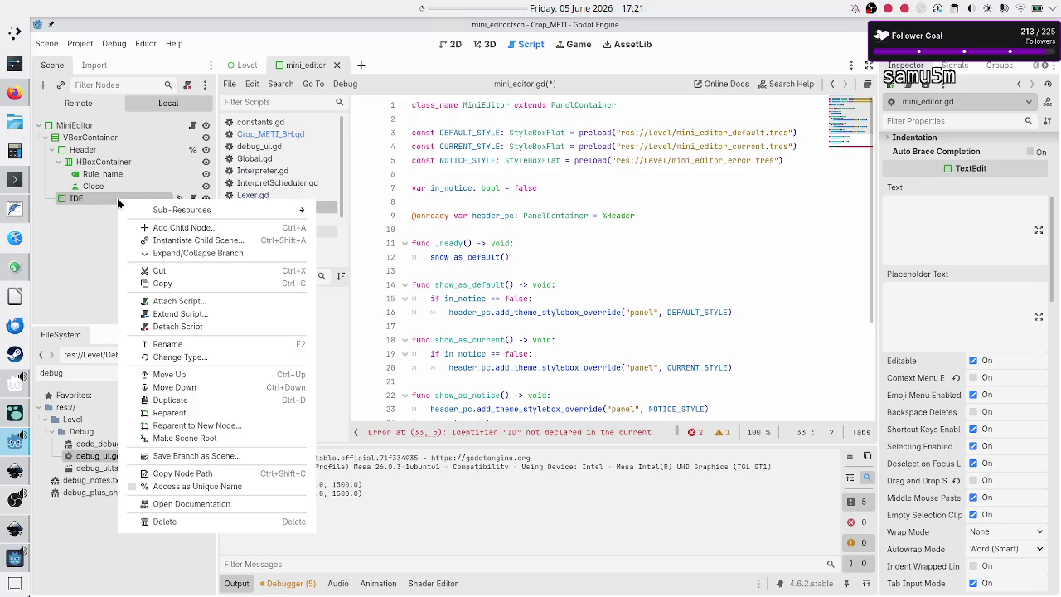
pyautogui.click(189, 489)
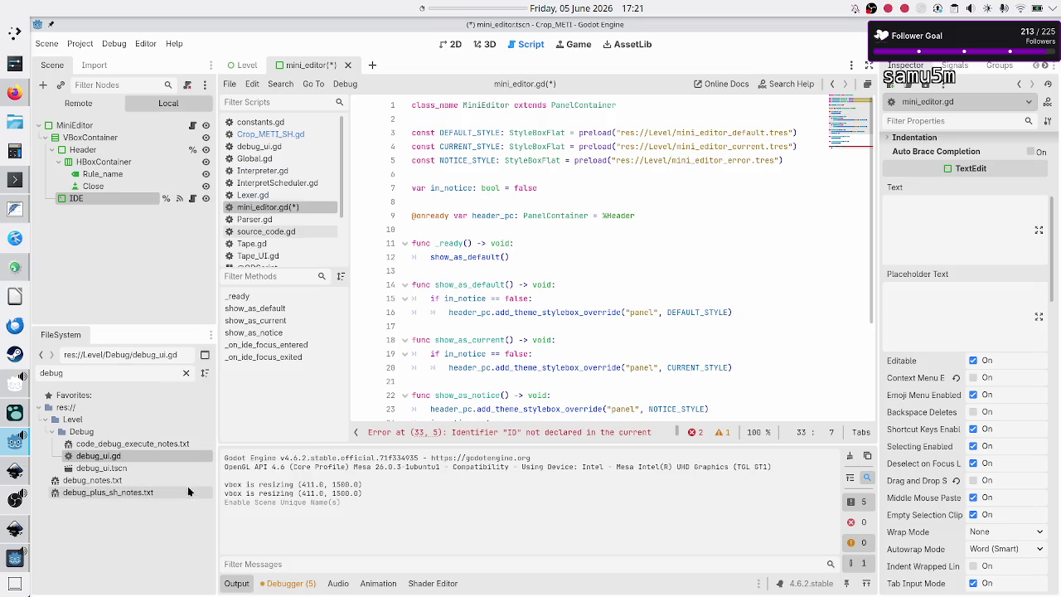
pyautogui.click(661, 210)
pyautogui.press('Return')
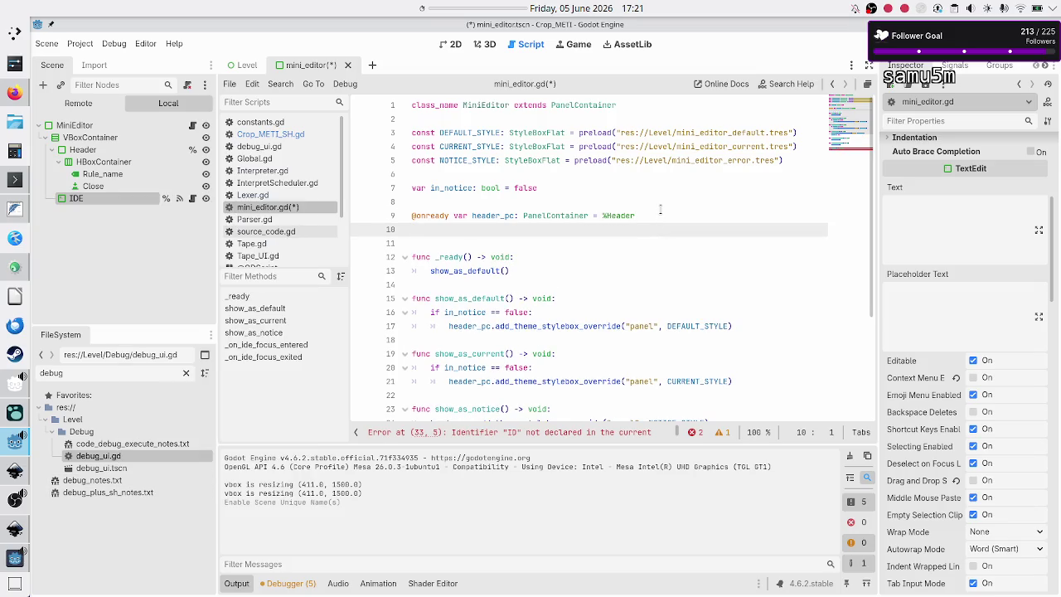
pyautogui.write('@onready var ')
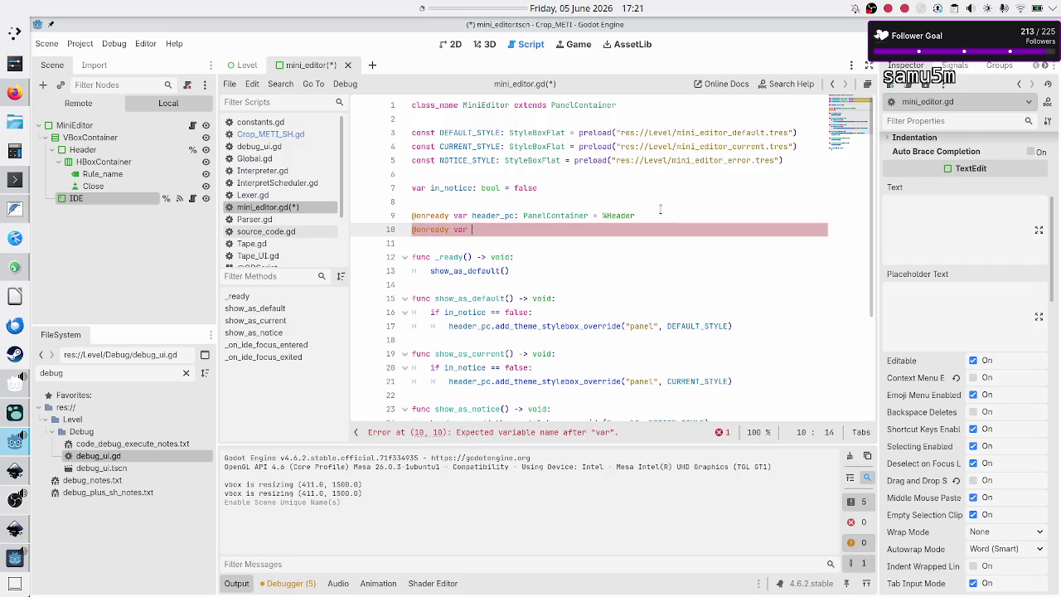
pyautogui.write('he')
pyautogui.press('BackSpace')
pyautogui.press('BackSpace')
pyautogui.write('IDE:')
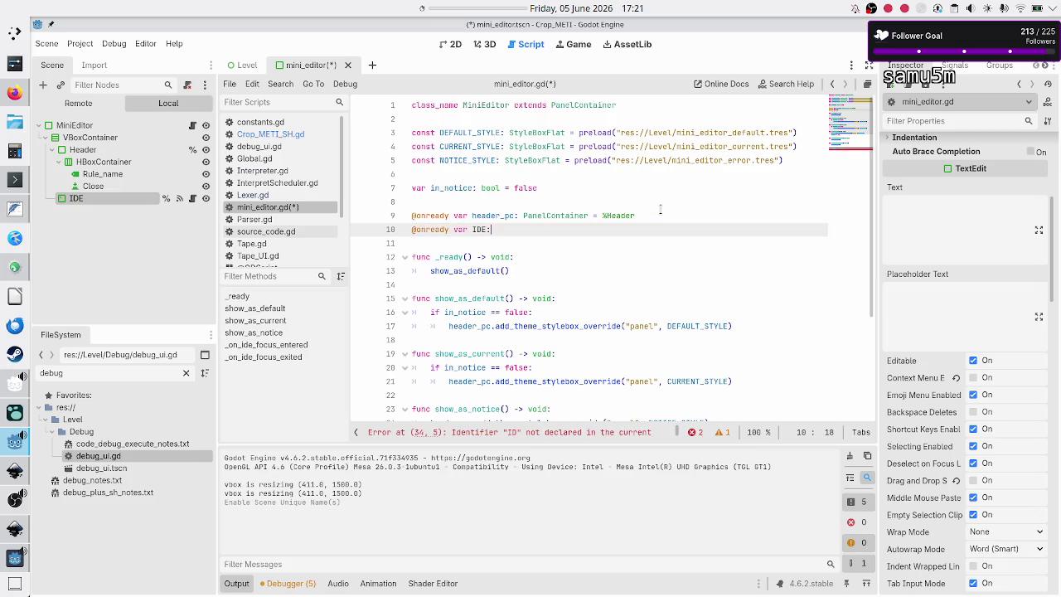
pyautogui.press('BackSpace')
pyautogui.write('_')
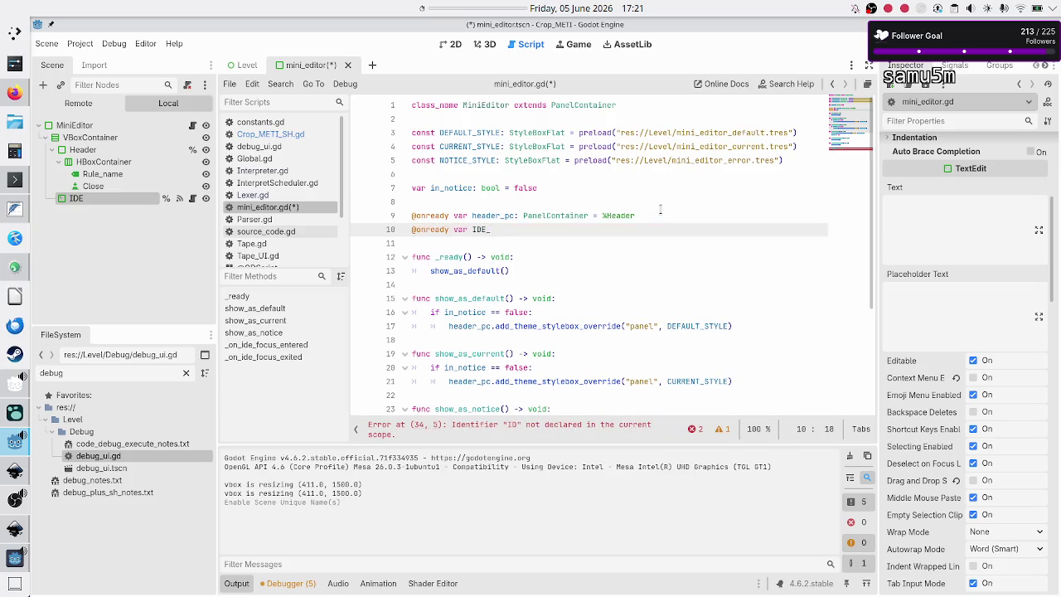
pyautogui.write('co')
pyautogui.write(': CodeE')
pyautogui.press('Return')
pyautogui.write('= ')
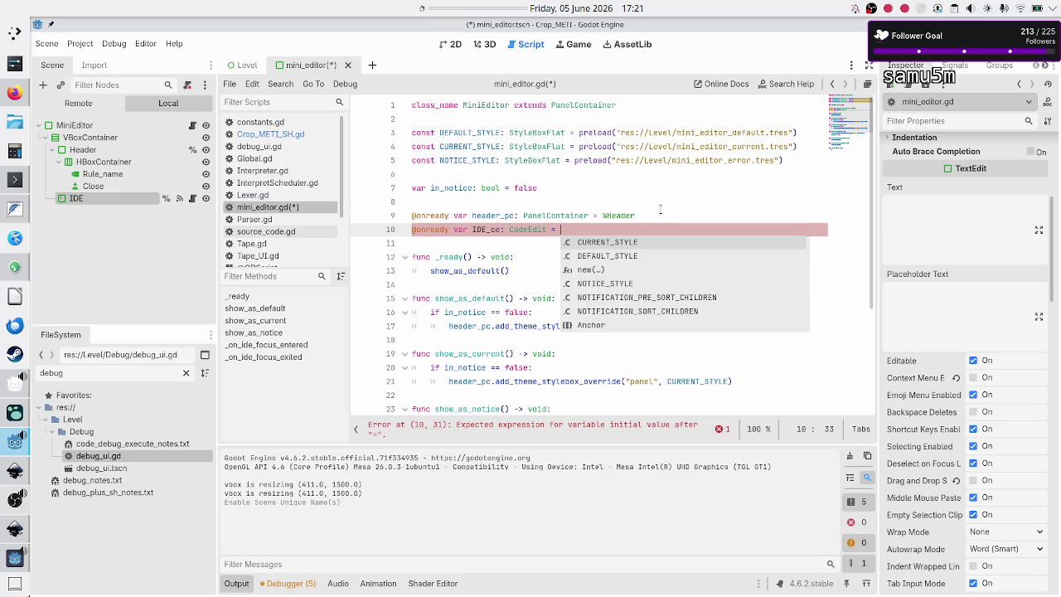
pyautogui.write('%IDE')
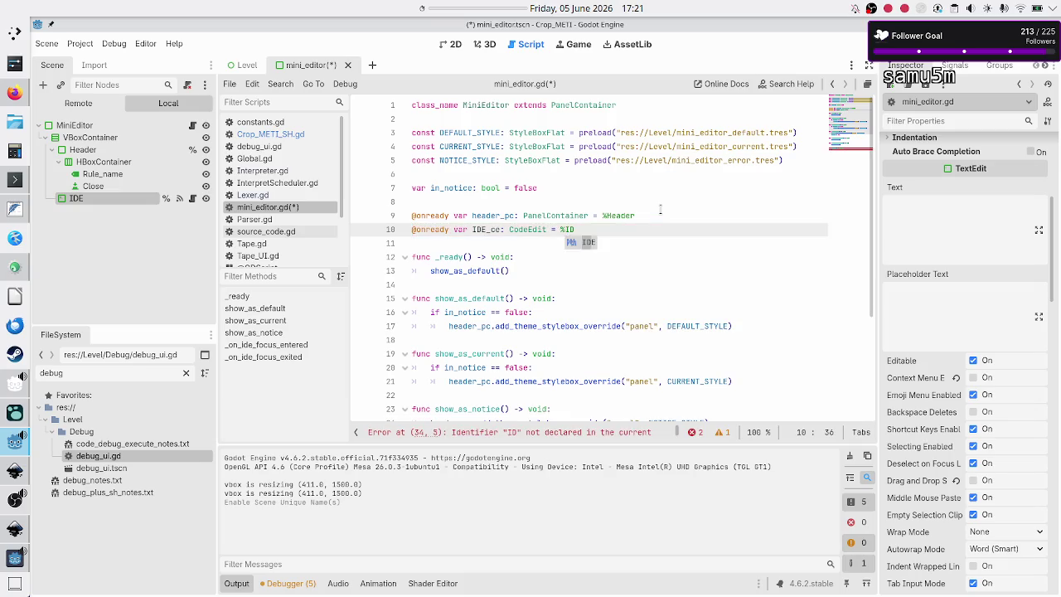
pyautogui.press('Return')
pyautogui.press('Down')
pyautogui.press('Down')
pyautogui.press('Down')
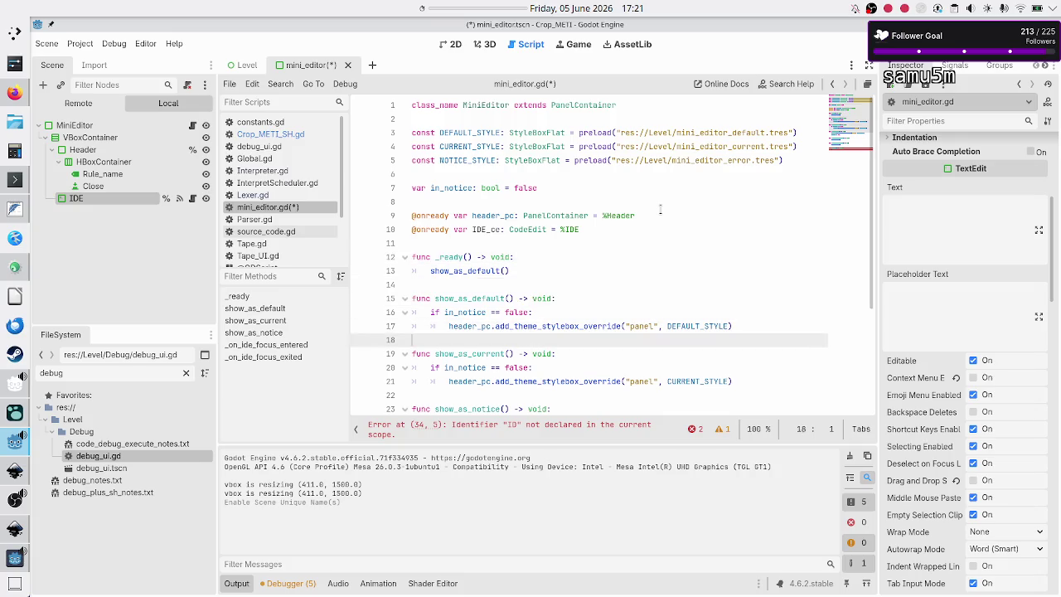
pyautogui.press('BackSpace')
pyautogui.press('BackSpace')
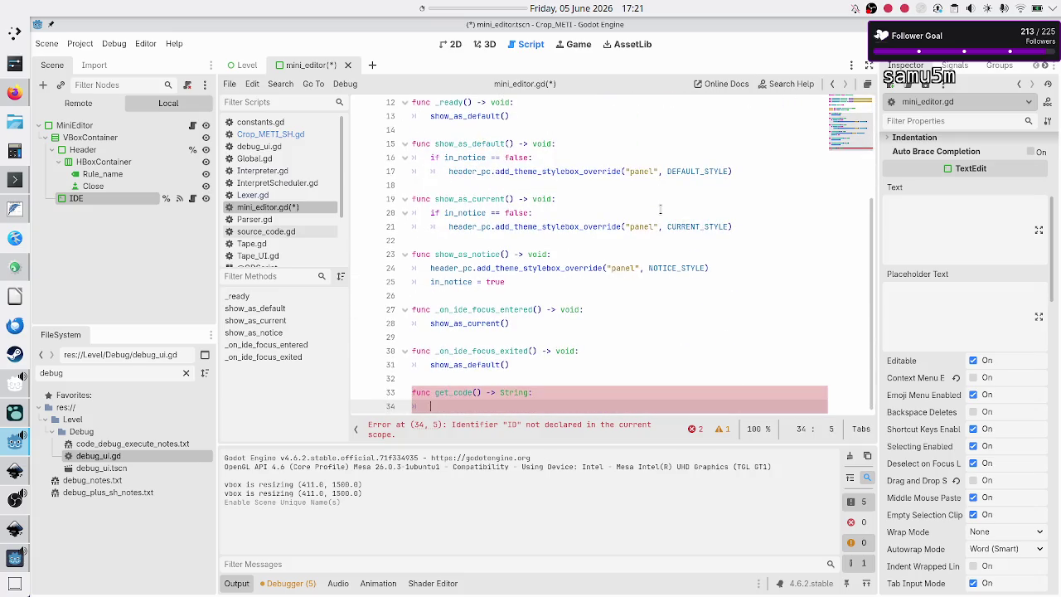
# Make get_code() return IDE_ce.text and save the scene.
pyautogui.write('return I')
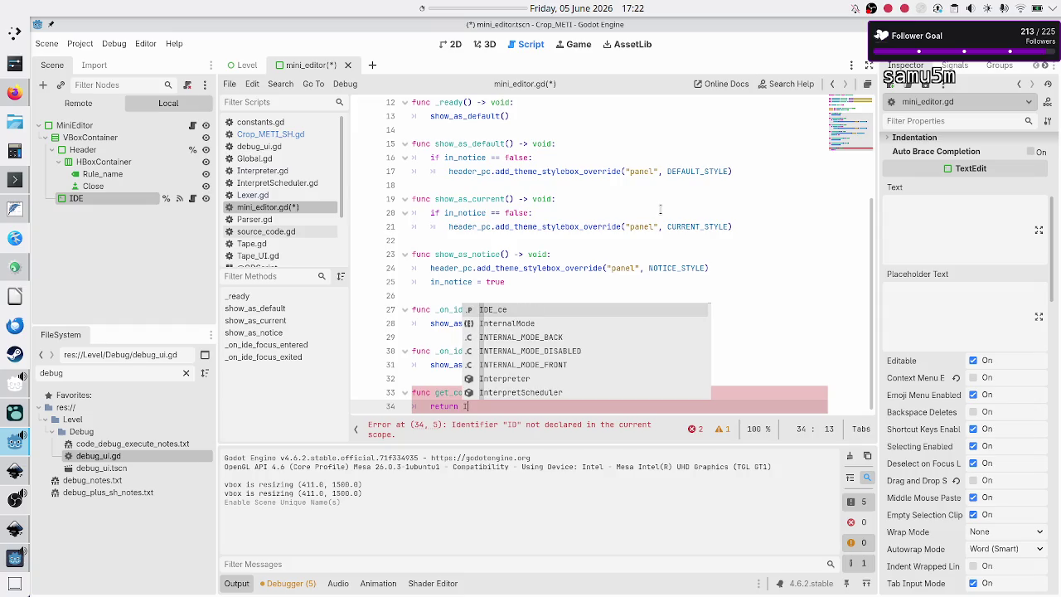
pyautogui.press('Return')
pyautogui.write('.g')
pyautogui.press('BackSpace')
pyautogui.write('text')
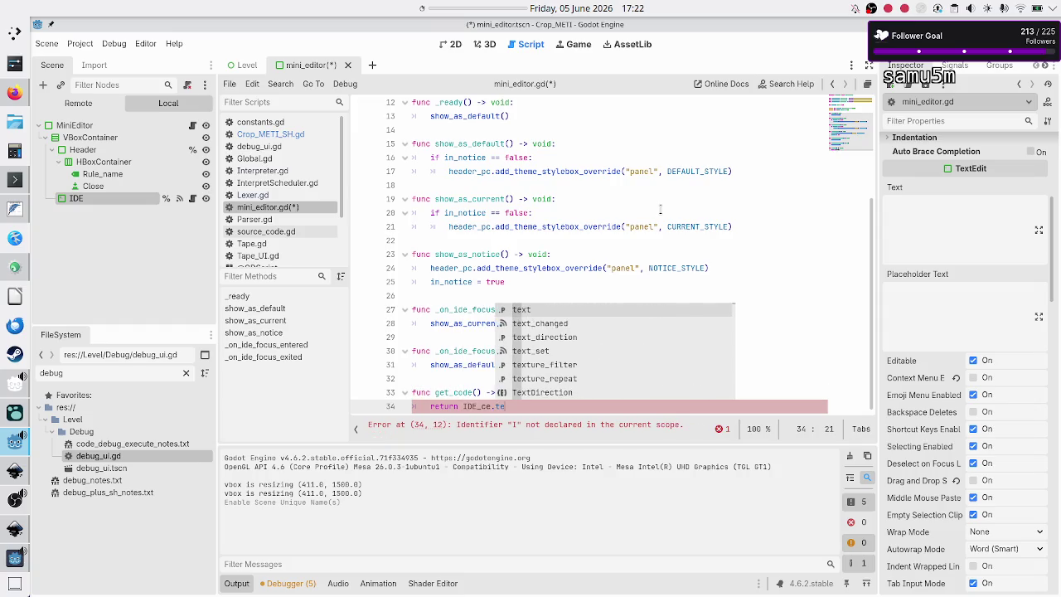
pyautogui.press('Return')
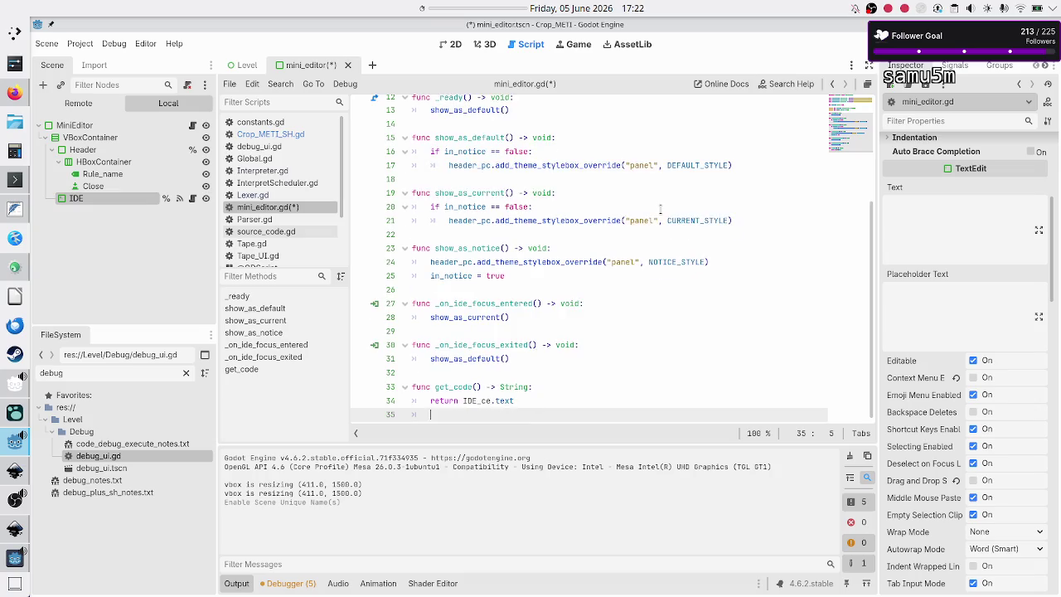
pyautogui.press('BackSpace')
pyautogui.hotkey('ctrl', 's')
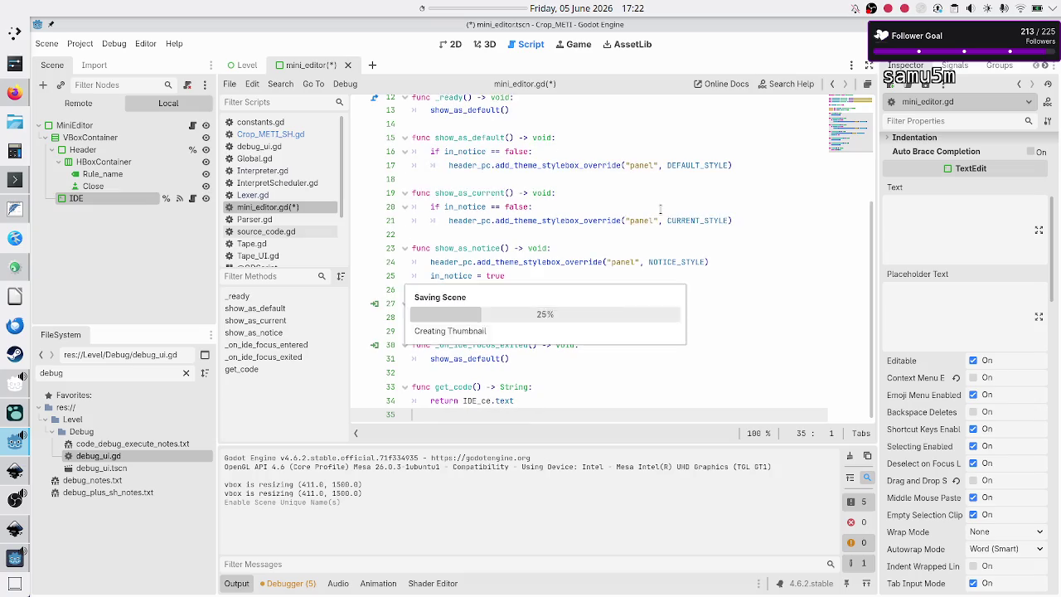
# Delete the surplus blank lines after METHOD in the FeatherPad notes.
pyautogui.hotkey('alt', 'Tab')
pyautogui.press('Down')
pyautogui.hotkey('shift', 'Down')
pyautogui.hotkey('shift', 'End')
pyautogui.press('Delete')
pyautogui.press('BackSpace')
pyautogui.press('BackSpace')
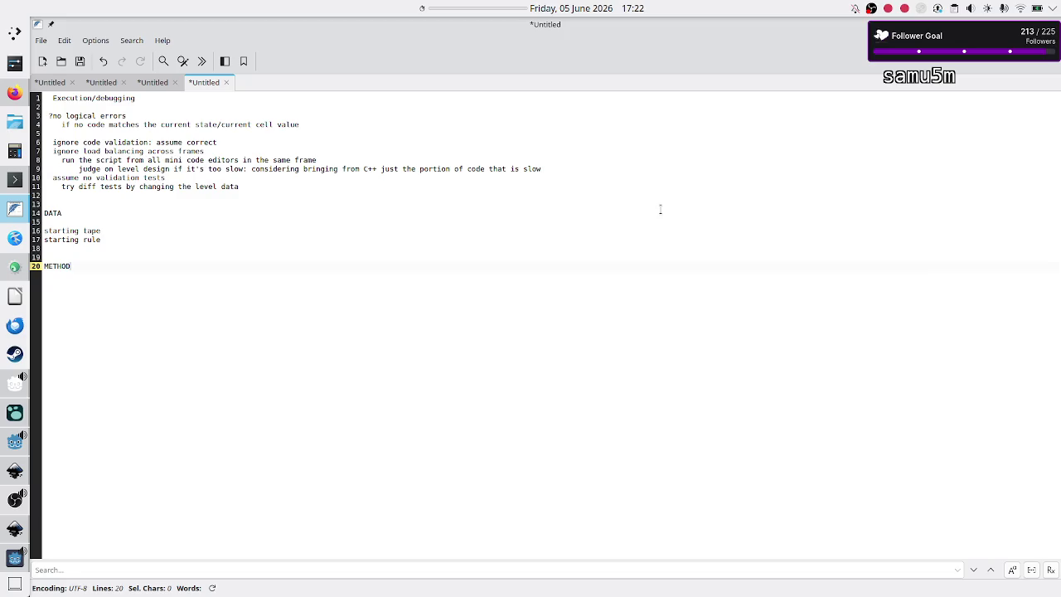
# Add 'FSM: running, paused, fast_running, step_once' on a new line under DATA.
pyautogui.press('Return')
pyautogui.press('Return')
pyautogui.press('Up')
pyautogui.press('Up')
pyautogui.press('Up')
pyautogui.press('Return')
pyautogui.press('Return')
pyautogui.press('Up')
pyautogui.write('SM')
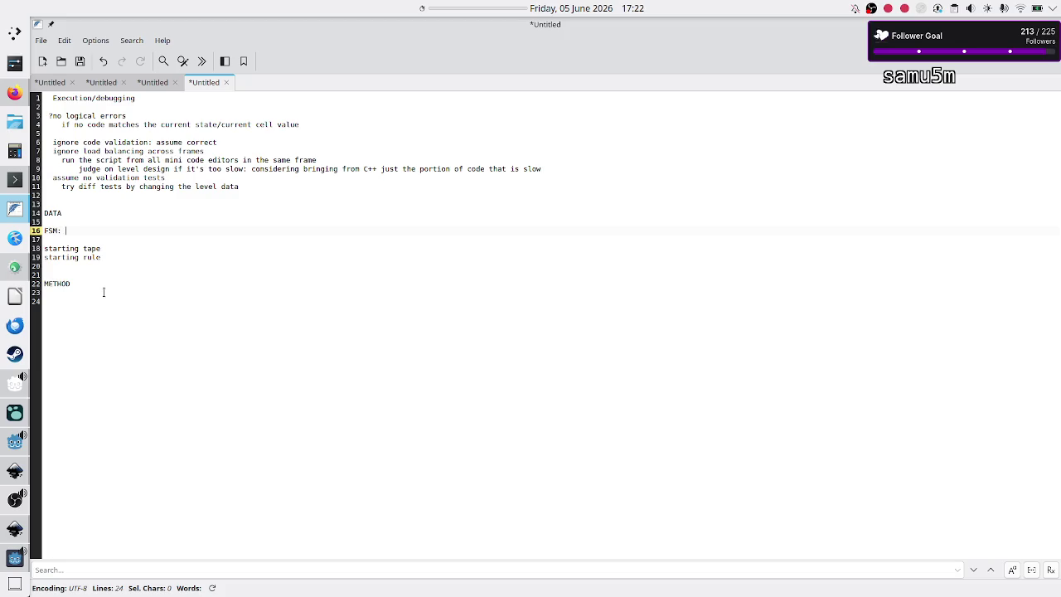
pyautogui.write('running, p')
pyautogui.write('aused,')
pyautogui.write(' fast_running')
pyautogui.write('ce')
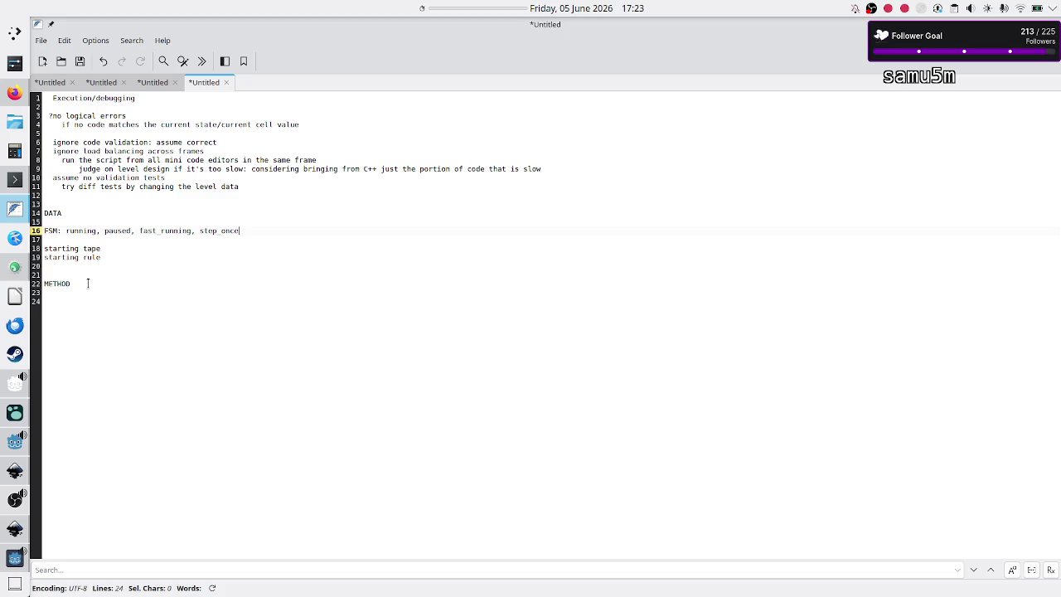
# Add an indented '(validation test)' note on the blank line below the FSM line.
pyautogui.press('Down')
pyautogui.press('Down')
pyautogui.press('Up')
pyautogui.press('Up')
pyautogui.press('Down')
pyautogui.press('Down')
pyautogui.press('Down')
pyautogui.press('Down')
pyautogui.write('(')
pyautogui.write('validation tes')
pyautogui.write('t)')
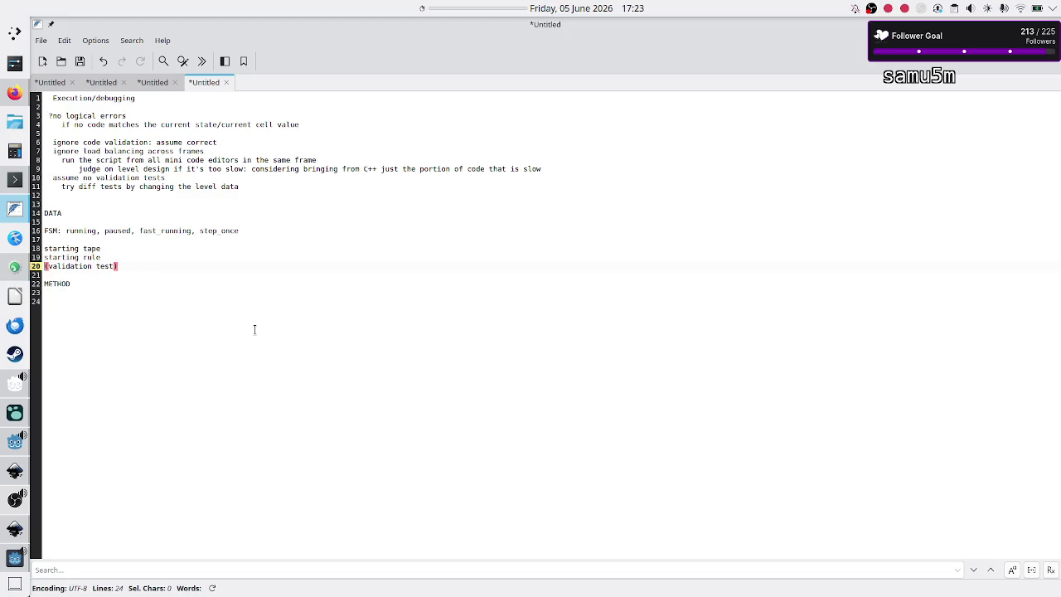
pyautogui.hotkey('ctrl', 'i')
# Under METHOD, add 'based on FSM state' followed by 'running: Interpreter.execute_command('.
pyautogui.press('Down')
pyautogui.press('Down')
pyautogui.press('Down')
pyautogui.press('Down')
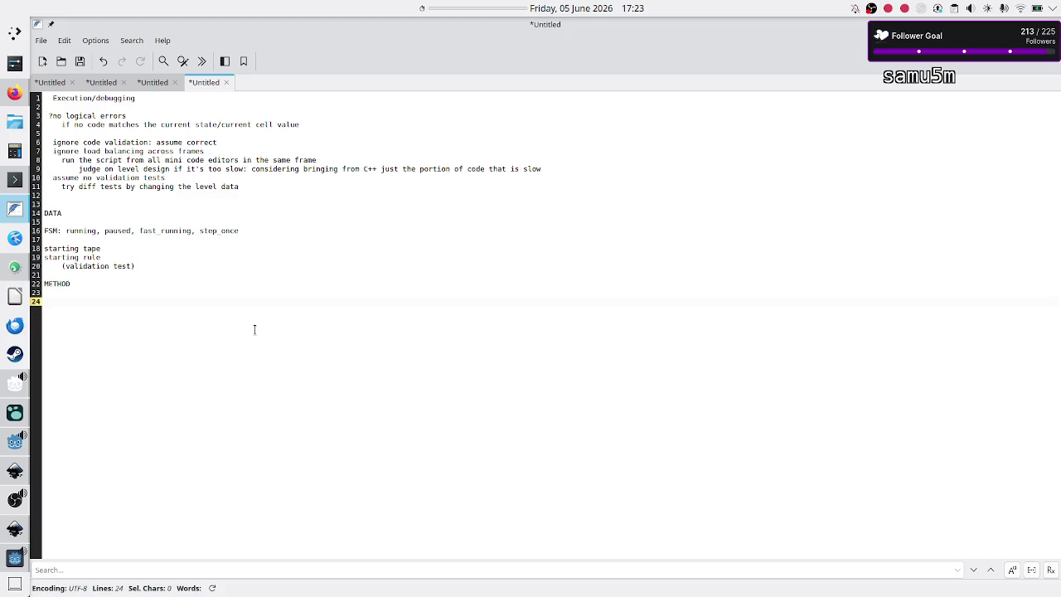
pyautogui.write('based on')
pyautogui.write(' FSM s')
pyautogui.write('tate')
pyautogui.press('Return')
pyautogui.write('runnin')
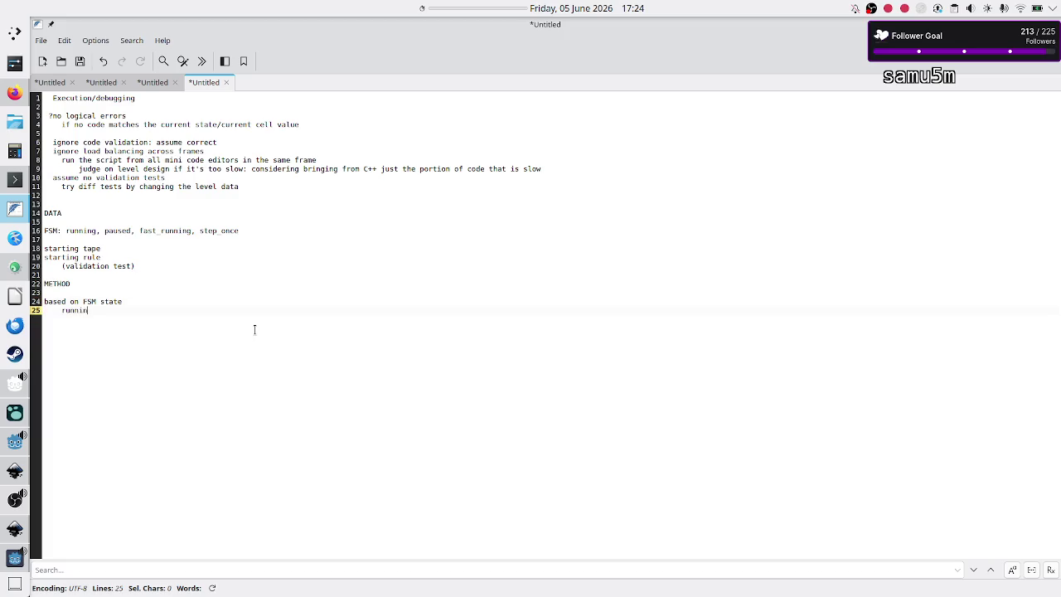
pyautogui.write('g: Interpreter.e')
pyautogui.write('xecute_comm')
pyautogui.write('and(')
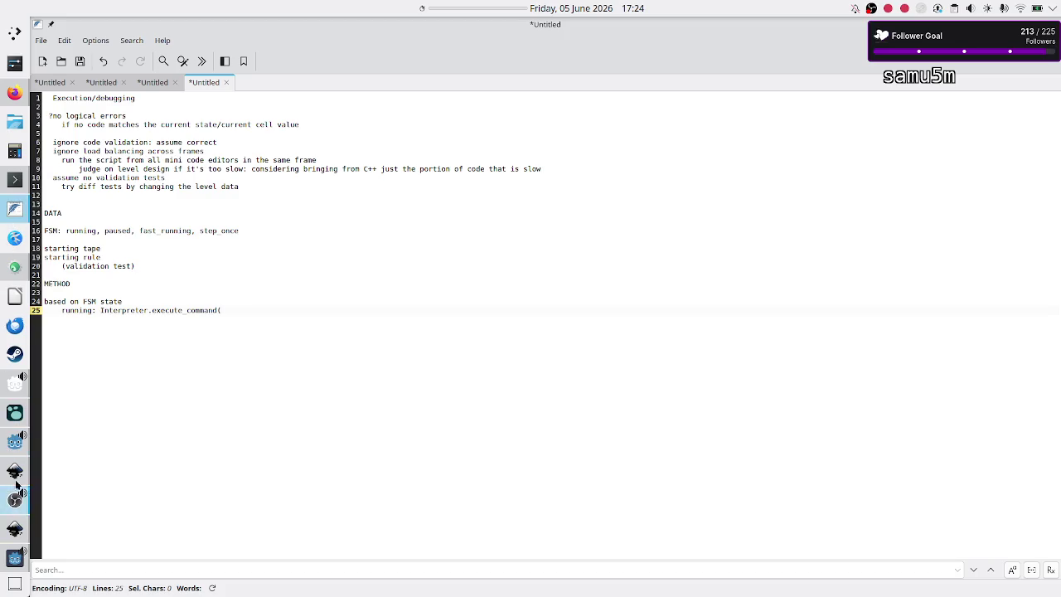
# Check execute_command's parameters in Godot's Interpreter.gd, then return to the notes.
pyautogui.click(11, 446)
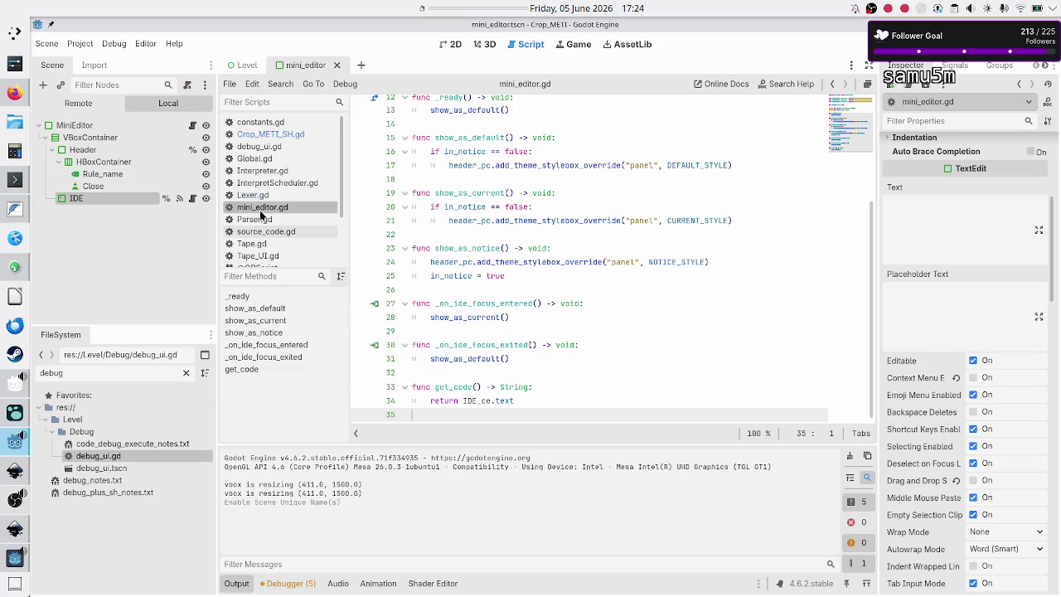
pyautogui.click(267, 172)
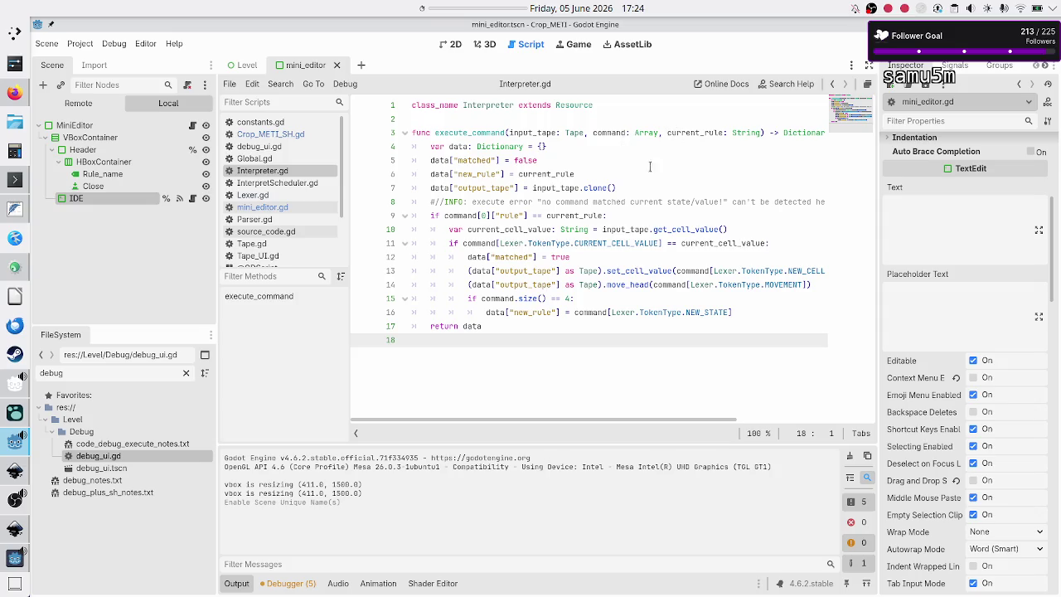
pyautogui.hotkey('alt', 'Tab')
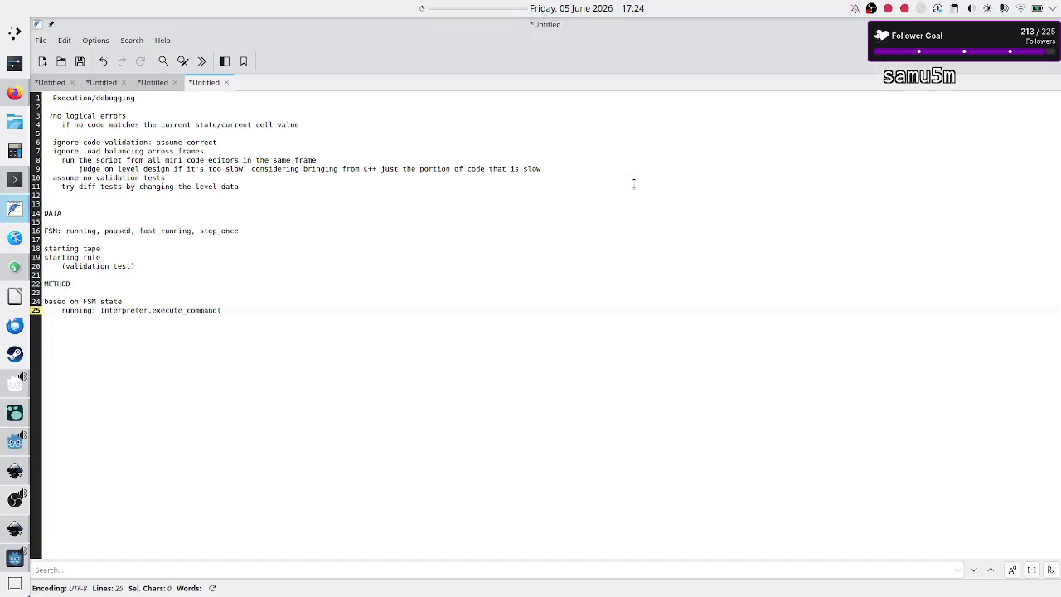
# Complete the note's call as execute_command(?tape, ?command, rule).
pyautogui.write('?tape, ')
pyautogui.write('?command')
pyautogui.press('BackSpace')
pyautogui.press('BackSpace')
pyautogui.write(', ')
pyautogui.write('rul')
pyautogui.press('Up')
pyautogui.press('Up')
pyautogui.press('Up')
pyautogui.press('Down')
pyautogui.press('Down')
pyautogui.press('Down')
pyautogui.press('Down')
pyautogui.press('Down')
pyautogui.write(')')
pyautogui.press('Left')
# Add a 'current_rule (IDE)' line below FSM, then bring up the running Crop_METI debug game.
pyautogui.press('Up')
pyautogui.press('Up')
pyautogui.press('Up')
pyautogui.press('Up')
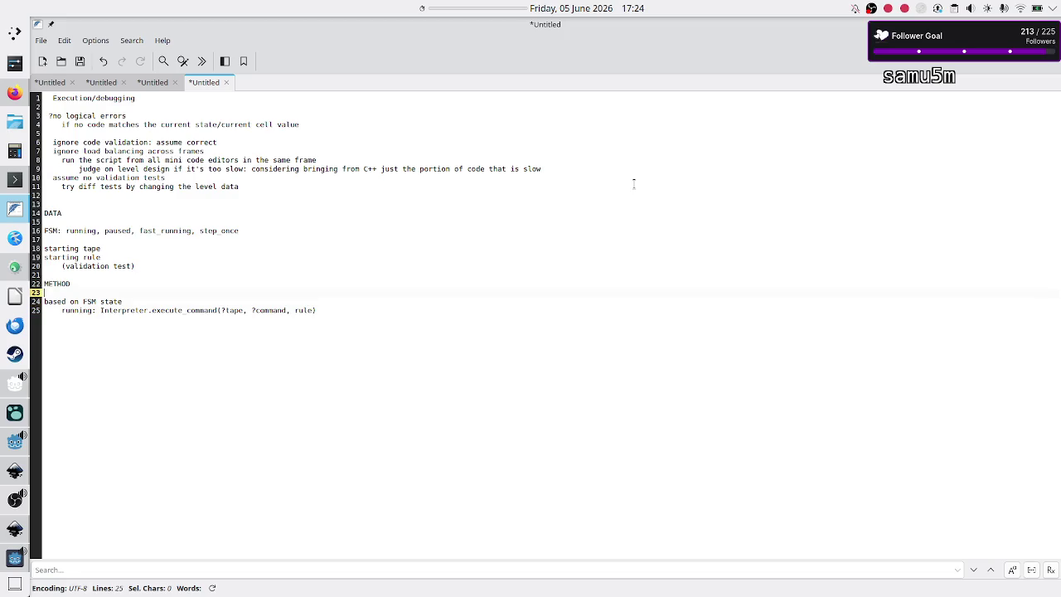
pyautogui.press('Up')
pyautogui.press('Up')
pyautogui.press('Up')
pyautogui.press('Down')
pyautogui.press('Up')
pyautogui.press('Down')
pyautogui.press('Return')
pyautogui.write('current_rule ')
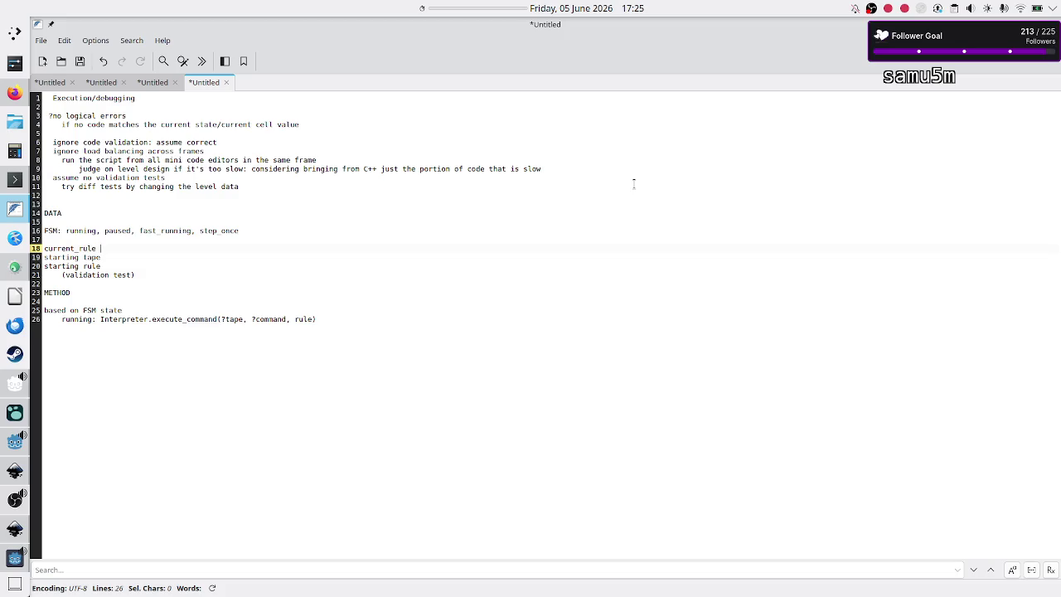
pyautogui.write('(IDE)')
pyautogui.hotkey('alt', 'Tab')
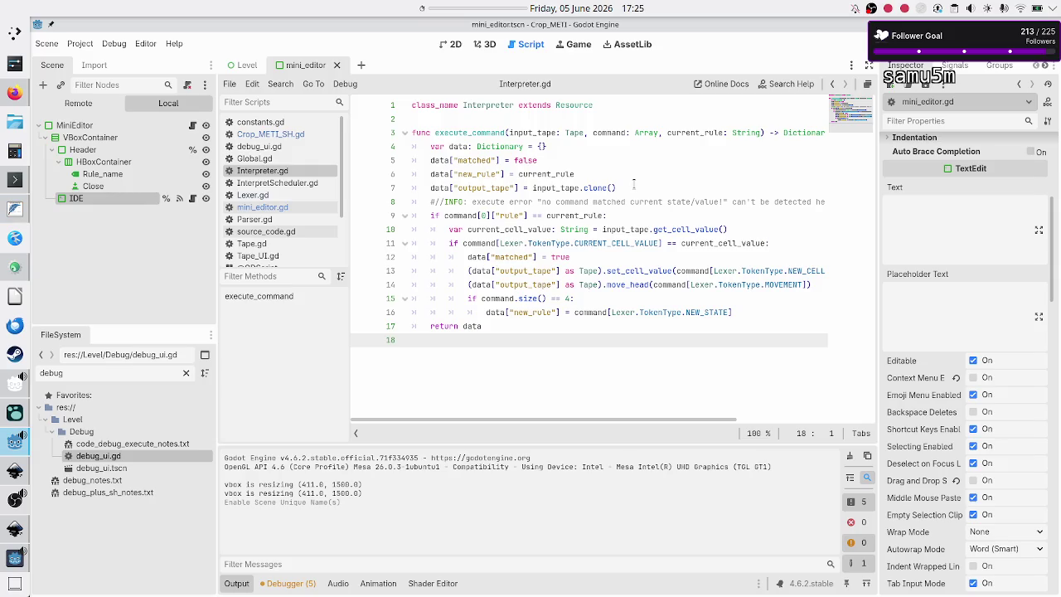
pyautogui.click(15, 558)
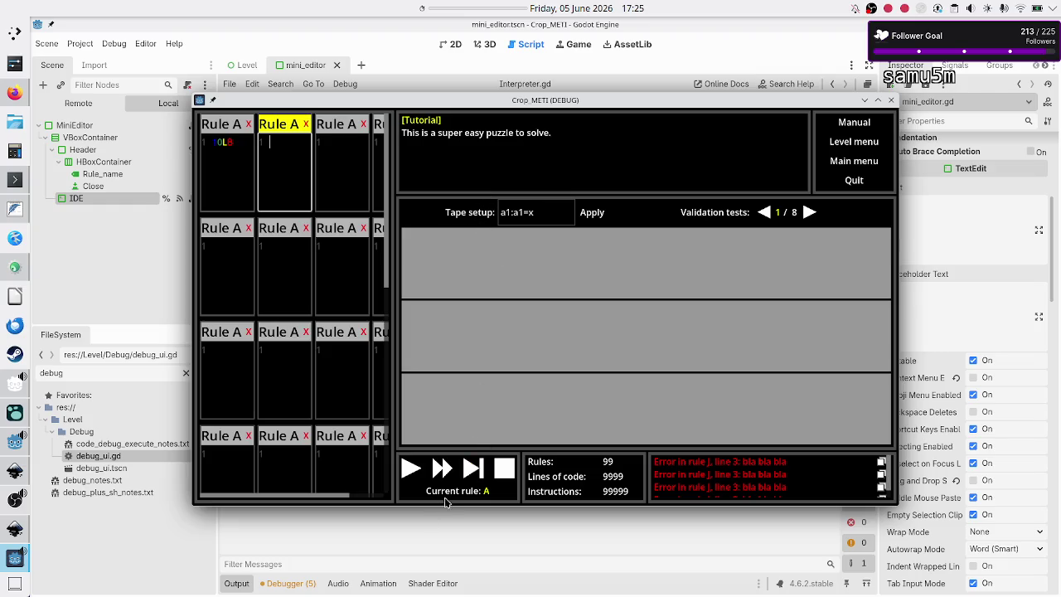
# Try the first Rule A editor in the Crop_METI debug game, then close the game with F8.
pyautogui.click(236, 180)
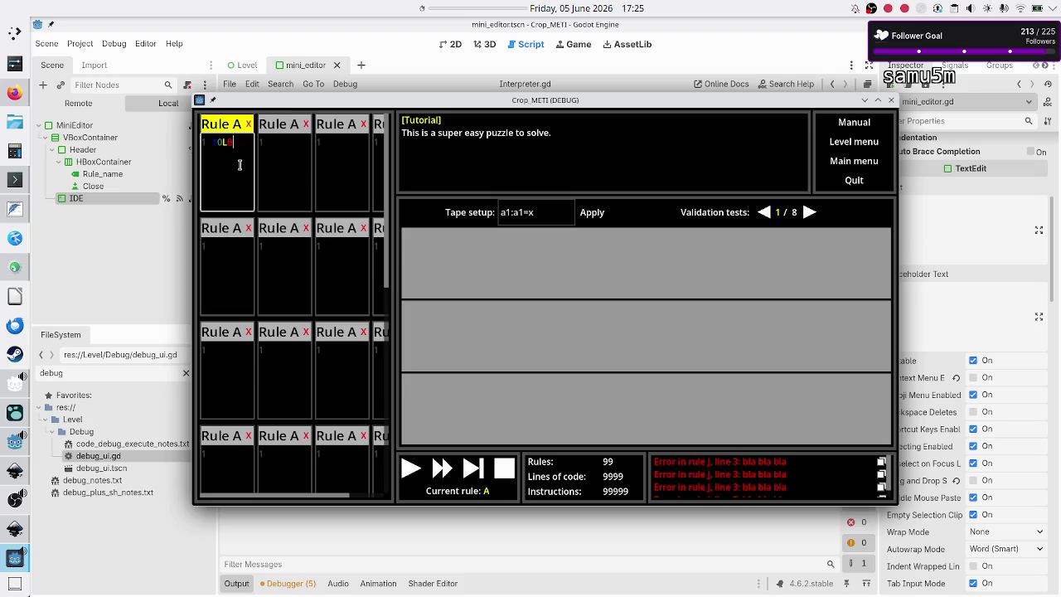
pyautogui.press('F8')
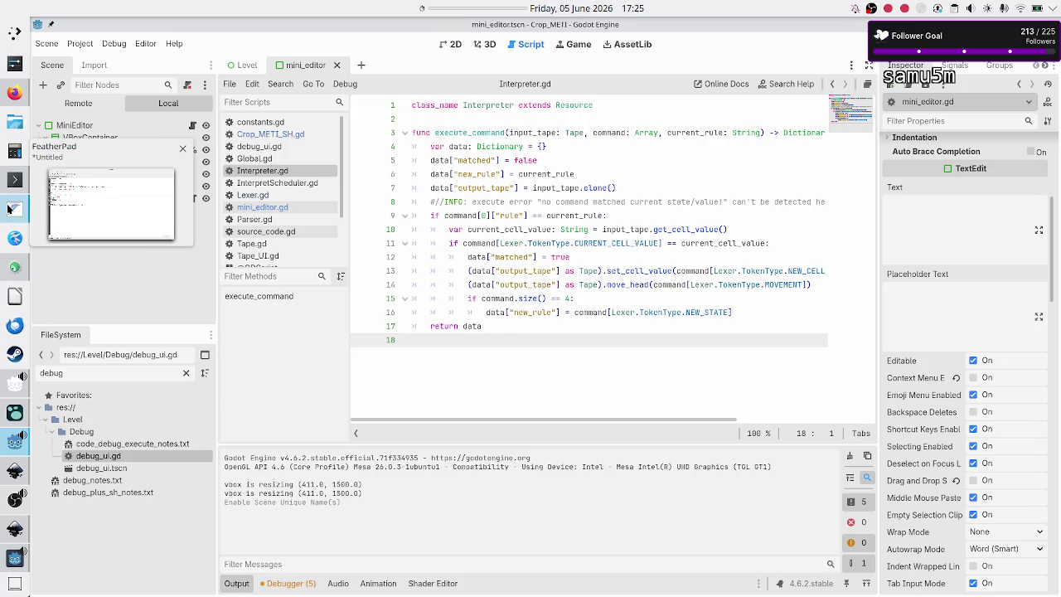
# Review the 'current_rule (IDE)' line in the FeatherPad notes, then raise the running Crop_METI game.
pyautogui.click(8, 209)
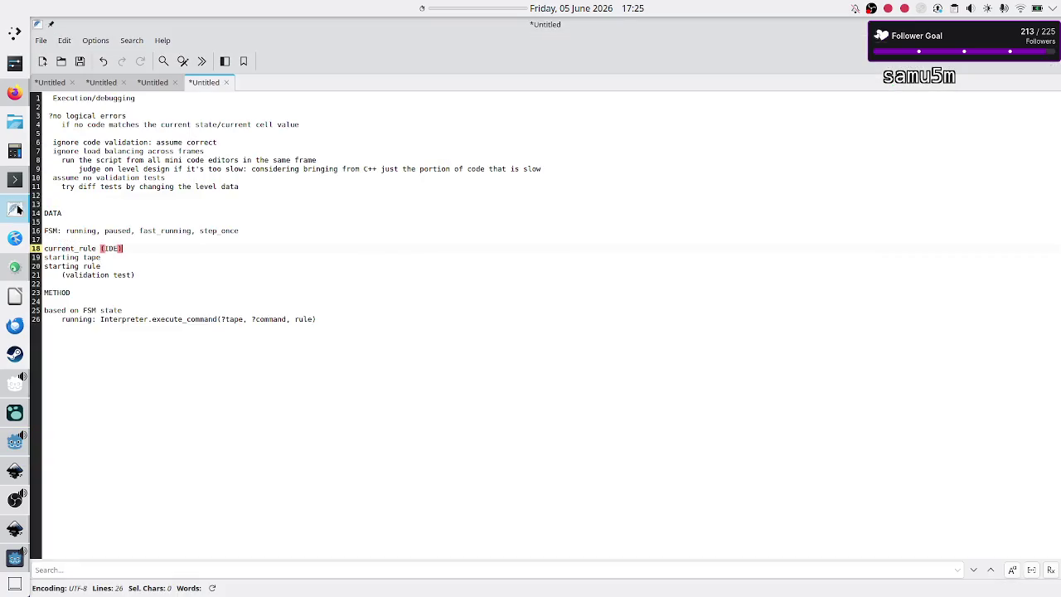
pyautogui.tripleClick(168, 249)
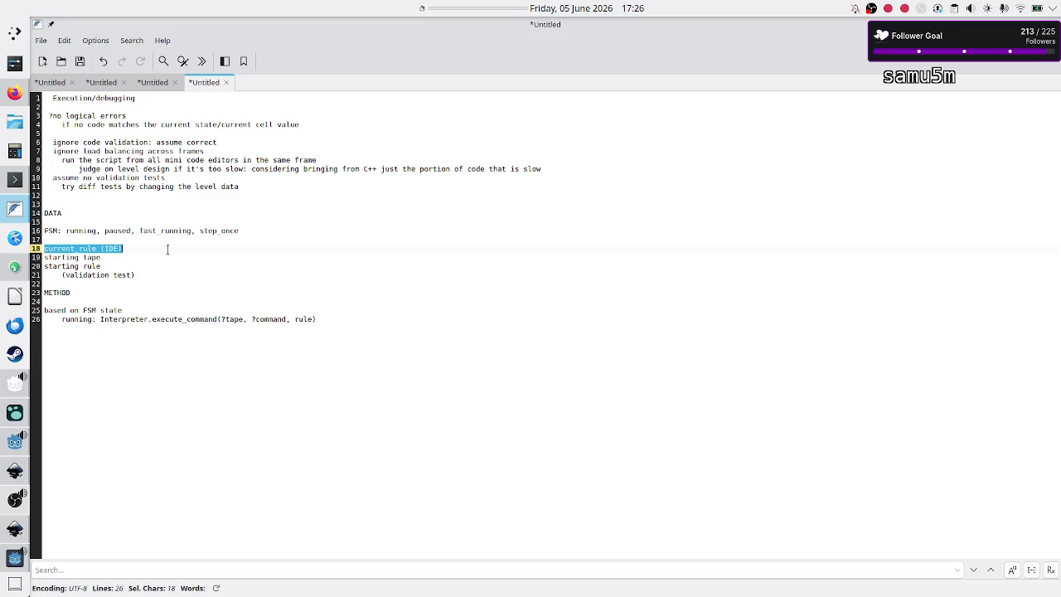
pyautogui.click(168, 248)
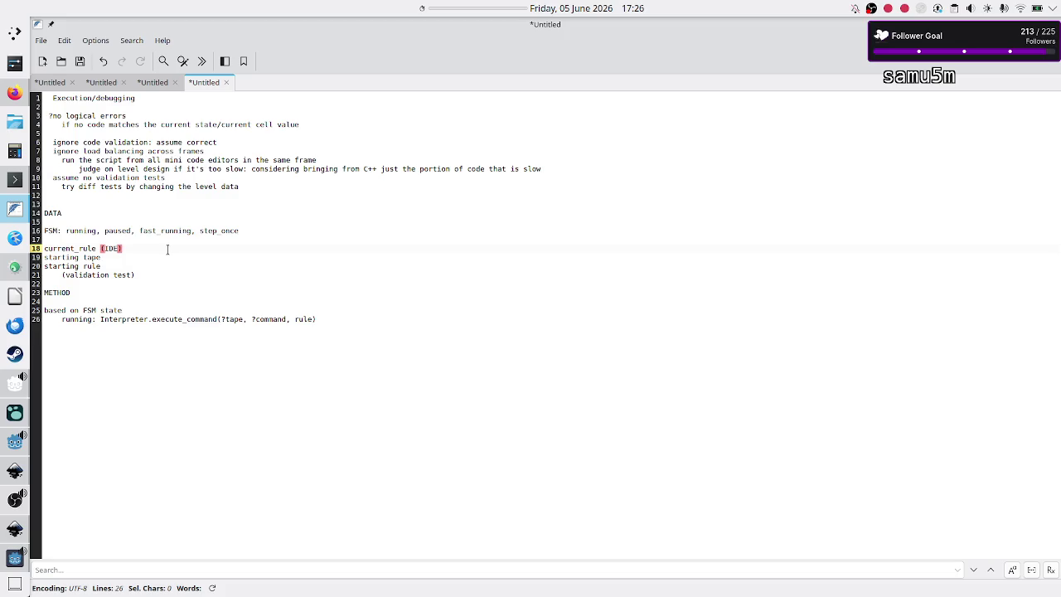
pyautogui.hotkey('alt', 'Tab')
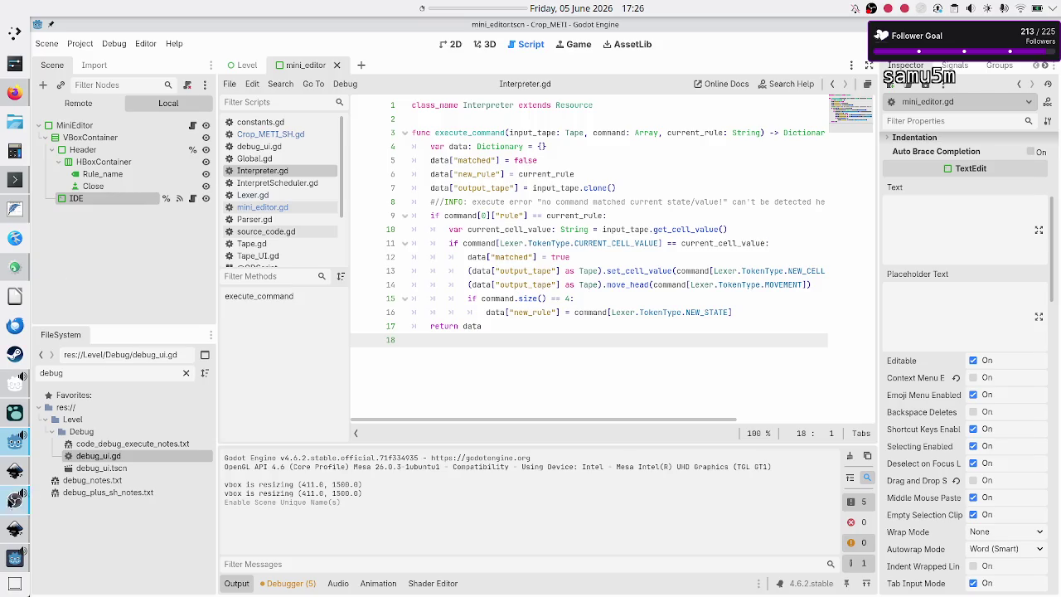
pyautogui.click(15, 558)
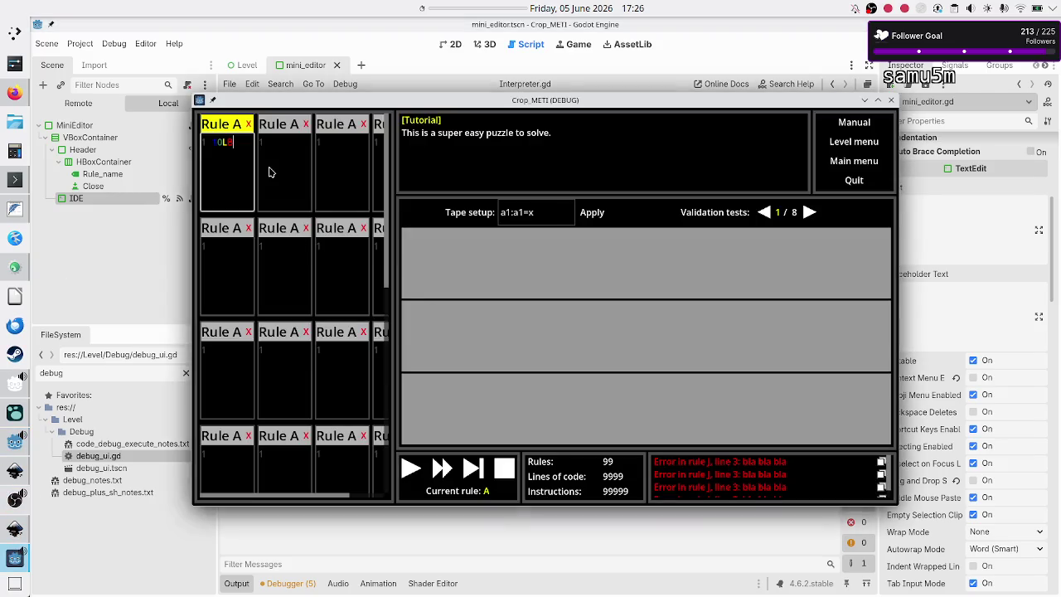
# Try the Rule A and second rule code cells in the game, then close it with Alt+F4.
pyautogui.hotkey('shift', 'Left')
pyautogui.click(292, 160)
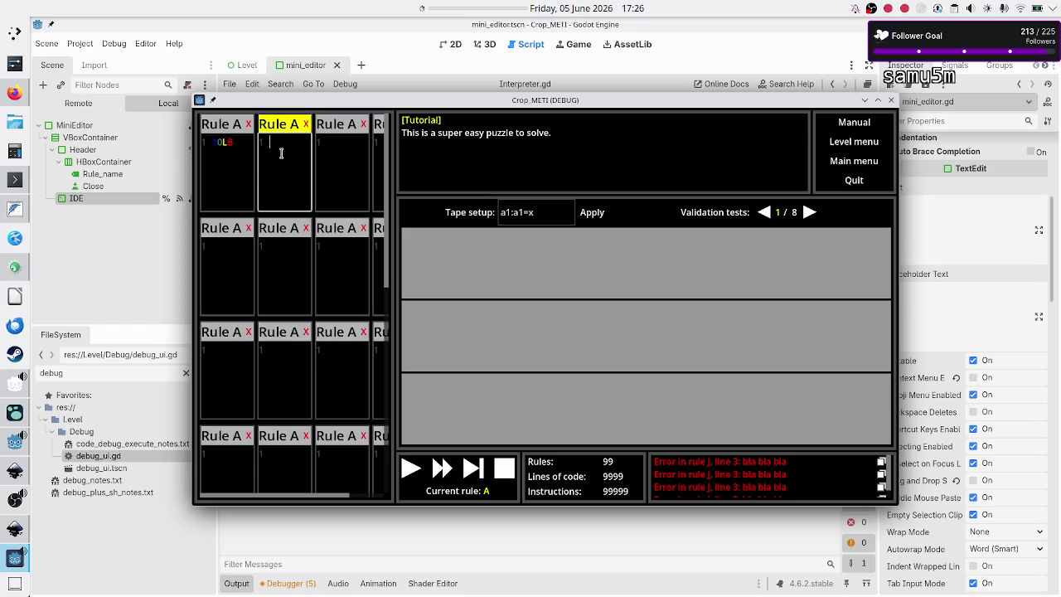
pyautogui.hotkey('alt', 'F4')
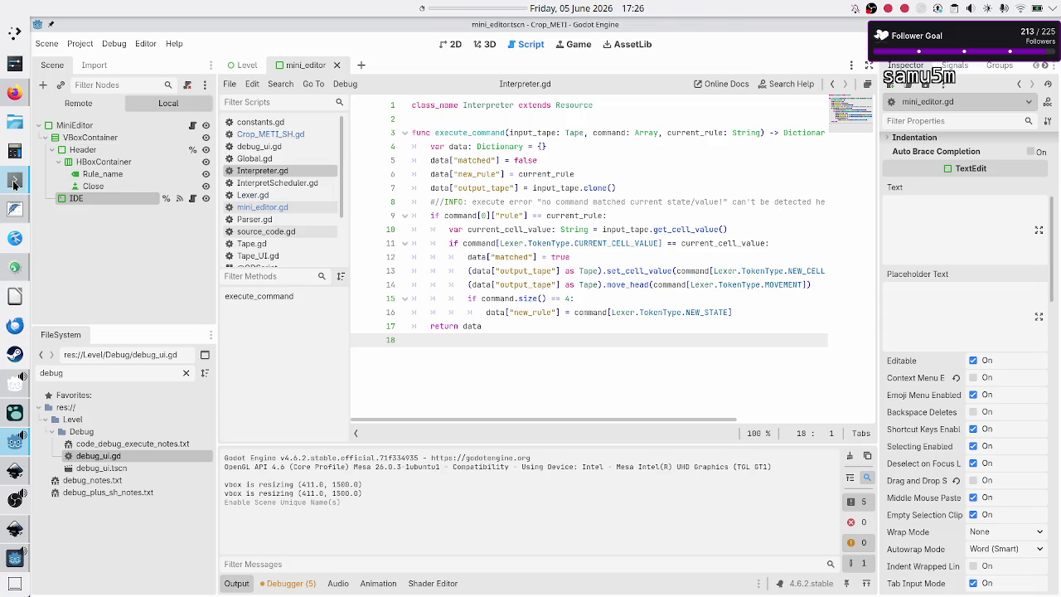
# Open mini_editor.gd in Godot, locate the get_code function, and return to the notes.
pyautogui.click(14, 179)
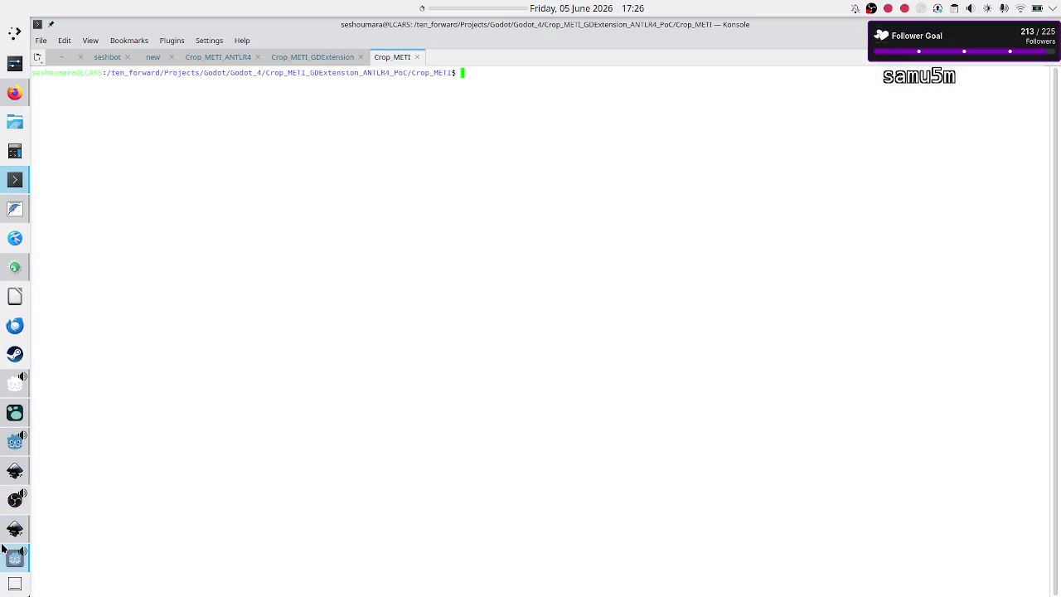
pyautogui.moveTo(12, 543)
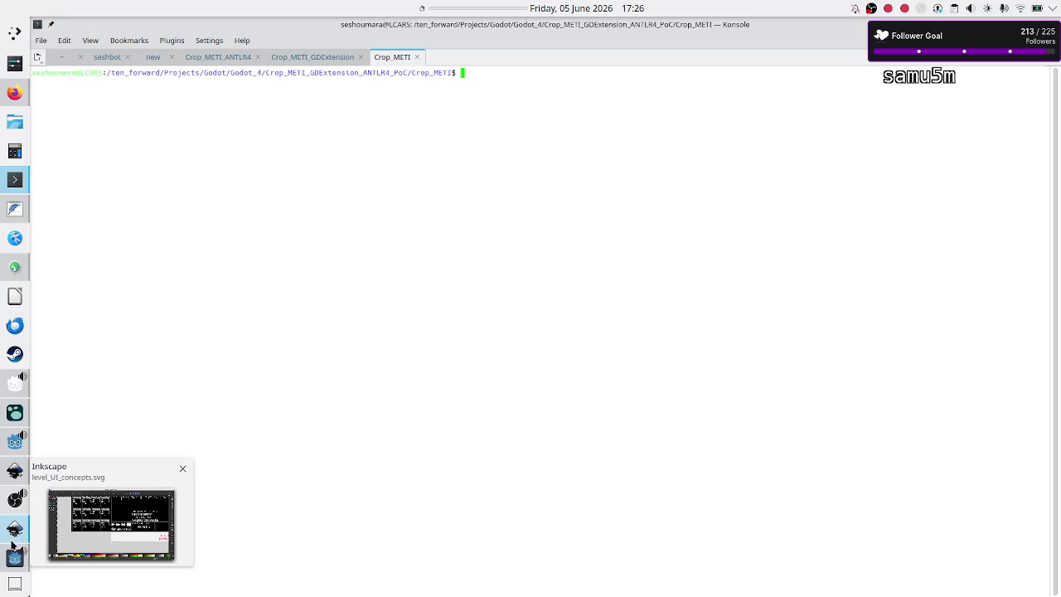
pyautogui.click(12, 461)
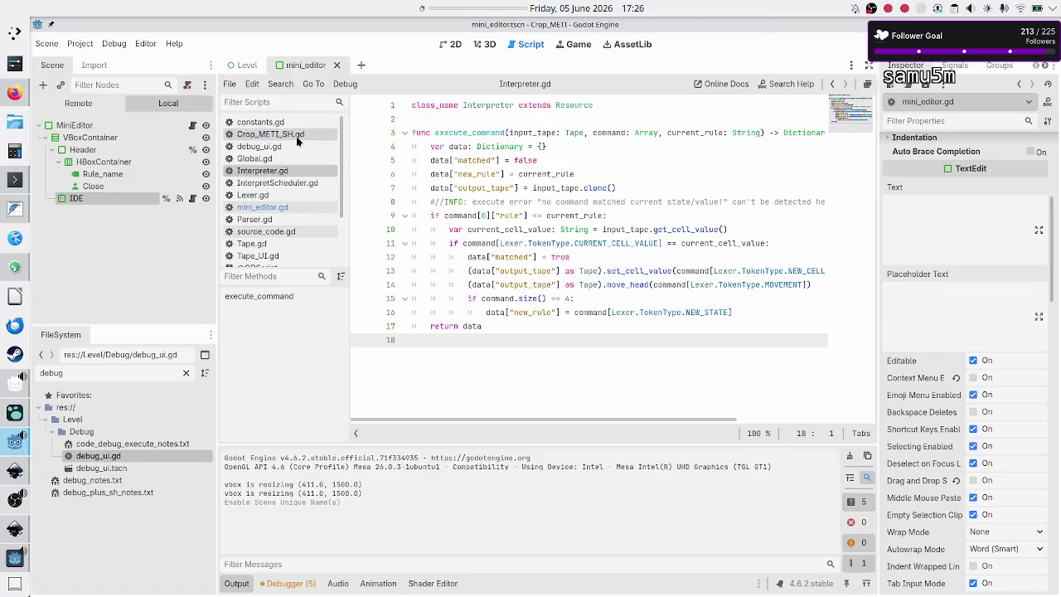
pyautogui.click(285, 207)
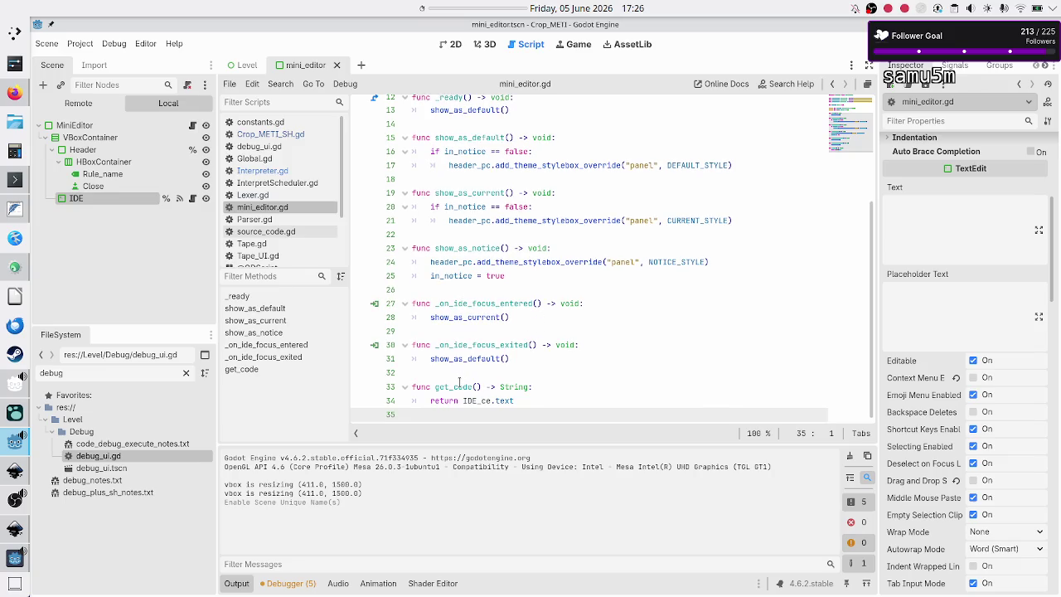
pyautogui.doubleClick(460, 383)
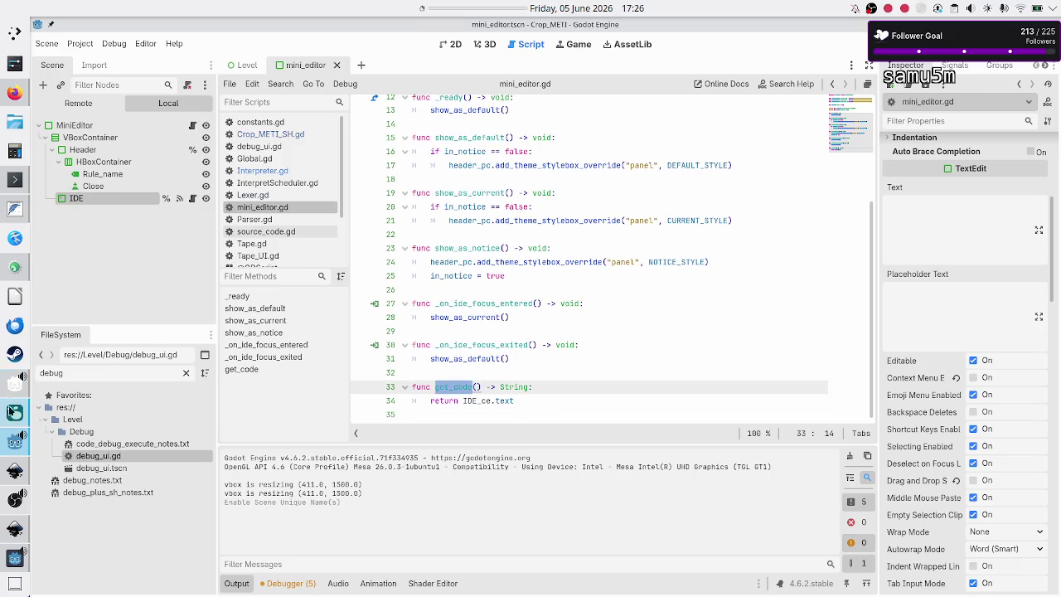
pyautogui.click(14, 210)
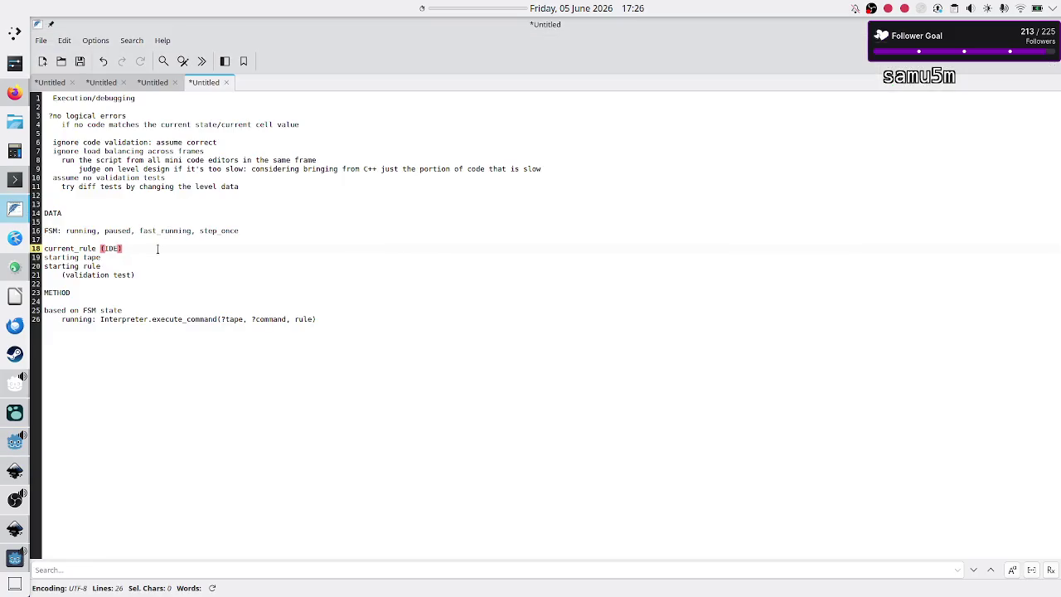
# Add 'current_line_nr' below 'current_rule (IDE)' in the DATA notes, then return to Godot.
pyautogui.click(220, 320)
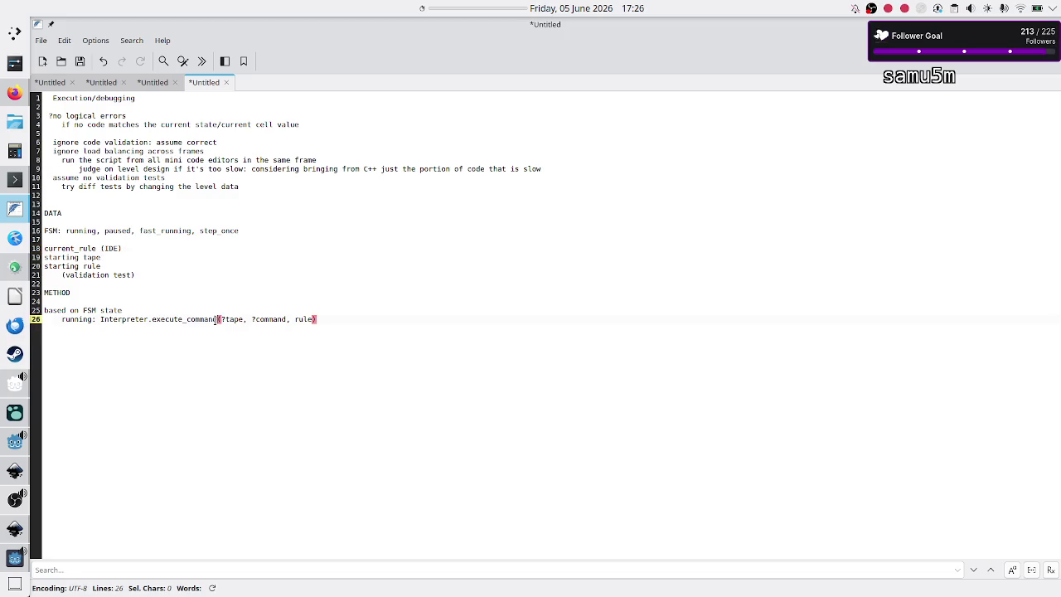
pyautogui.doubleClick(275, 320)
pyautogui.click(158, 247)
pyautogui.click(15, 528)
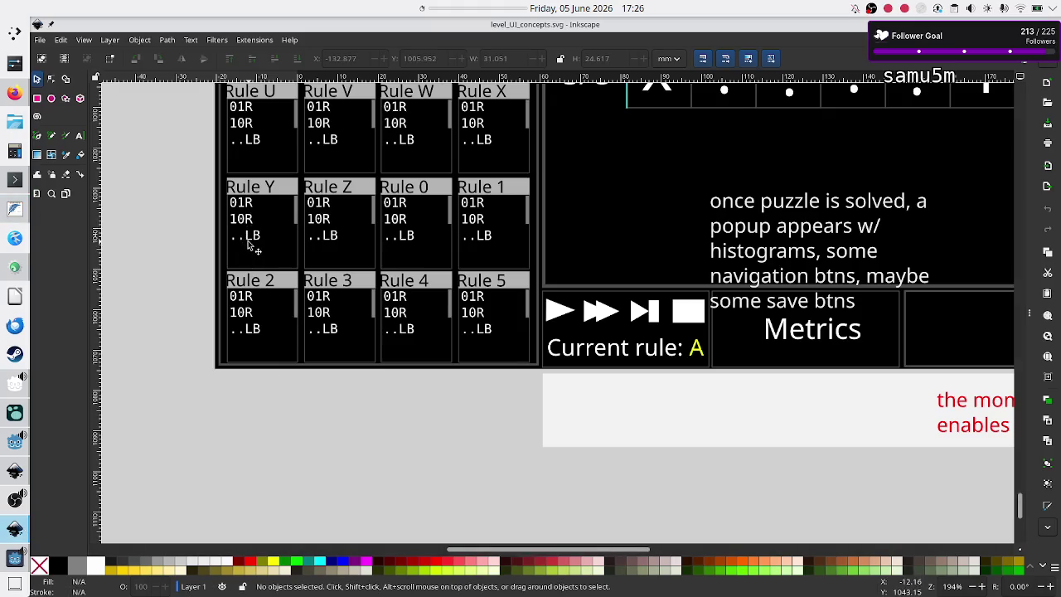
pyautogui.hotkey('alt', 'Tab')
pyautogui.press('Return')
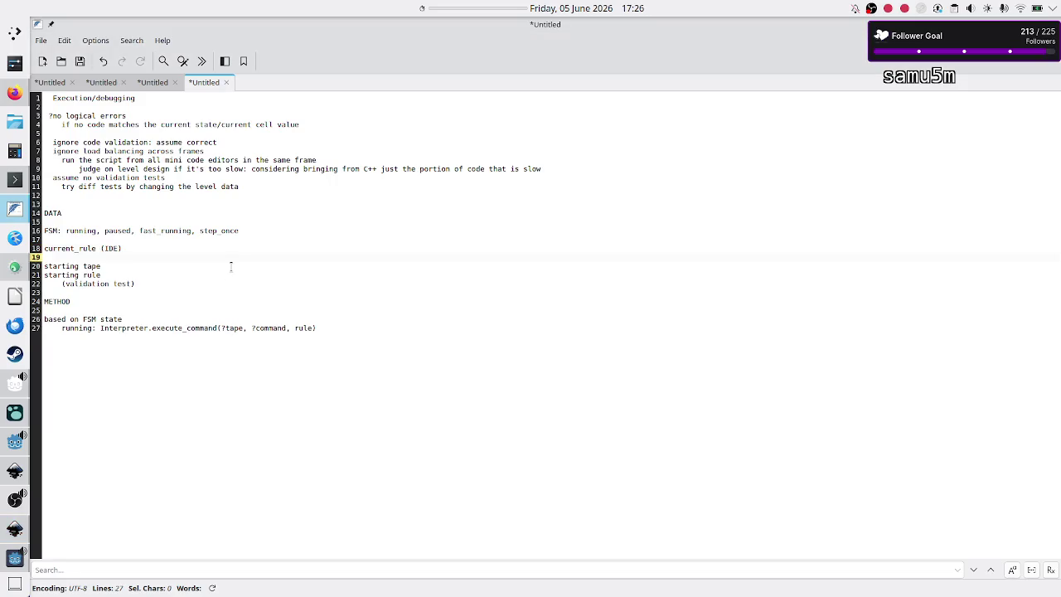
pyautogui.write('current_')
pyautogui.write('line_nr')
pyautogui.press('Return')
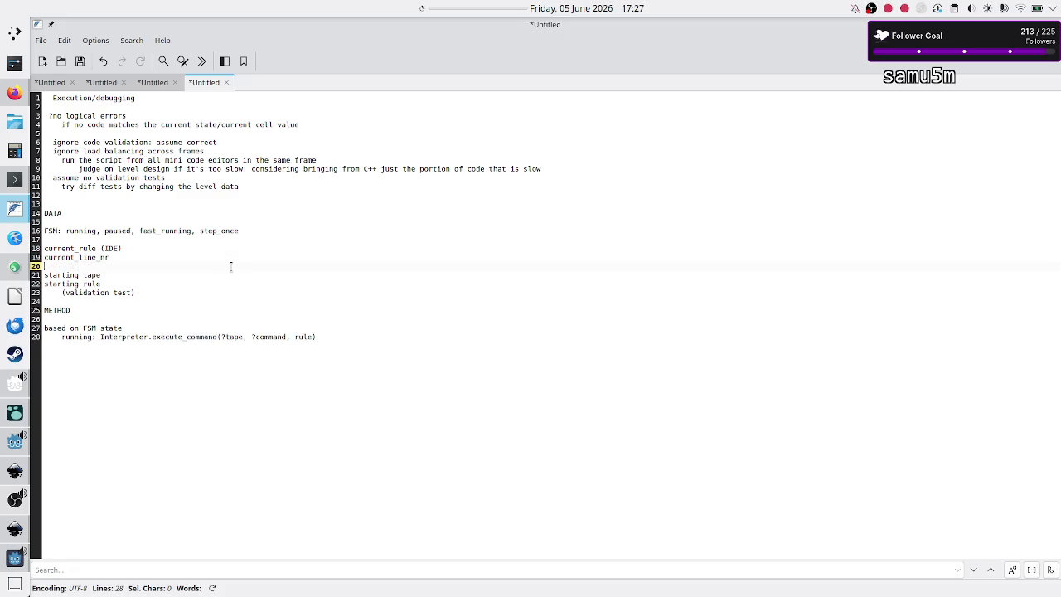
pyautogui.press('Down')
pyautogui.press('Down')
pyautogui.press('Down')
pyautogui.click(14, 441)
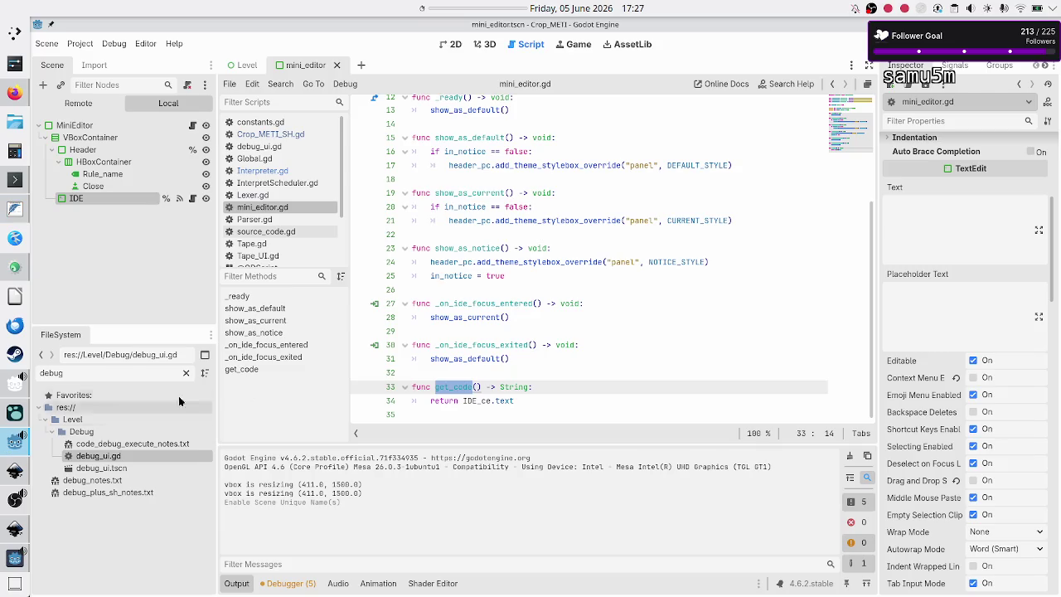
# Declare a new function get_LOC(line_nr: int) -> String below get_code.
pyautogui.click(452, 387)
pyautogui.click(541, 401)
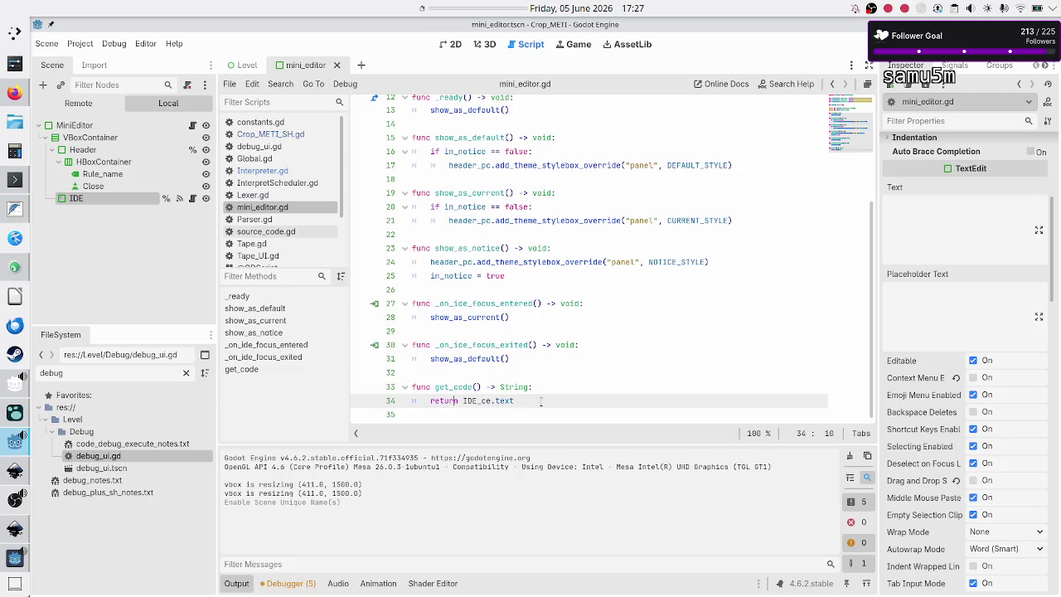
pyautogui.press('Down')
pyautogui.press('Return')
pyautogui.write('func ')
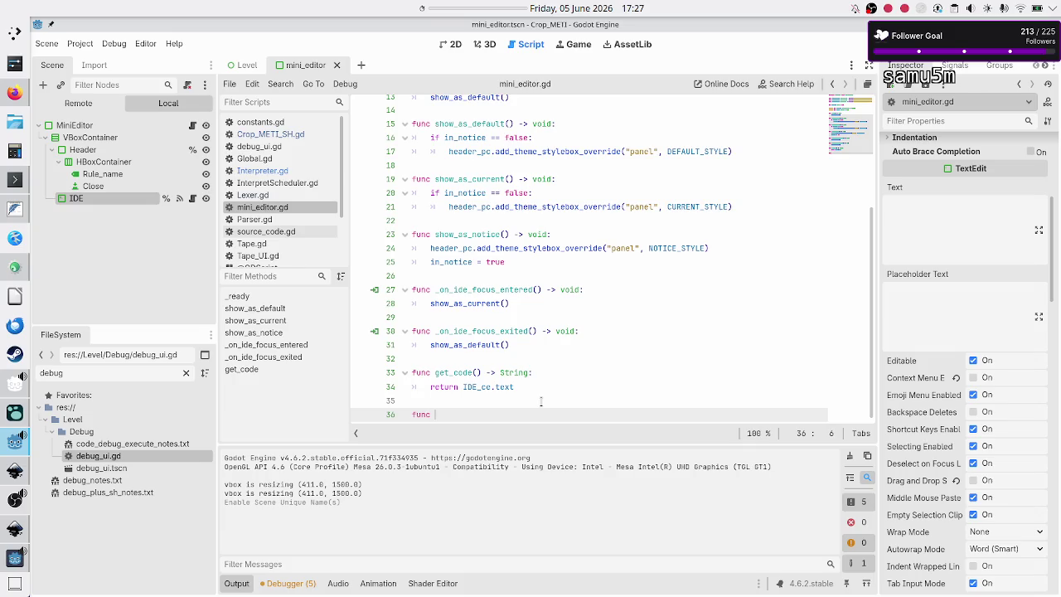
pyautogui.write('func')
pyautogui.press('BackSpace')
pyautogui.press('BackSpace')
pyautogui.press('BackSpace')
pyautogui.write('get_l')
pyautogui.write('OC(')
pyautogui.press('Up')
pyautogui.press('Up')
pyautogui.press('Up')
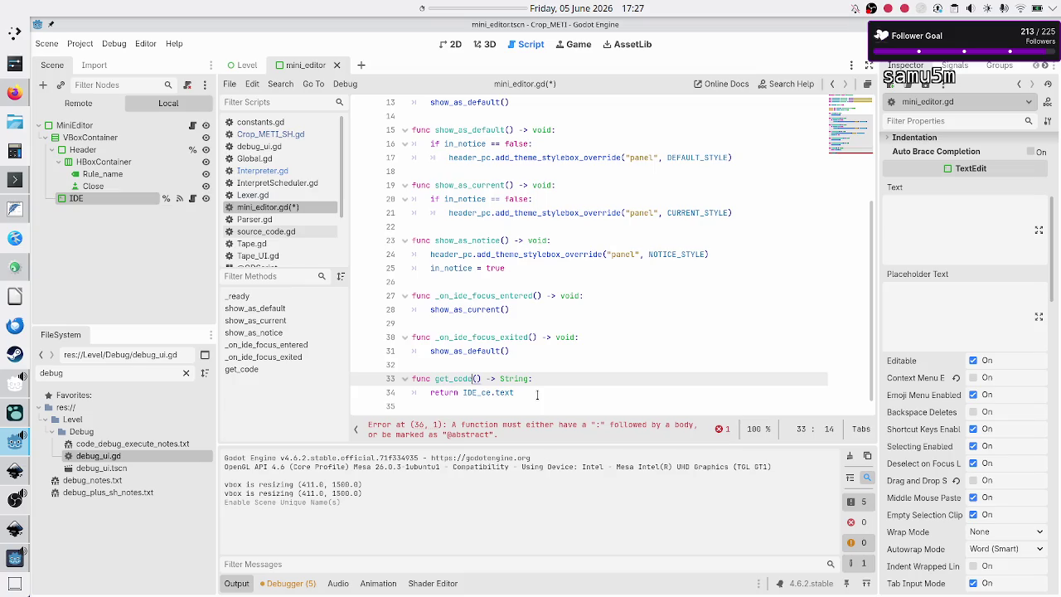
pyautogui.hotkey('shift', 'Left')
pyautogui.hotkey('shift', 'Left')
pyautogui.hotkey('shift', 'Left')
pyautogui.hotkey('ctrl', 'End')
pyautogui.press('Left')
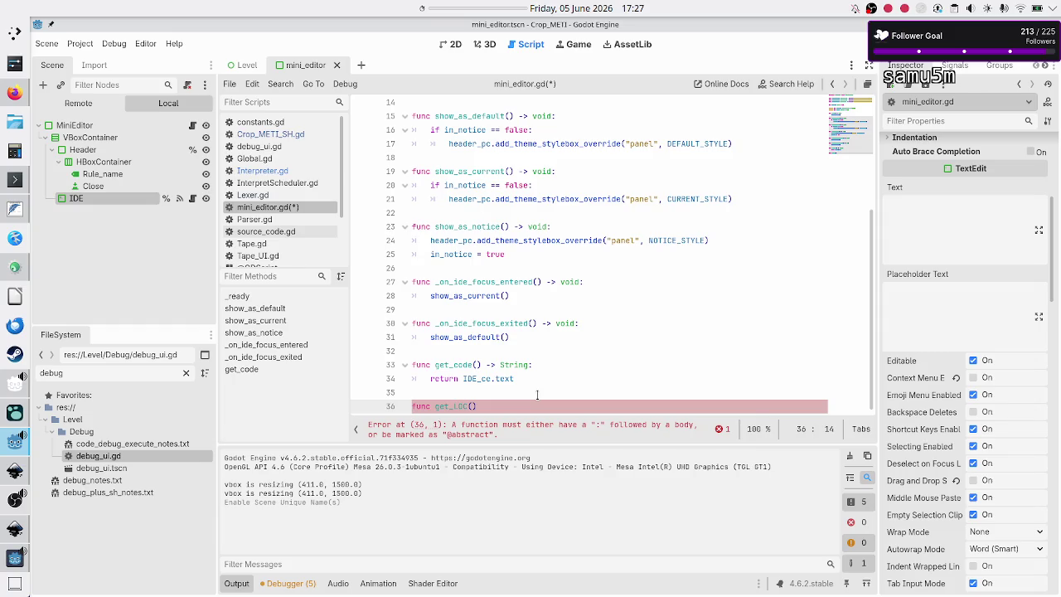
pyautogui.write('line_nr: int) -')
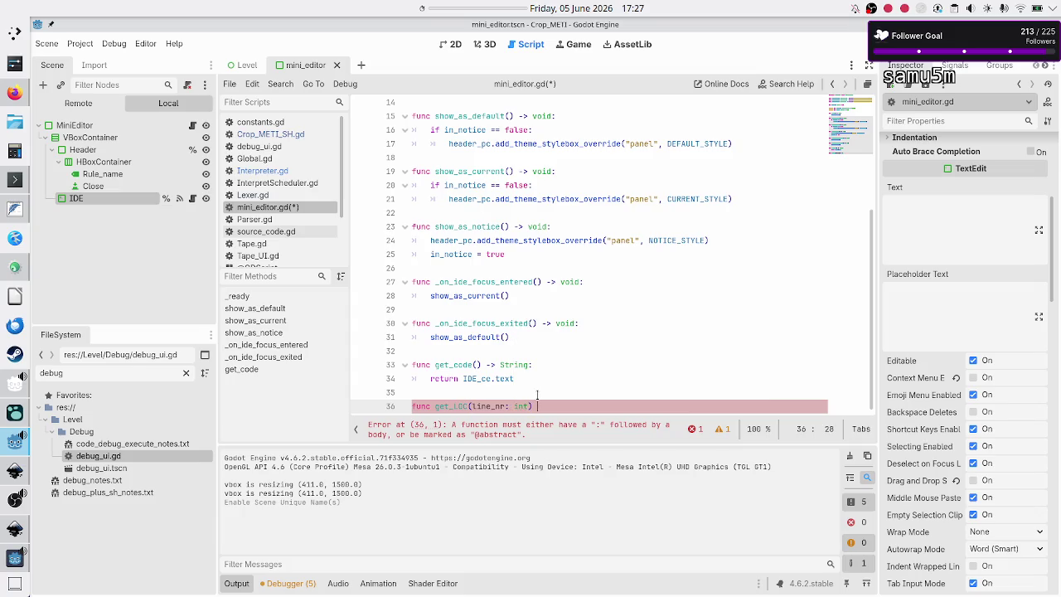
pyautogui.write('> String:')
# Start get_LOC's body with var lines = IDE_ce.text.split("\n"), dropping the String type.
pyautogui.press('Return')
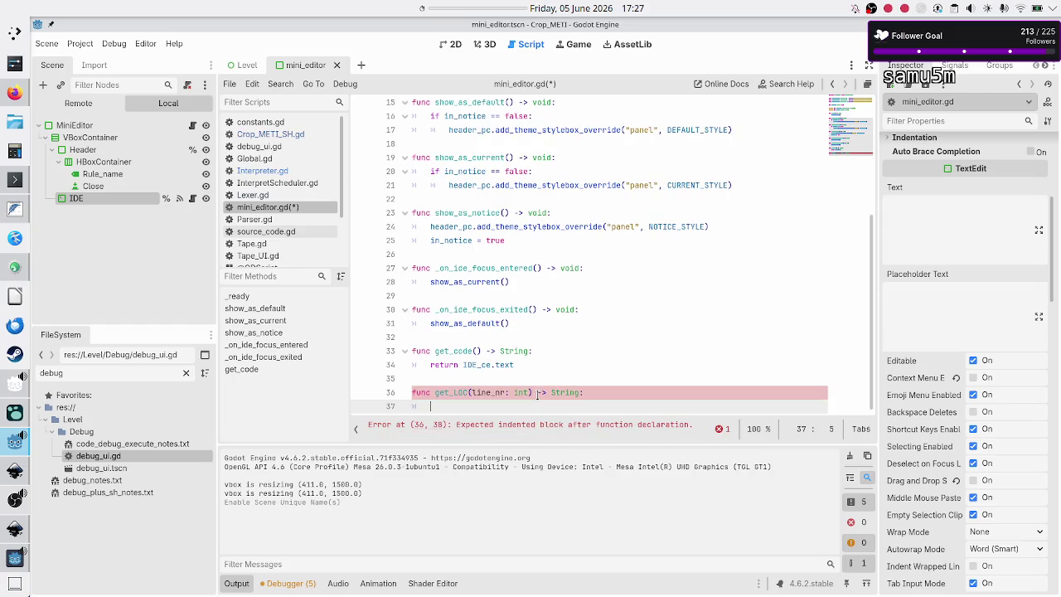
pyautogui.write('var script:')
pyautogui.write(' String = ')
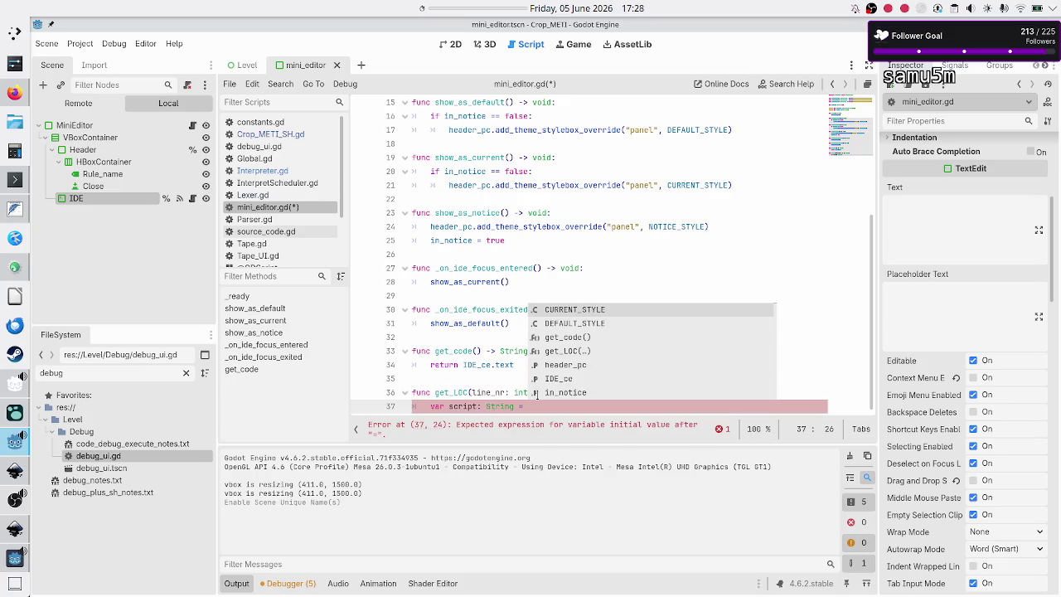
pyautogui.write('IDE_ce.text')
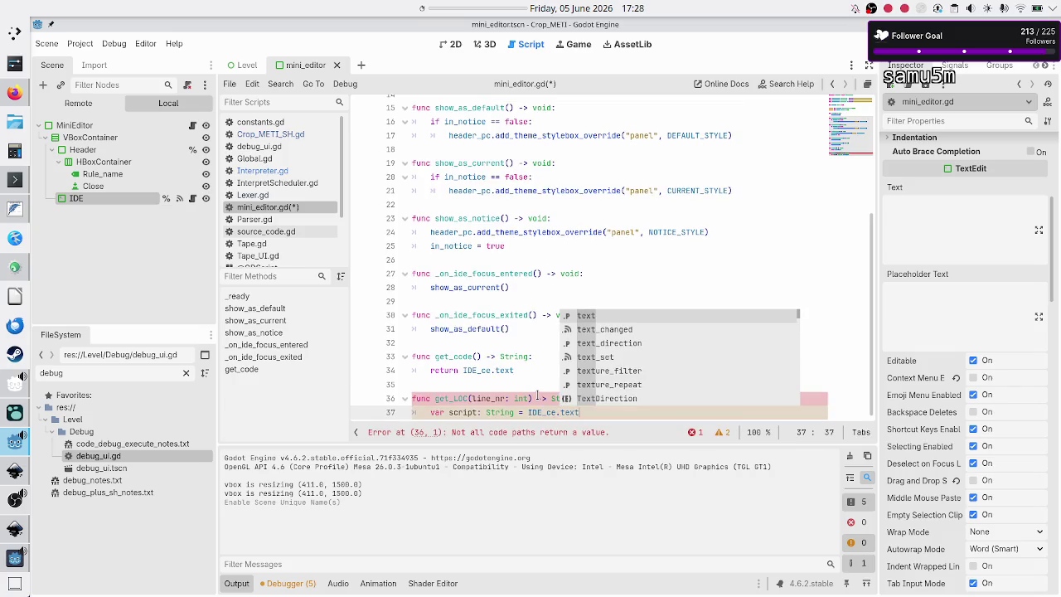
pyautogui.press('Escape')
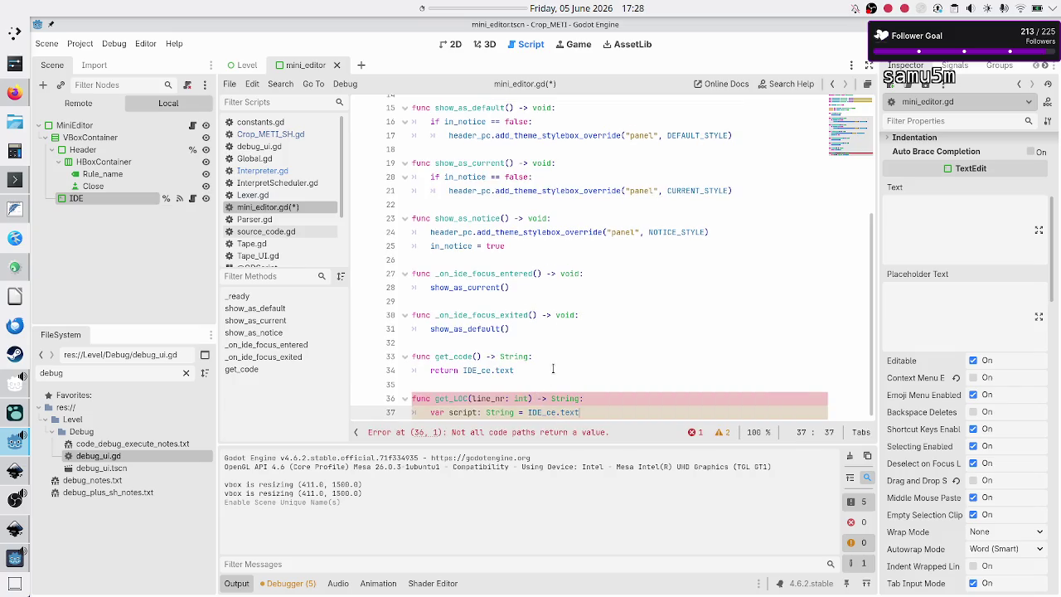
pyautogui.press('Left')
pyautogui.press('Left')
pyautogui.press('Left')
pyautogui.press('BackSpace')
pyautogui.press('BackSpace')
pyautogui.press('BackSpace')
pyautogui.write('line')
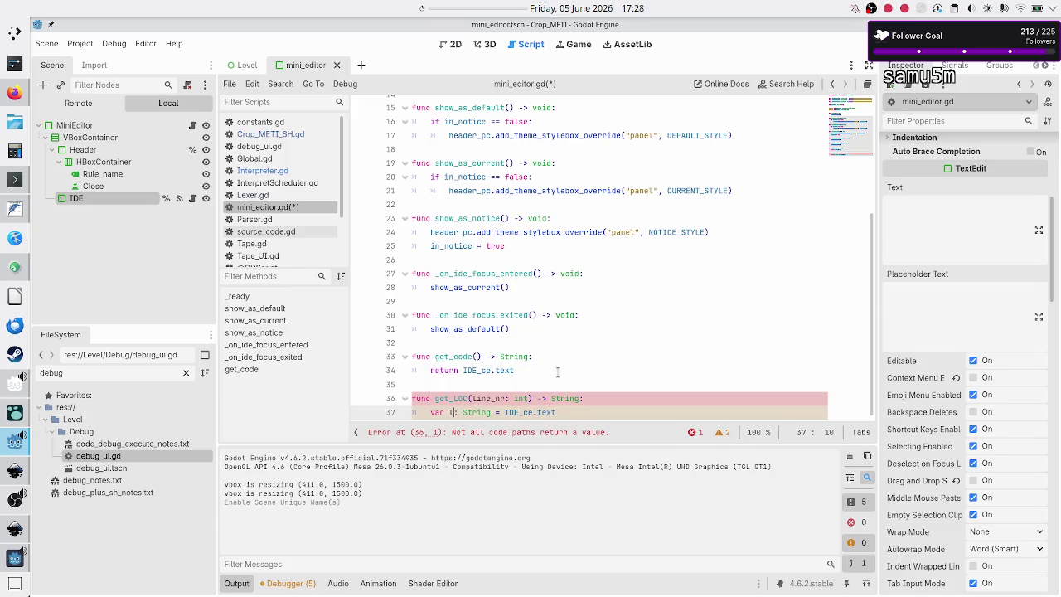
pyautogui.write('s')
pyautogui.press('End')
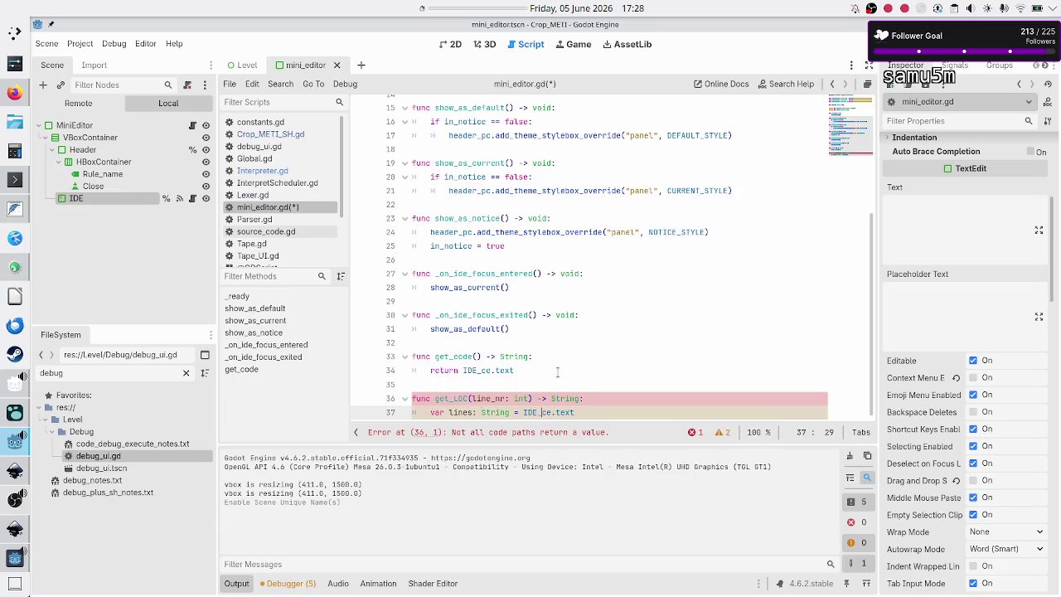
pyautogui.write('.spli')
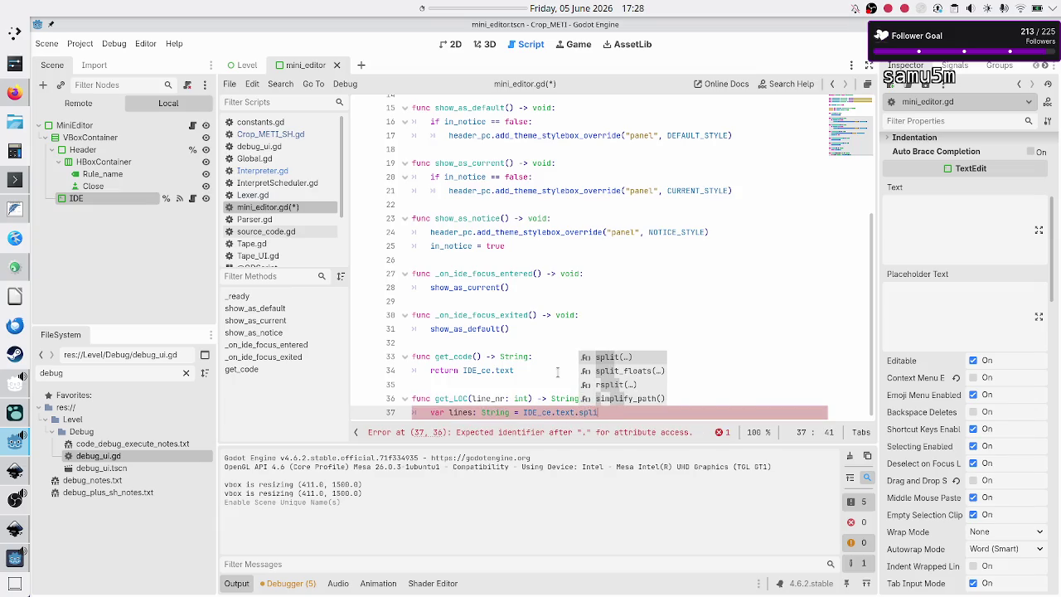
pyautogui.press('Return')
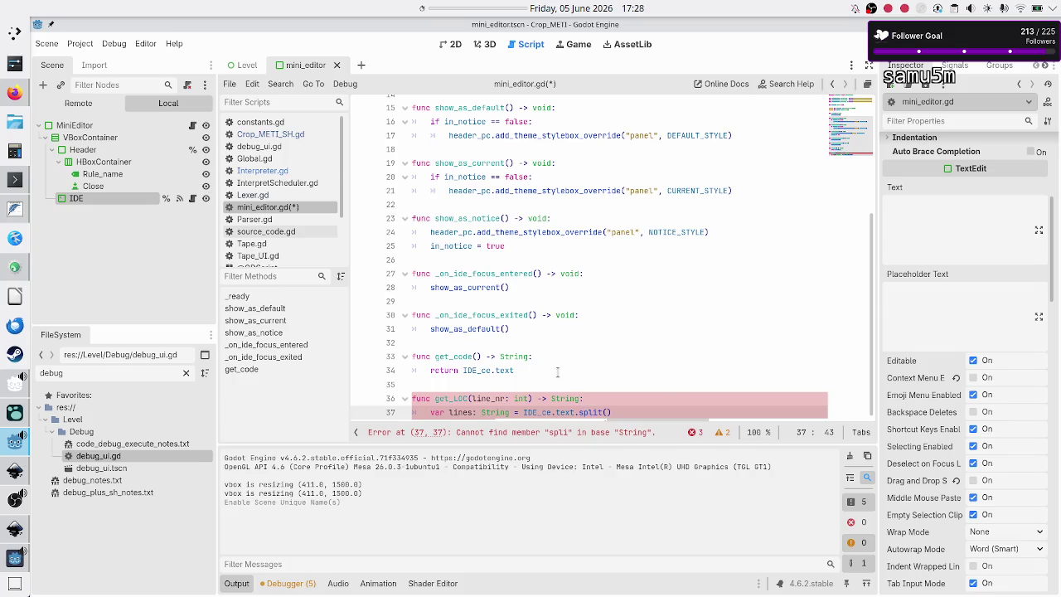
pyautogui.scroll(-1, 519, 351)
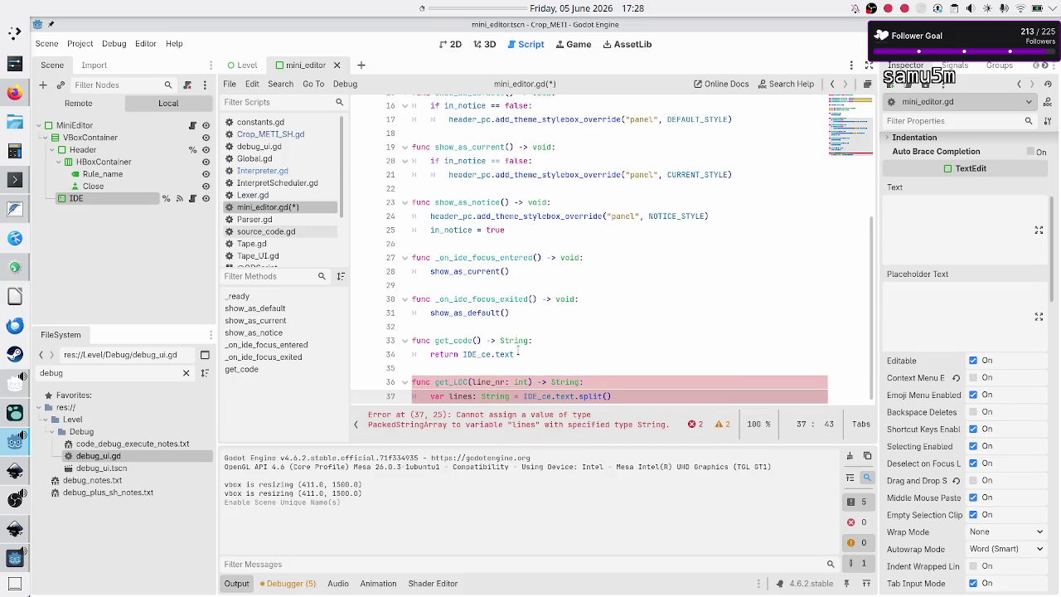
pyautogui.write('"')
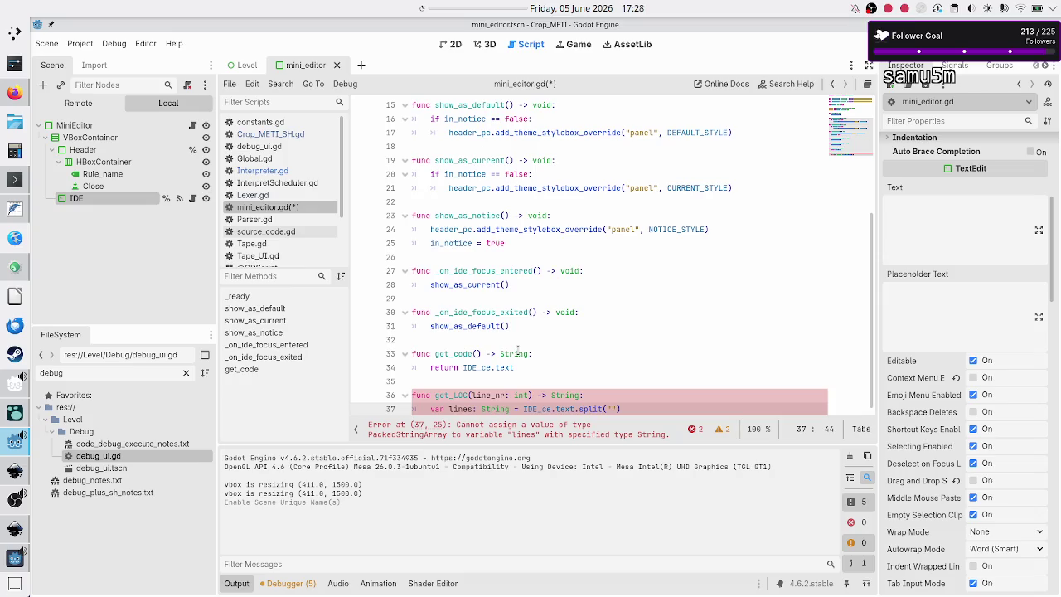
pyautogui.write('\\n")')
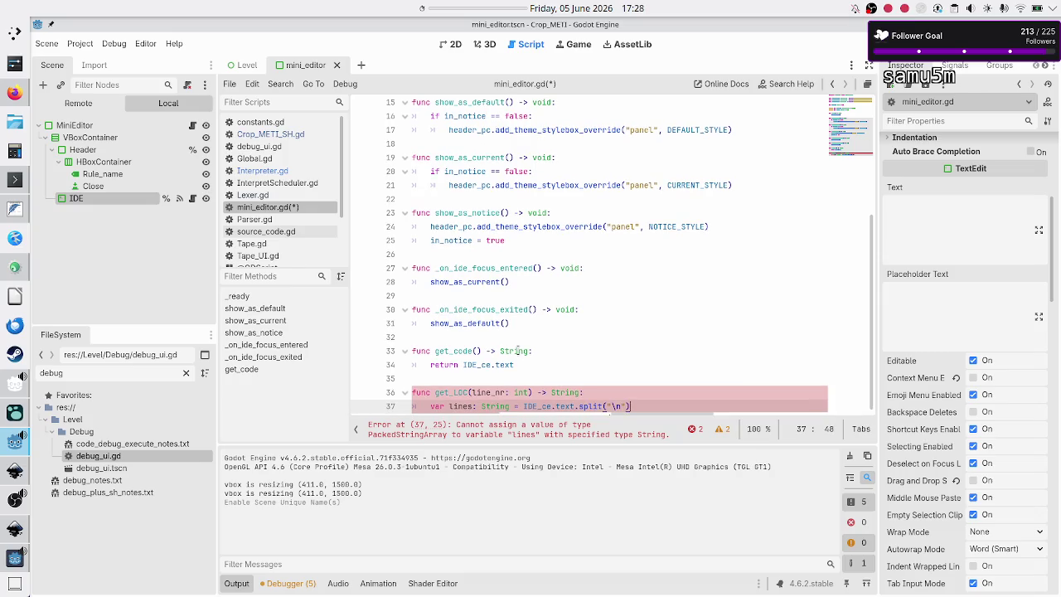
pyautogui.press('Return')
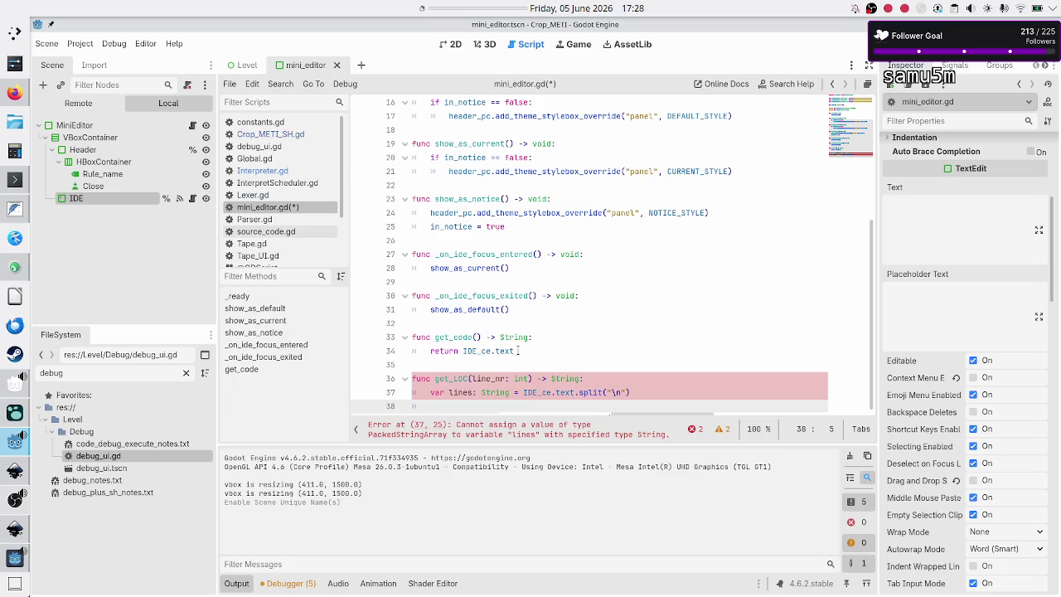
pyautogui.press('Up')
pyautogui.hotkey('ctrl', 'Right')
pyautogui.hotkey('ctrl', 'Right')
pyautogui.hotkey('ctrl', 'Right')
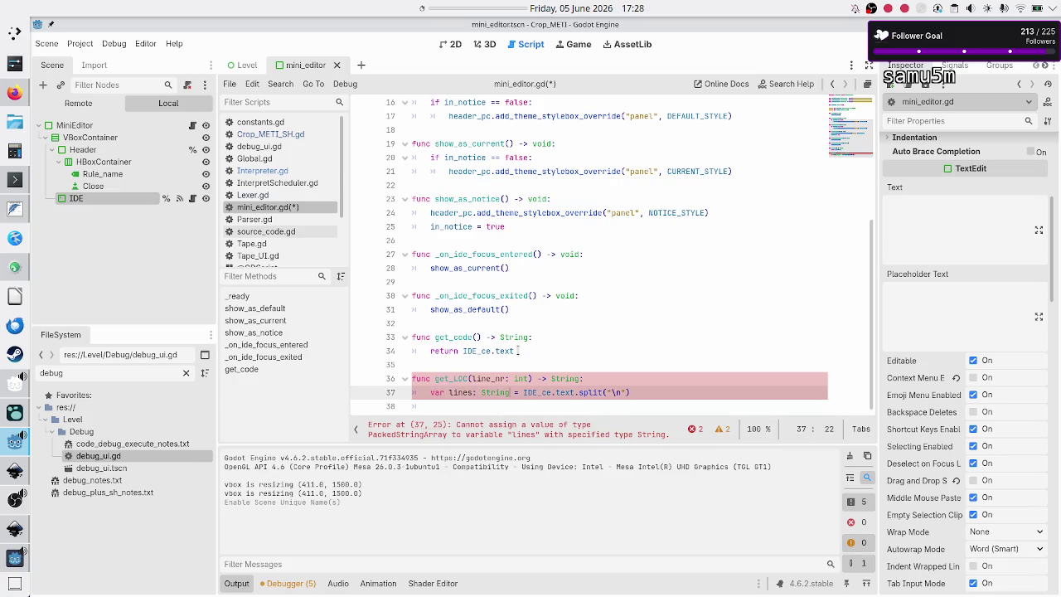
pyautogui.press('BackSpace')
pyautogui.press('BackSpace')
pyautogui.press('BackSpace')
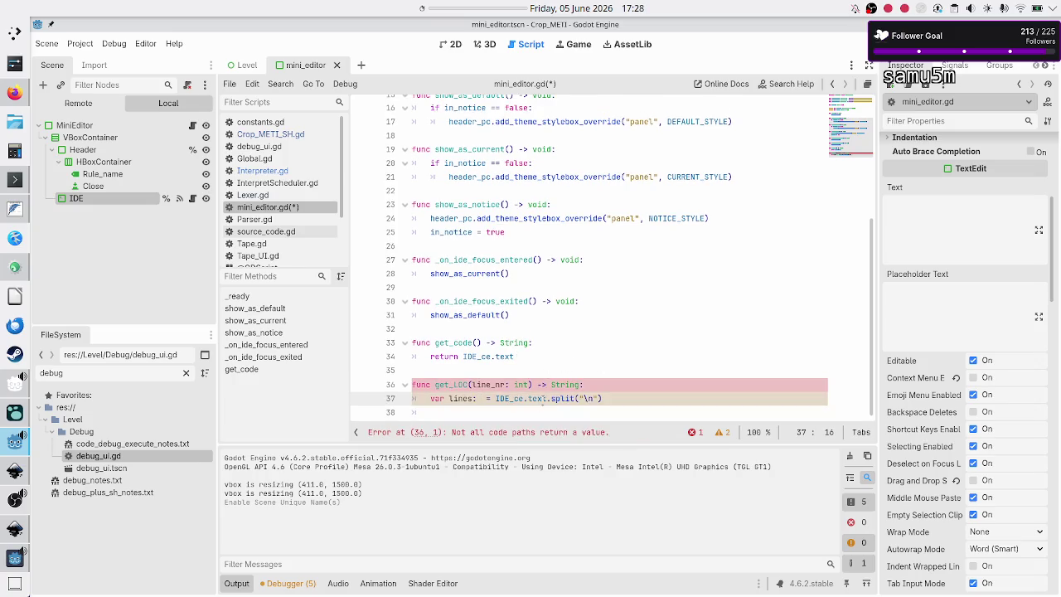
pyautogui.click(625, 398)
# Add a String LOC variable initialised to "" and a 'return LOC' statement.
pyautogui.hotkey('ctrl', 'shift', 'Return')
pyautogui.write('var lo')
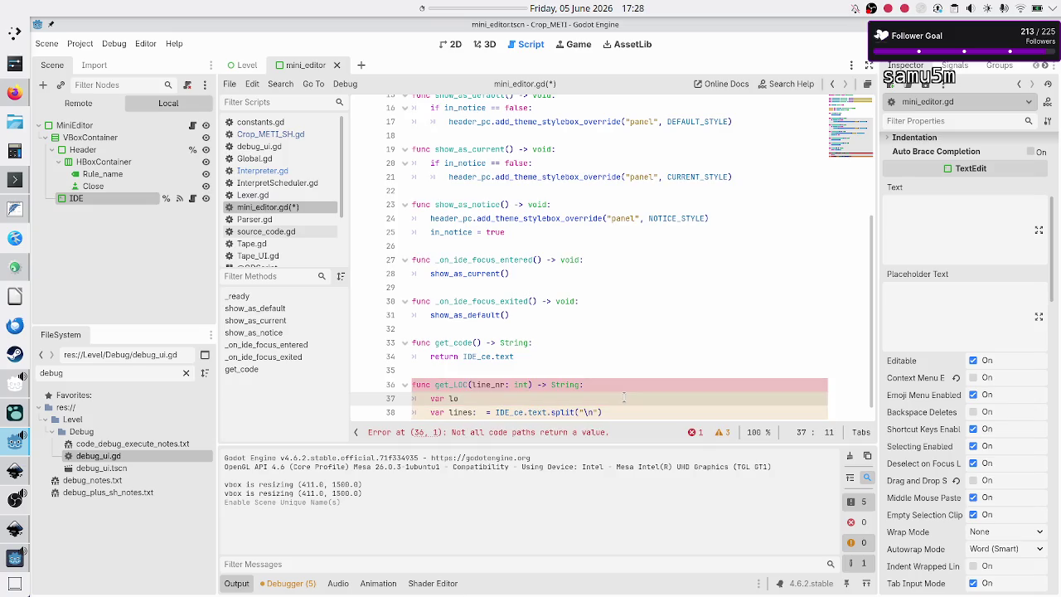
pyautogui.write('c: String')
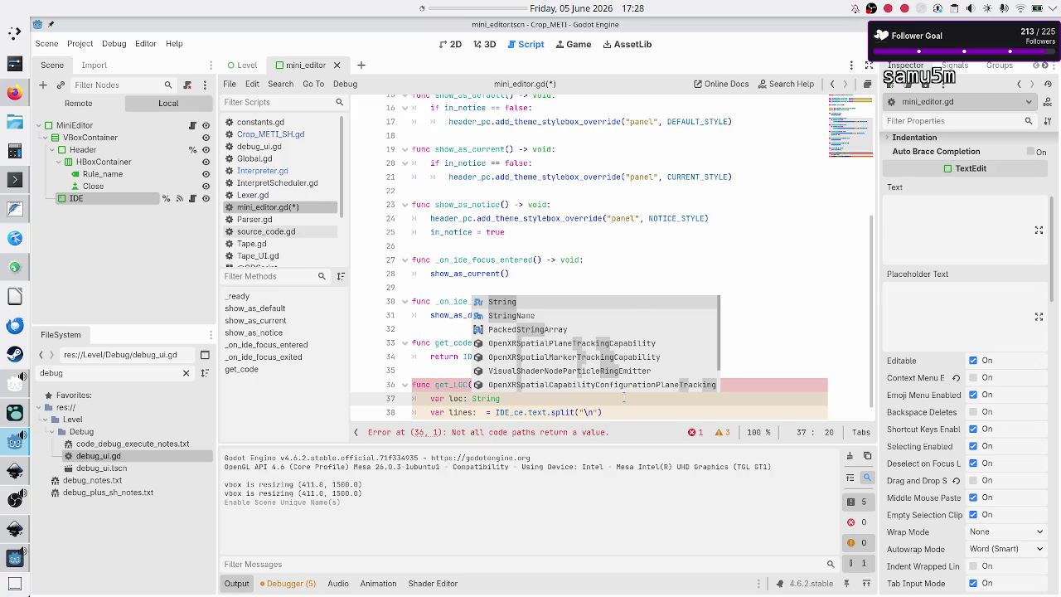
pyautogui.write(' = ""')
pyautogui.press('Down')
pyautogui.press('Down')
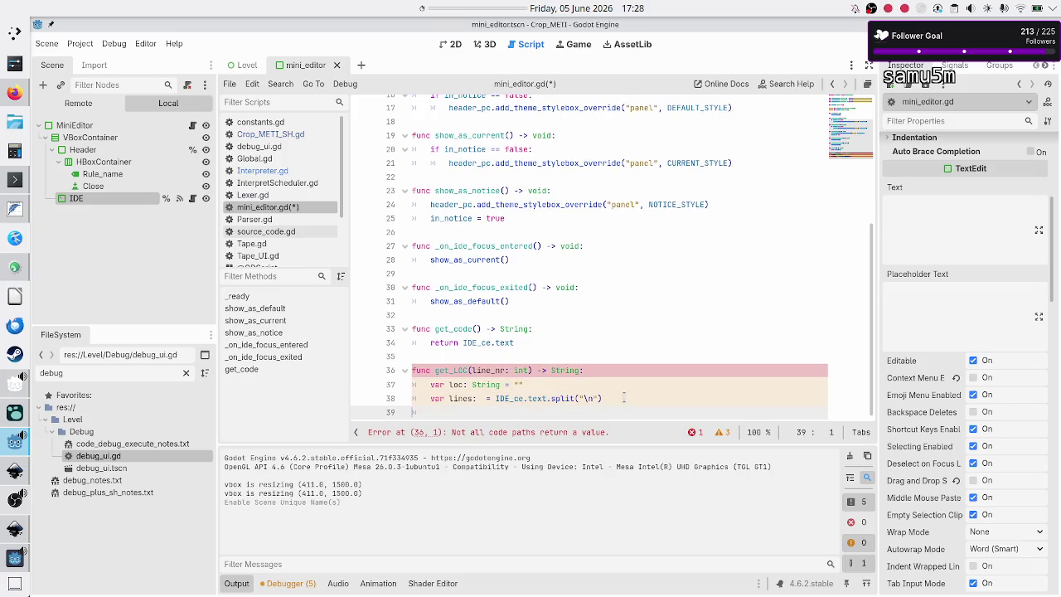
pyautogui.write('return ')
pyautogui.write('LOC')
pyautogui.press('Escape')
pyautogui.press('Up')
pyautogui.press('Up')
pyautogui.press('BackSpace')
pyautogui.press('BackSpace')
pyautogui.press('BackSpace')
pyautogui.write('LOC')
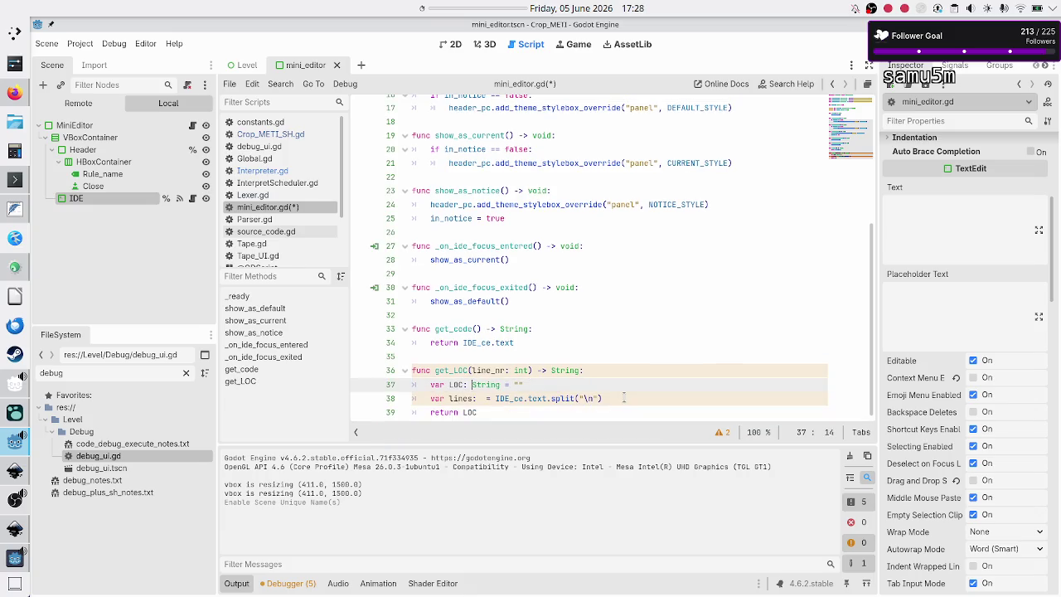
# Redo the split("\n") call and type lines as PackedStringArray.
pyautogui.press('Down')
pyautogui.press('Right')
pyautogui.press('Right')
pyautogui.press('Right')
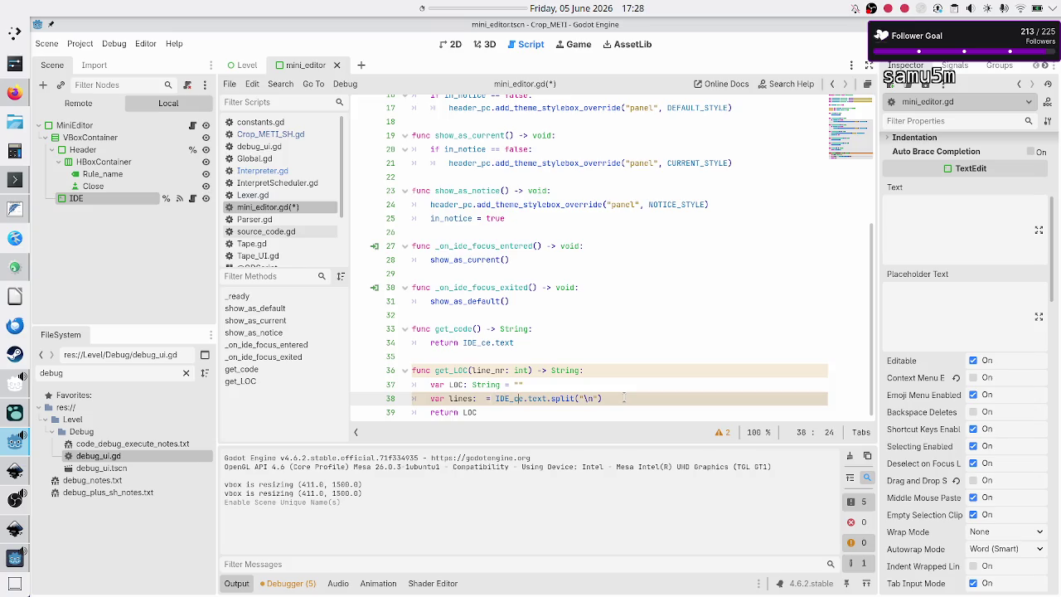
pyautogui.press('End')
pyautogui.press('BackSpace')
pyautogui.press('BackSpace')
pyautogui.press('BackSpace')
pyautogui.press('Return')
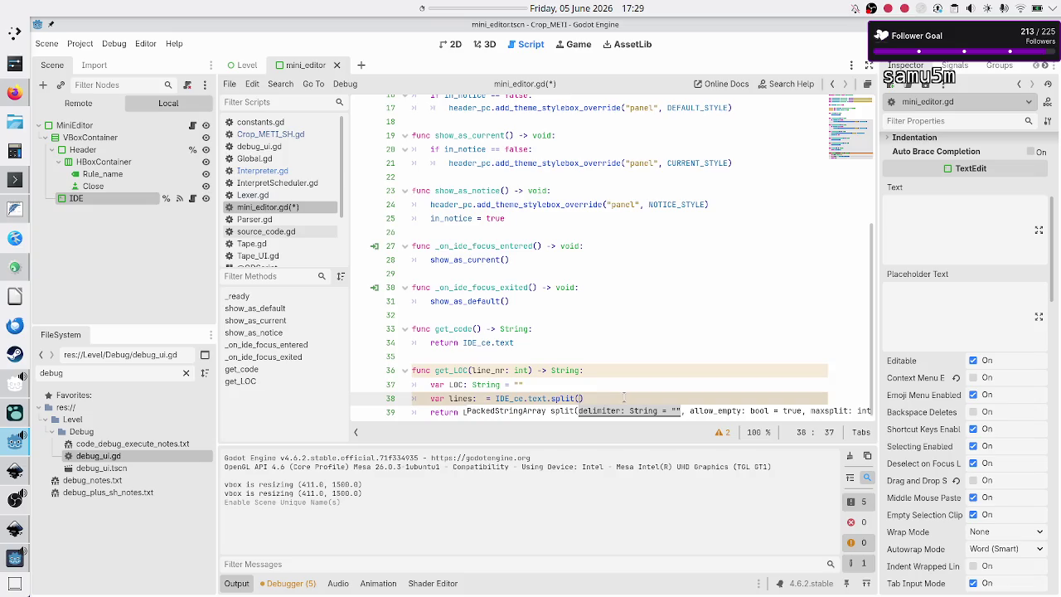
pyautogui.write('"')
pyautogui.press('Left')
pyautogui.press('Left')
pyautogui.press('Left')
pyautogui.press('Left')
pyautogui.press('Left')
pyautogui.press('Left')
pyautogui.write('PackedStr')
pyautogui.press('Return')
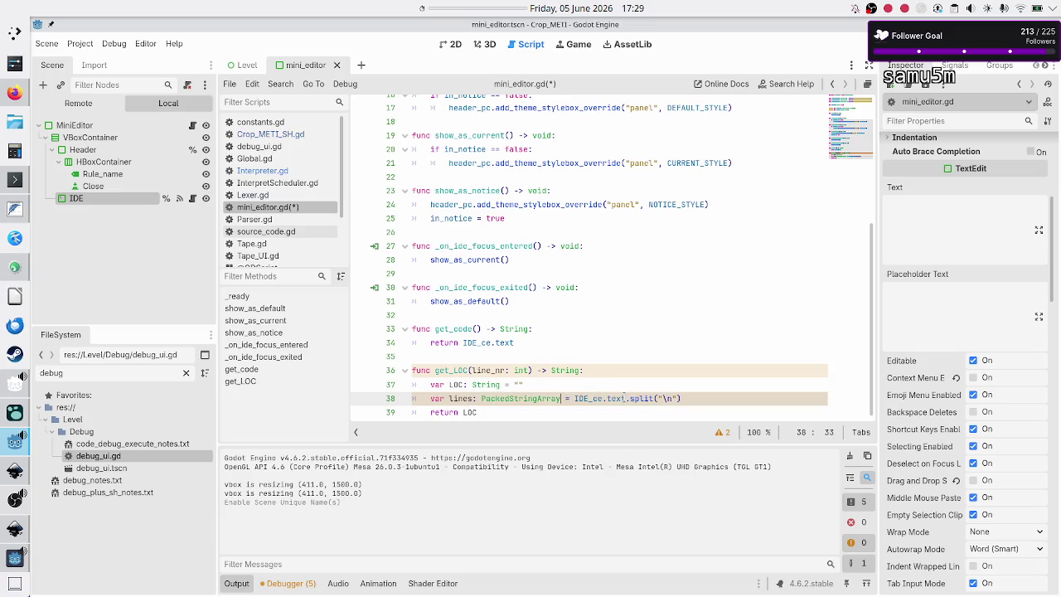
pyautogui.press('End')
pyautogui.press('Return')
# Remove the LOC declaration and make get_LOC return lines[line_nr - 1].
pyautogui.scroll(-1, 624, 399)
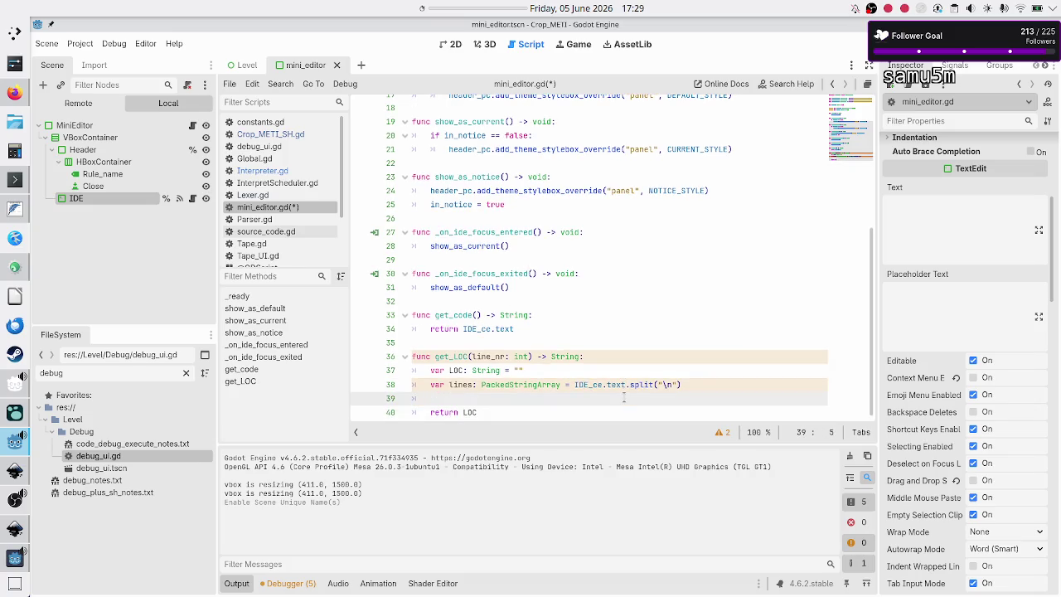
pyautogui.press('Up')
pyautogui.press('Up')
pyautogui.press('Up')
pyautogui.press('Home')
pyautogui.press('Down')
pyautogui.hotkey('shift', 'Down')
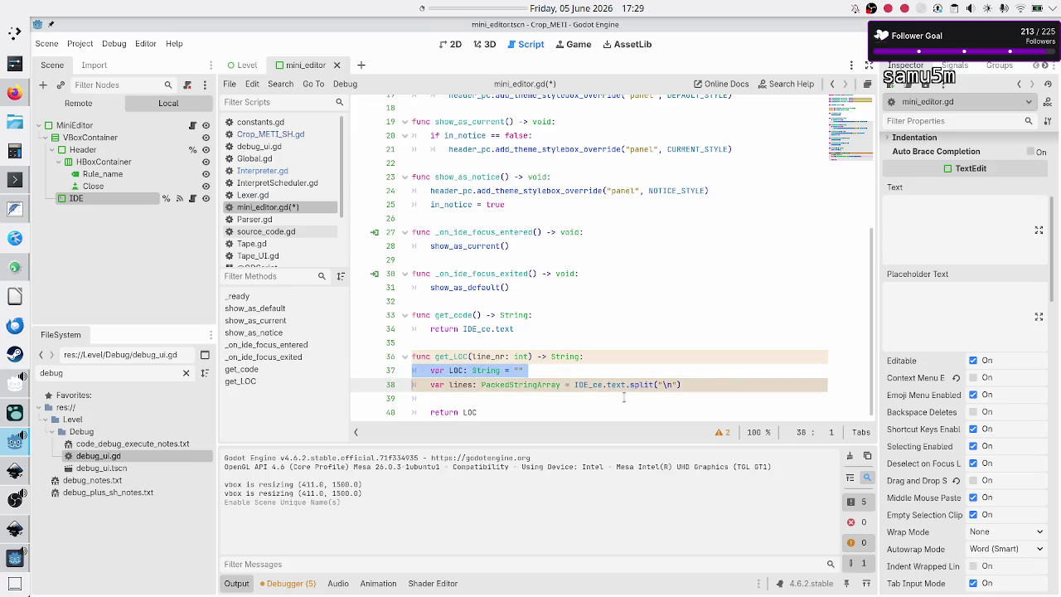
pyautogui.press('Delete')
pyautogui.press('Down')
pyautogui.press('Delete')
pyautogui.press('BackSpace')
pyautogui.press('BackSpace')
pyautogui.press('BackSpace')
pyautogui.write('lines[')
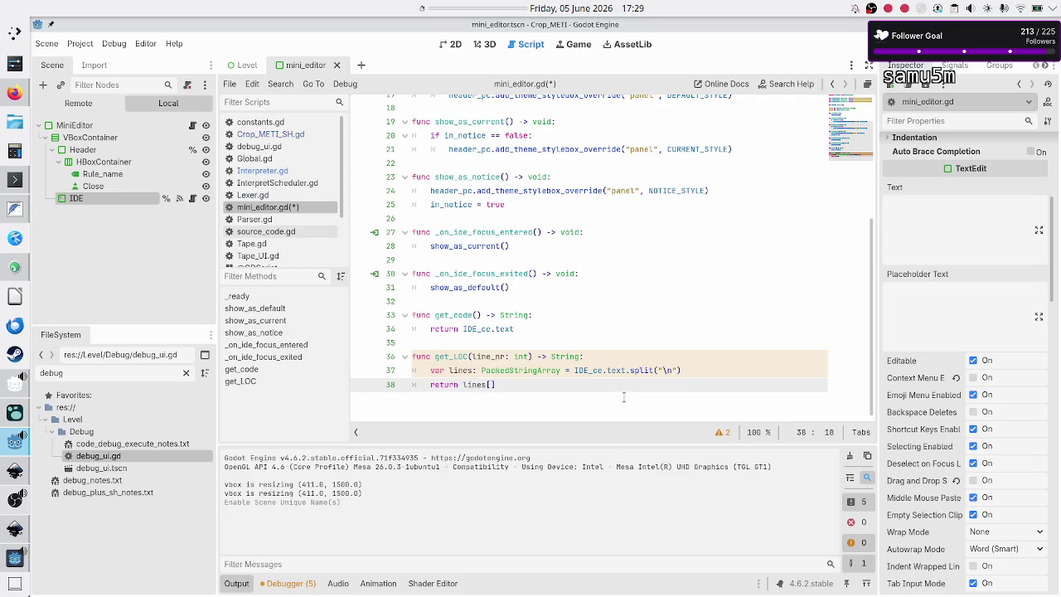
pyautogui.write('line_nr - 1]')
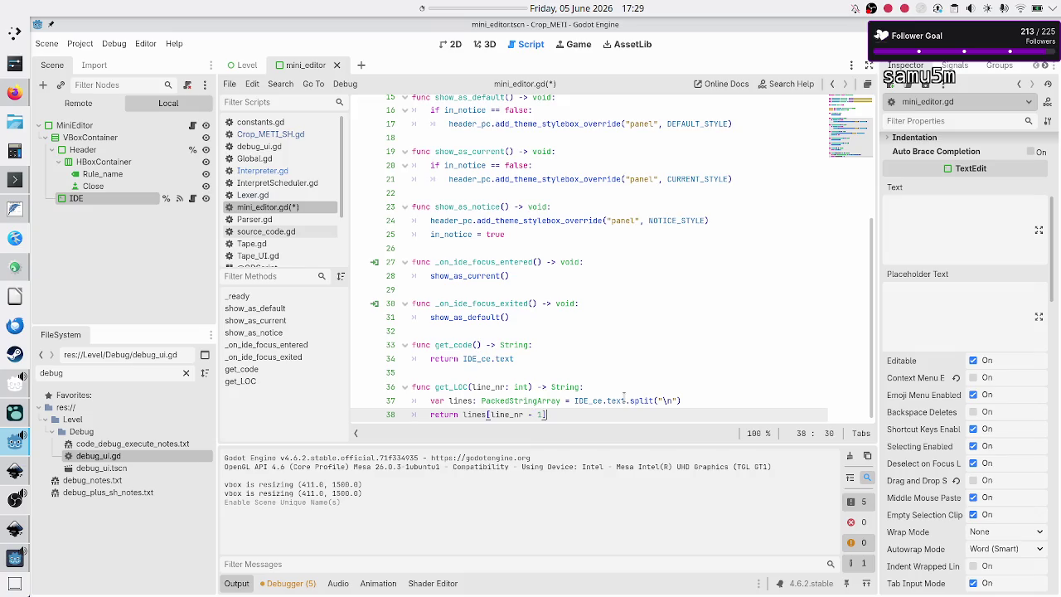
pyautogui.press('Return')
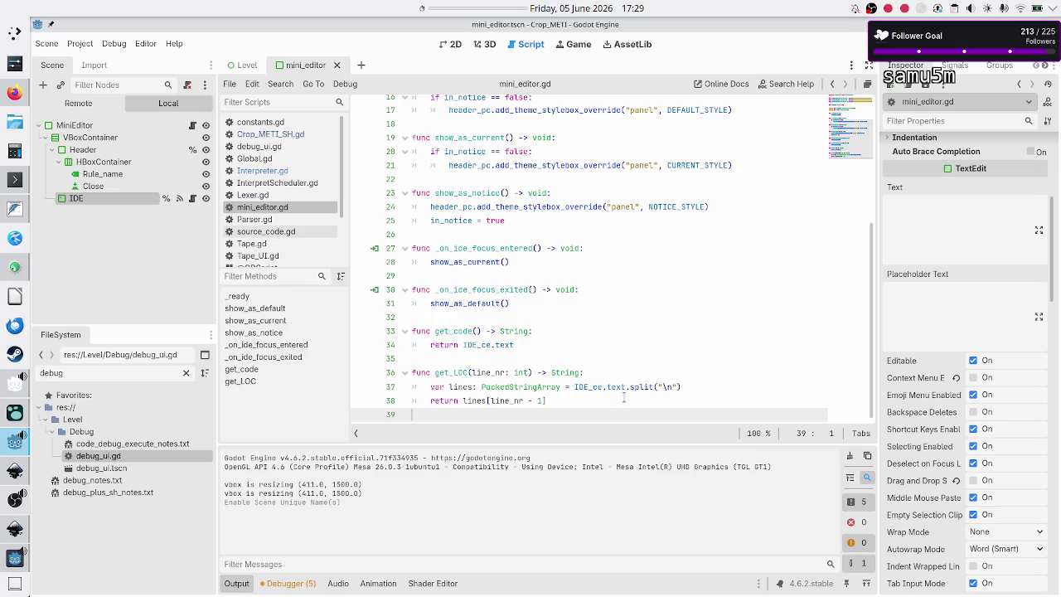
pyautogui.hotkey('alt', 'Tab')
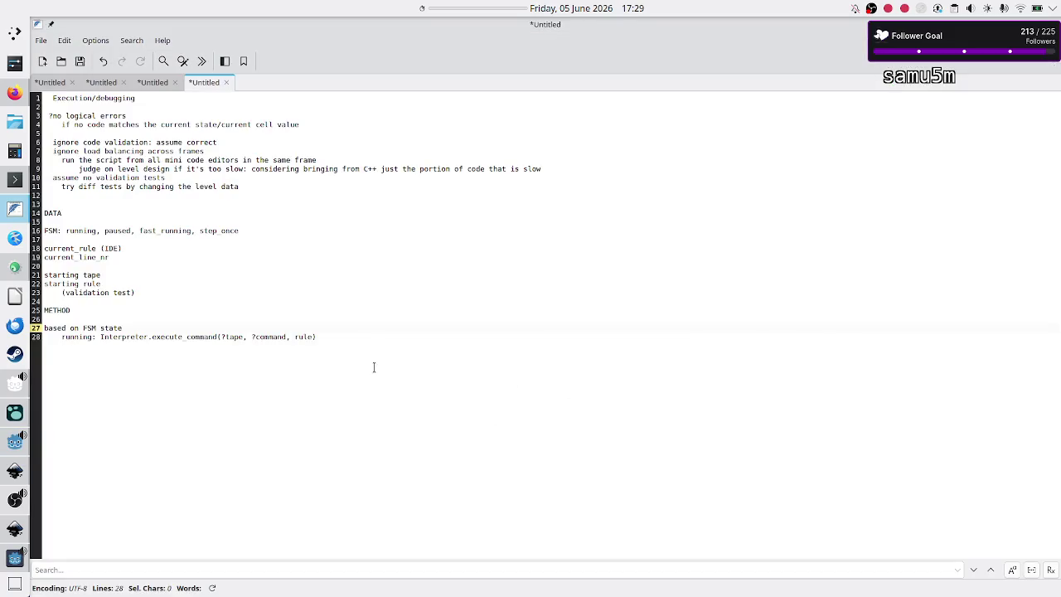
# Move the execute_command call onto its own indented line under running: and open a new line above it.
pyautogui.click(261, 348)
pyautogui.click(267, 331)
pyautogui.press('Return')
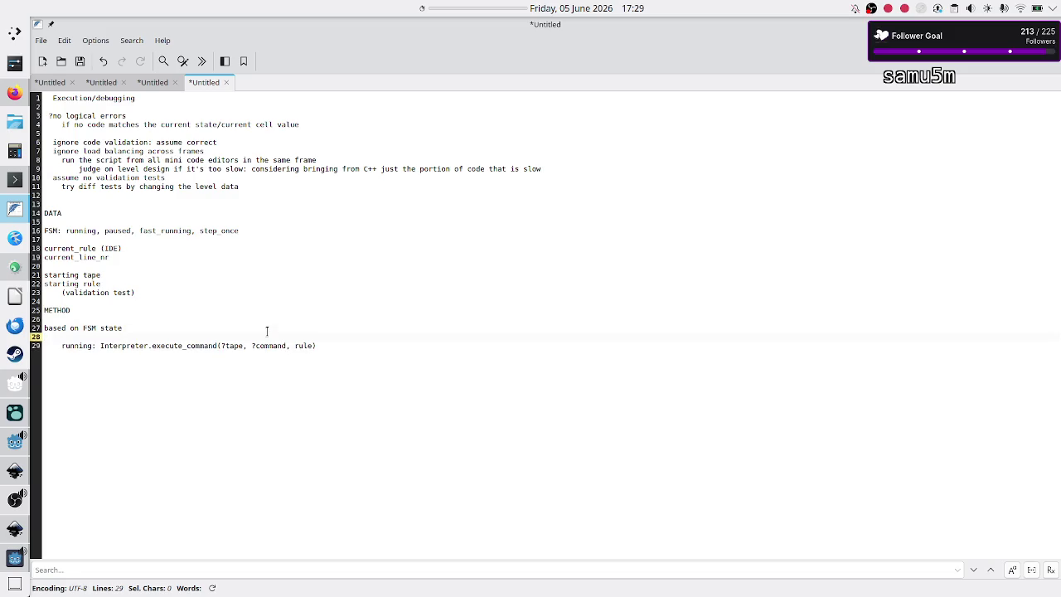
pyautogui.press('Delete')
pyautogui.press('Home')
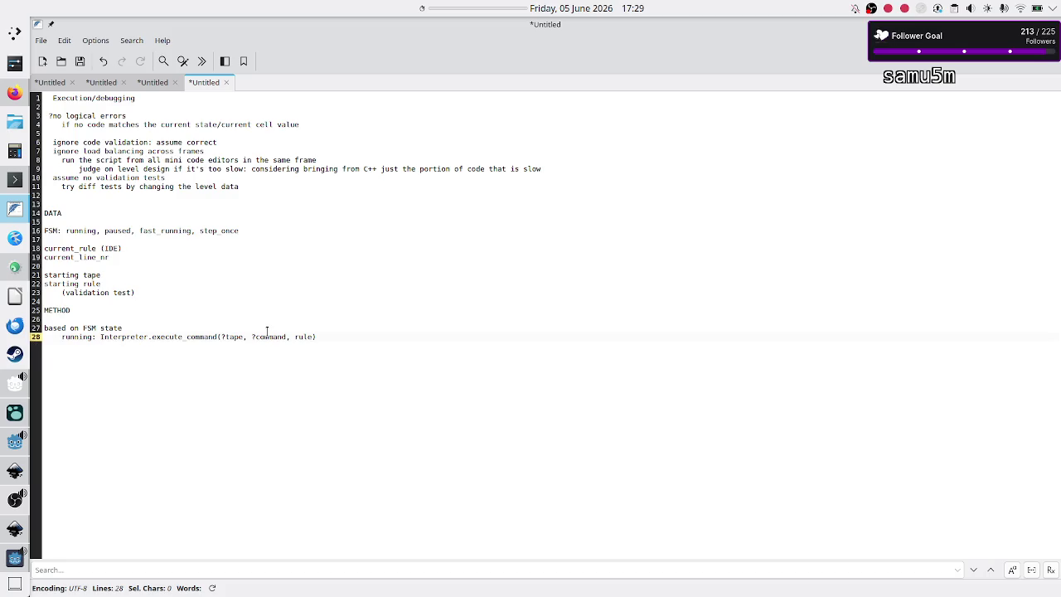
pyautogui.press('Return')
pyautogui.press('Tab')
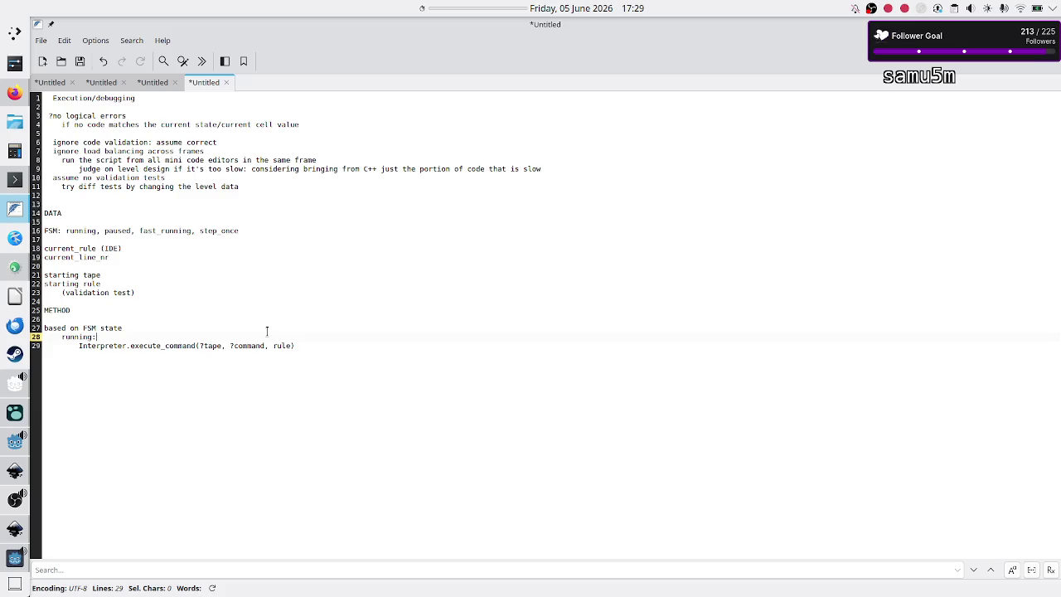
pyautogui.press('Return')
# Add 'command = current_rule.get_LOC(current_line_nr)' and remove the ? before command in the call.
pyautogui.write('command =')
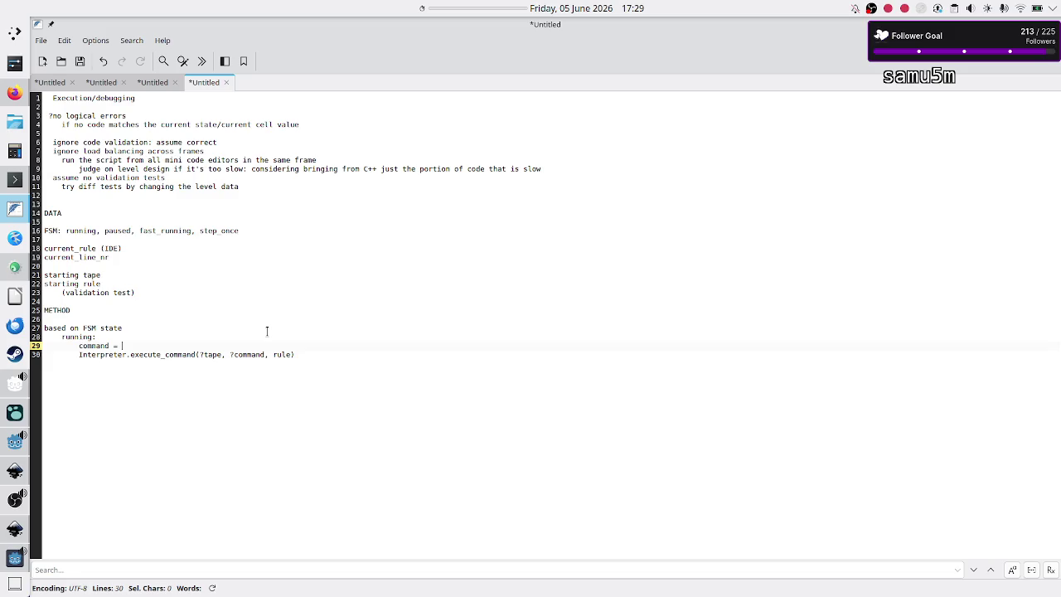
pyautogui.click(267, 331)
pyautogui.write('cu')
pyautogui.press('BackSpace')
pyautogui.hotkey('ctrl', 'z')
pyautogui.press('BackSpace')
pyautogui.press('BackSpace')
pyautogui.press('BackSpace')
pyautogui.press('Down')
pyautogui.press('Down')
pyautogui.write('urrent_rule.')
pyautogui.write('get')
pyautogui.hotkey('alt', 'Tab')
pyautogui.hotkey('alt', 'Tab')
pyautogui.write('LOC(current_line_nr)')
pyautogui.press('Down')
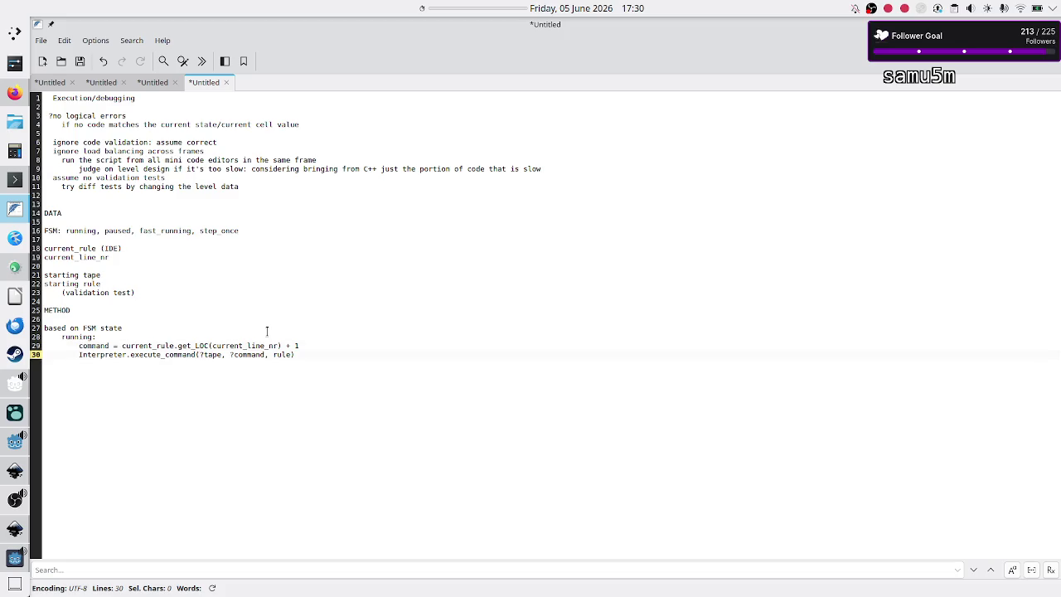
pyautogui.press('BackSpace')
# Review the DATA and METHOD notes and select the 'starting tape' text.
pyautogui.press('Up')
pyautogui.press('Up')
pyautogui.press('Up')
pyautogui.press('Down')
pyautogui.press('Down')
pyautogui.press('Down')
pyautogui.press('Up')
pyautogui.press('Up')
pyautogui.press('Up')
pyautogui.press('Down')
pyautogui.press('Down')
pyautogui.press('Up')
pyautogui.press('Up')
pyautogui.press('Down')
pyautogui.press('Down')
pyautogui.press('Down')
pyautogui.press('Up')
pyautogui.press('Up')
pyautogui.press('Up')
pyautogui.press('Down')
pyautogui.press('Down')
pyautogui.press('Down')
pyautogui.hotkey('shift', 'Down')
pyautogui.hotkey('shift', 'Left')
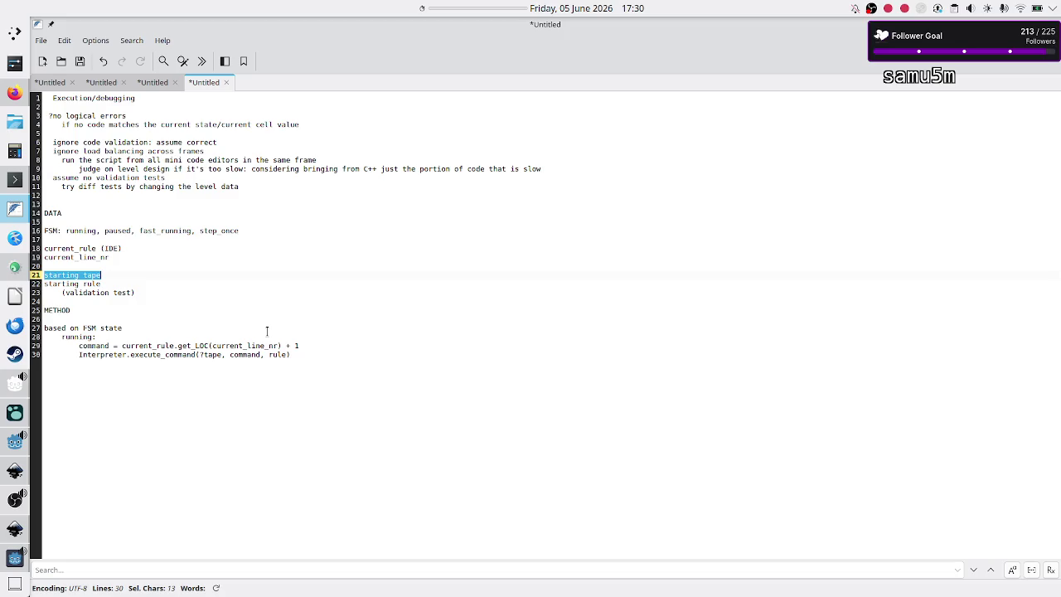
# Delete the ? before tape in the Interpreter call line.
pyautogui.press('Down')
pyautogui.press('Down')
pyautogui.press('Down')
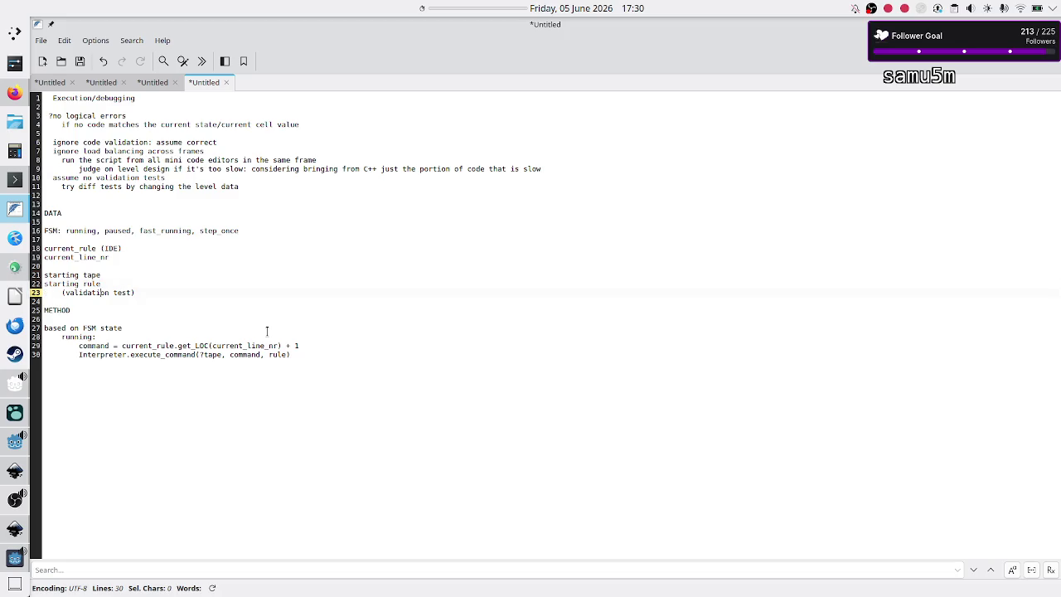
pyautogui.press('Down')
pyautogui.press('BackSpace')
pyautogui.doubleClick(92, 275)
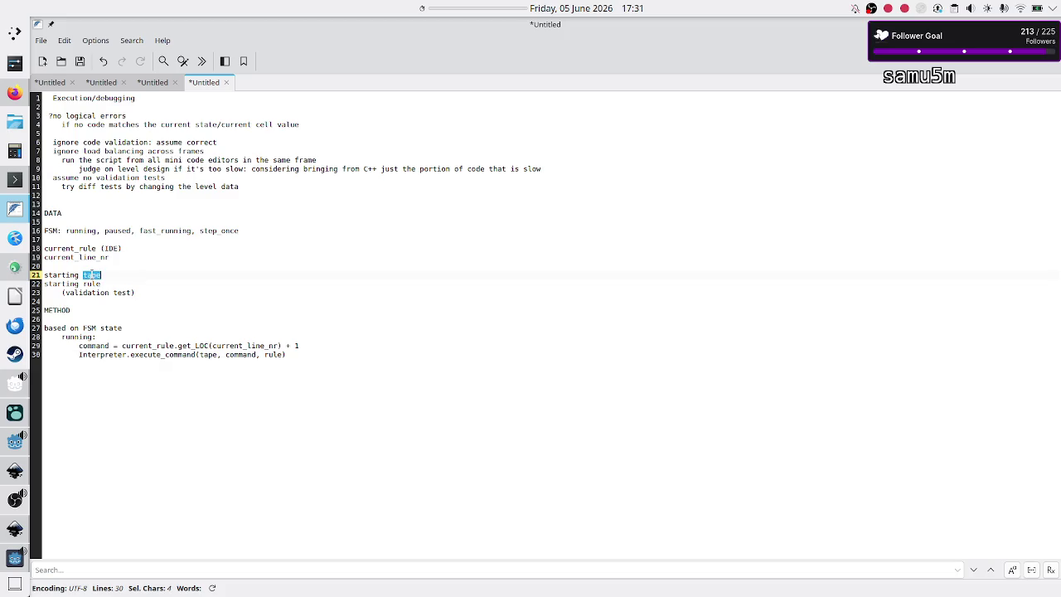
pyautogui.doubleClick(278, 354)
pyautogui.click(279, 386)
# Add state lines 'paused:', 'fast_running: see running but less waiting time' and 'step_once'.
pyautogui.press('Return')
pyautogui.press('BackSpace')
pyautogui.write('pausing:')
pyautogui.press('Return')
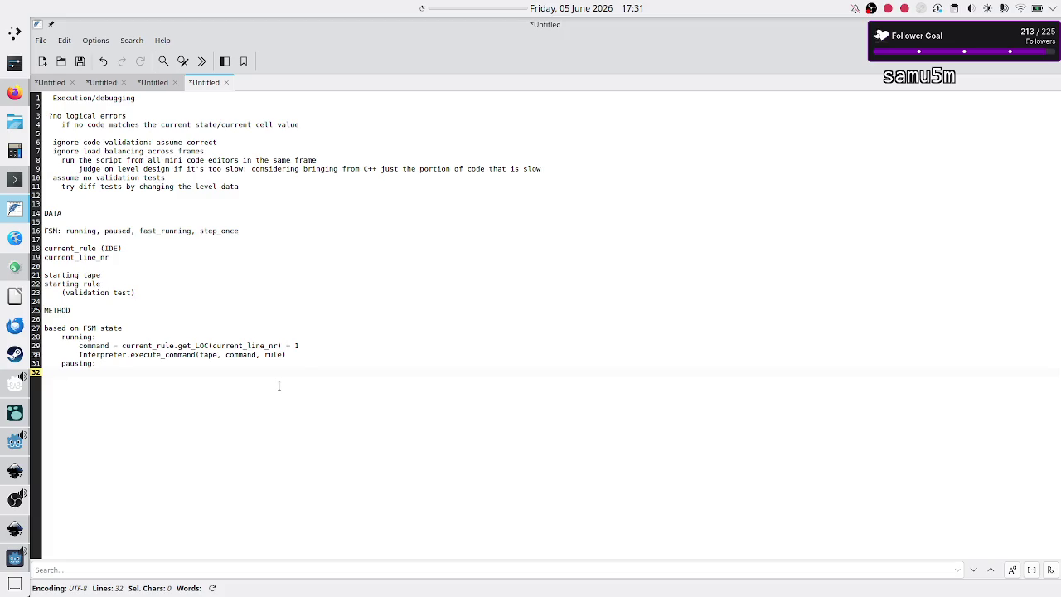
pyautogui.press('BackSpace')
pyautogui.press('BackSpace')
pyautogui.press('BackSpace')
pyautogui.write('ed:')
pyautogui.press('Return')
pyautogui.write('fast_running:')
pyautogui.write(' see running but less waiting time')
pyautogui.press('Return')
pyautogui.write('step_once')
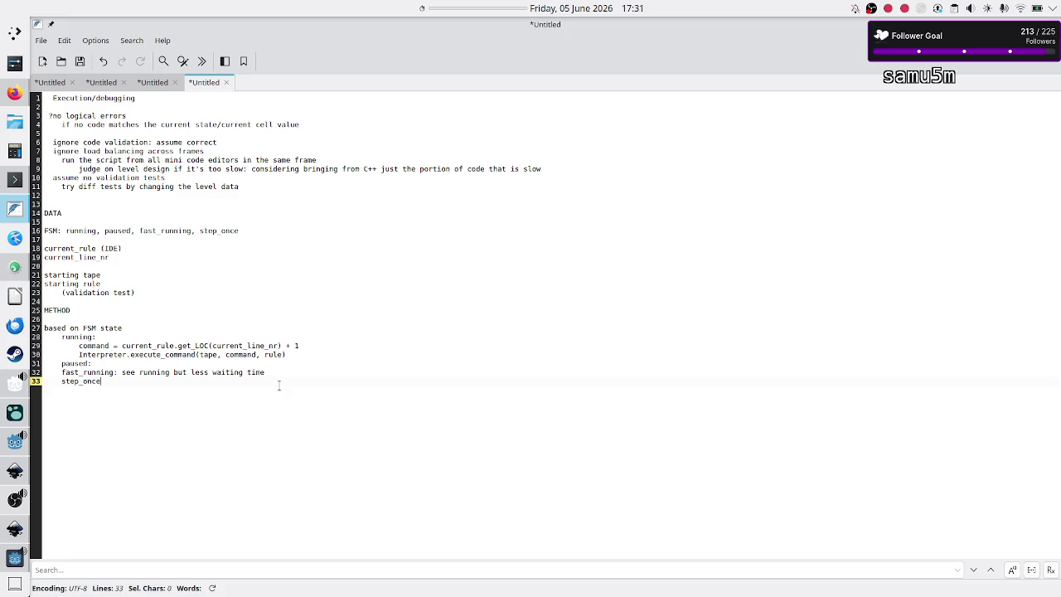
# Add 'do this until stopped' under running: and indent the command and Interpreter lines beneath it.
pyautogui.press('Up')
pyautogui.press('Up')
pyautogui.press('Up')
pyautogui.press('Return')
pyautogui.write('do this until paused')
pyautogui.press('Down')
pyautogui.press('Tab')
pyautogui.press('Down')
pyautogui.press('Tab')
pyautogui.press('Up')
pyautogui.press('Up')
pyautogui.press('End')
pyautogui.write('stooped')
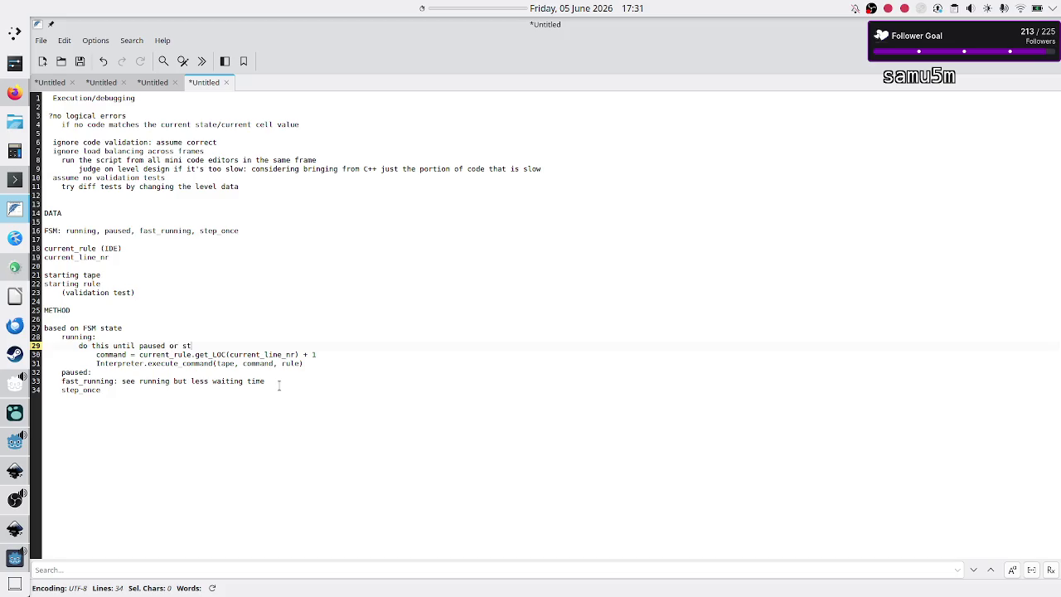
pyautogui.press('BackSpace')
pyautogui.press('BackSpace')
pyautogui.press('BackSpace')
pyautogui.press('BackSpace')
pyautogui.write('pped')
# Add 'do this once' under step_once and select the command and Interpreter lines.
pyautogui.press('Down')
pyautogui.press('Down')
pyautogui.press('Down')
pyautogui.press('Down')
pyautogui.press('Return')
pyautogui.write('do this once')
pyautogui.press('Up')
pyautogui.press('Up')
pyautogui.press('Up')
pyautogui.press('Up')
pyautogui.press('Up')
pyautogui.press('Down')
pyautogui.press('Down')
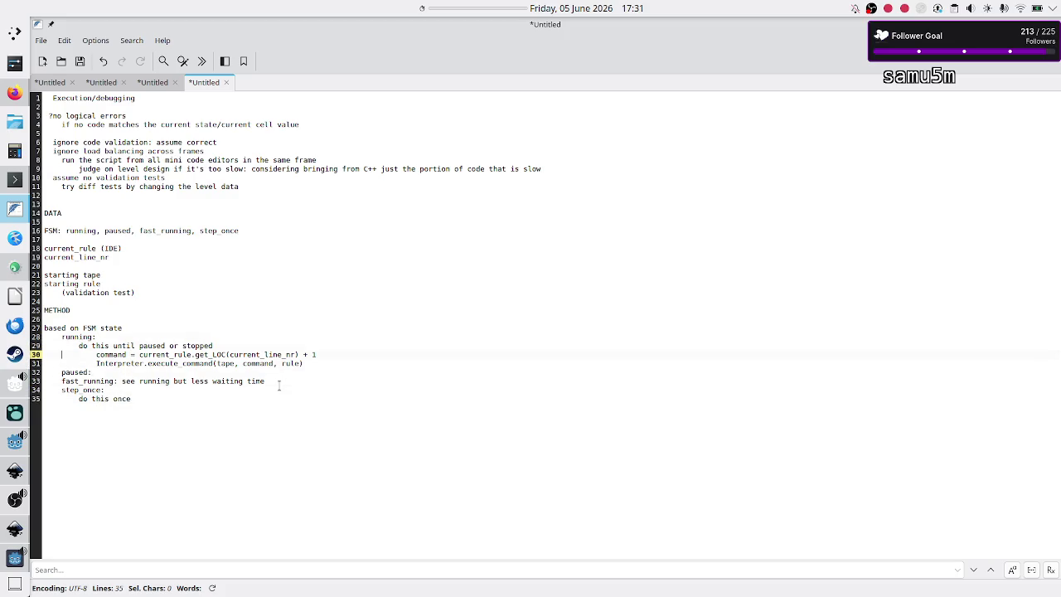
pyautogui.hotkey('shift', 'Down')
pyautogui.hotkey('shift', 'Down')
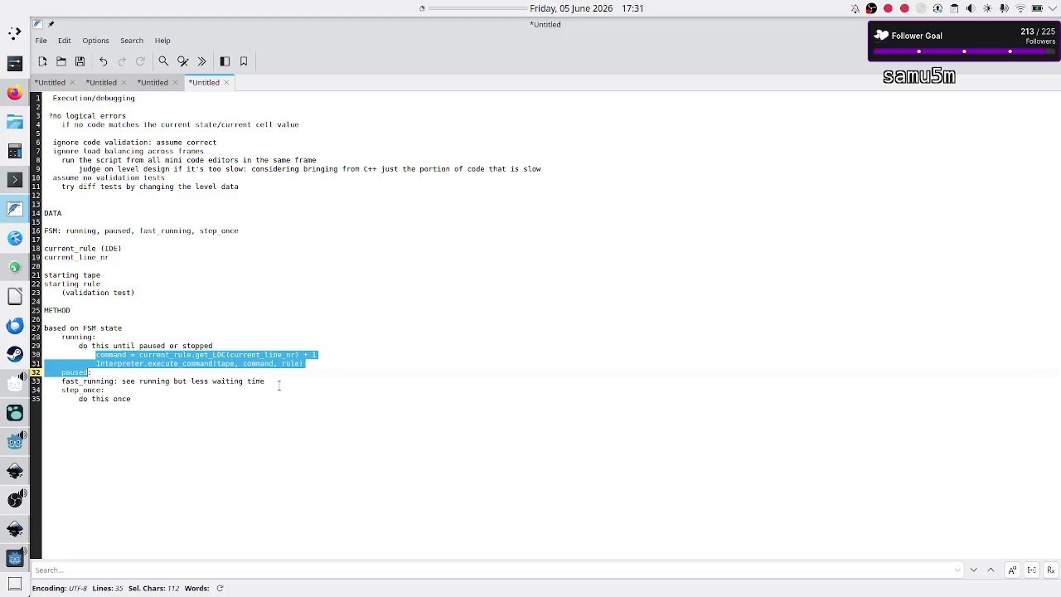
pyautogui.hotkey('shift', 'Left')
pyautogui.hotkey('shift', 'Left')
pyautogui.hotkey('shift', 'Left')
pyautogui.hotkey('ctrl', 'c')
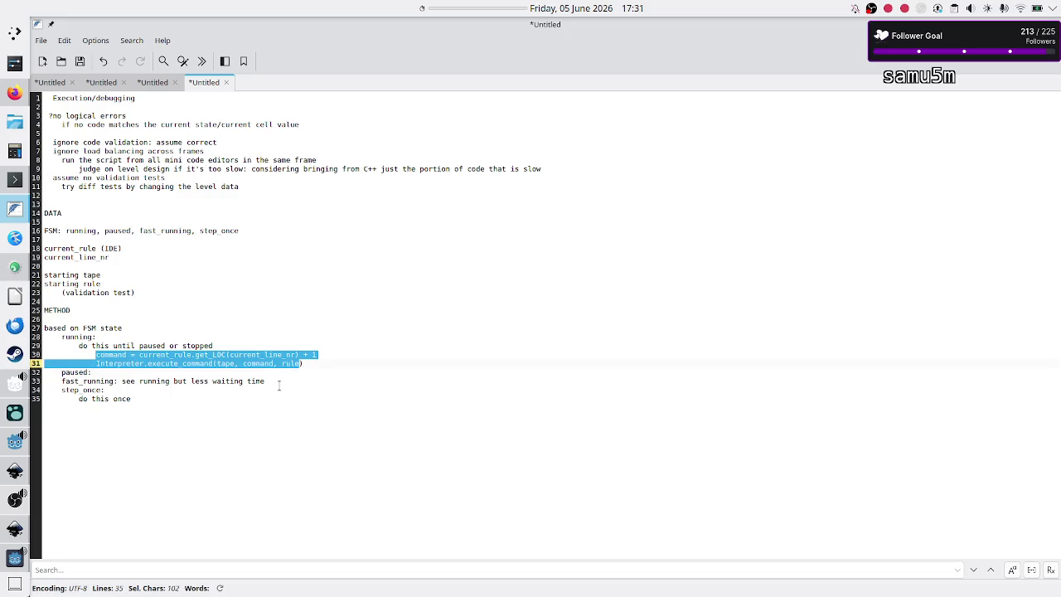
# Paste the two command lines, indented, under 'do this once:', then select all the notes.
pyautogui.press('Down')
pyautogui.press('Down')
pyautogui.press('Down')
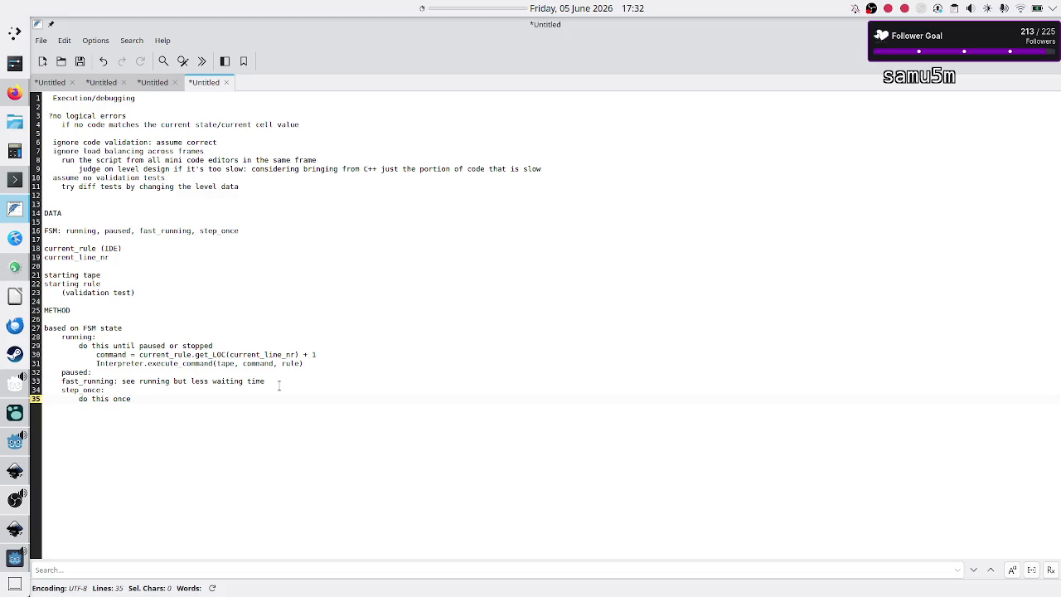
pyautogui.write(':')
pyautogui.press('Return')
pyautogui.hotkey('ctrl', 'v')
pyautogui.press('Up')
pyautogui.hotkey('ctrl', 'i')
pyautogui.press('Down')
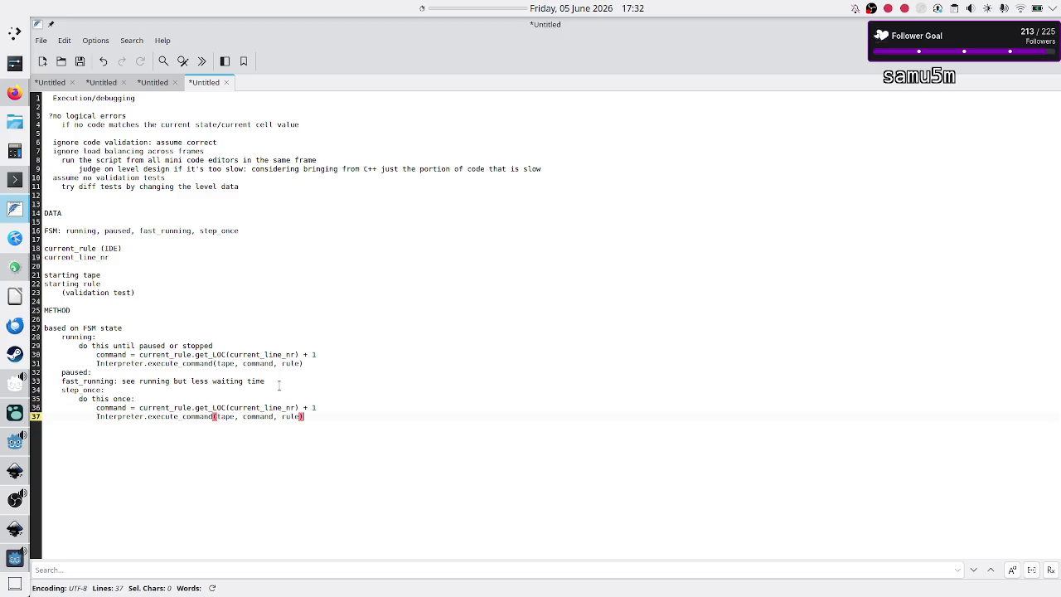
pyautogui.press('Return')
pyautogui.hotkey('ctrl', 'a')
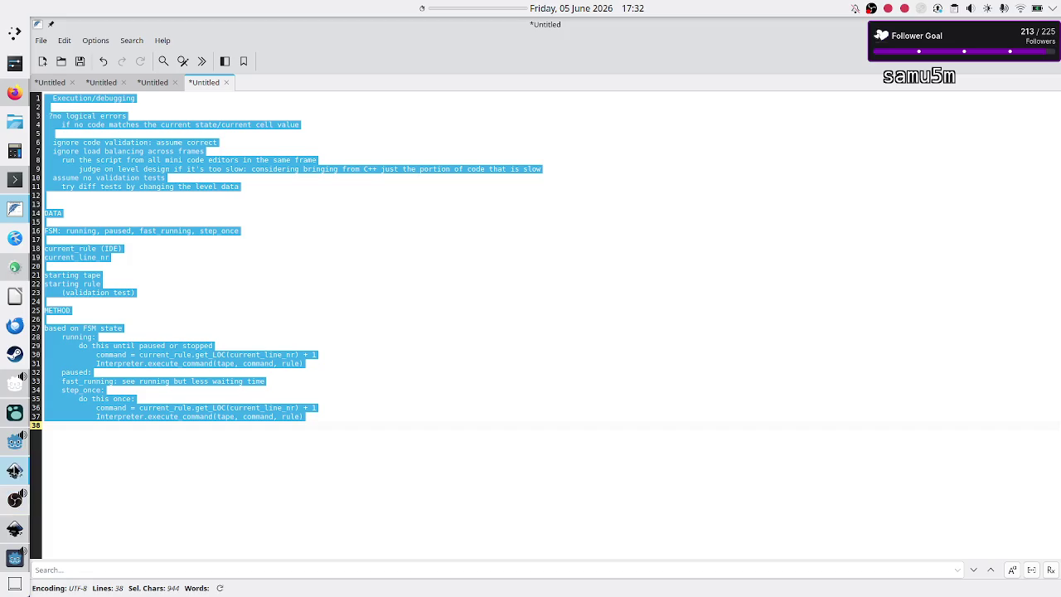
pyautogui.click(14, 444)
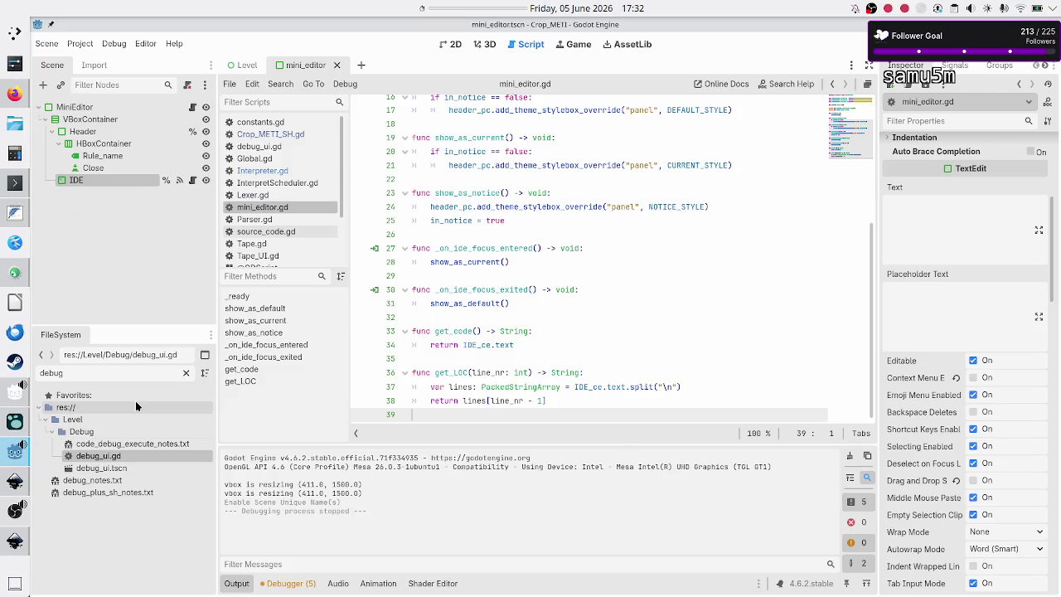
# Filter the FileSystem dock by 'exec' and 'deb', then clear the filter to list all files.
pyautogui.doubleClick(116, 373)
pyautogui.write('exec')
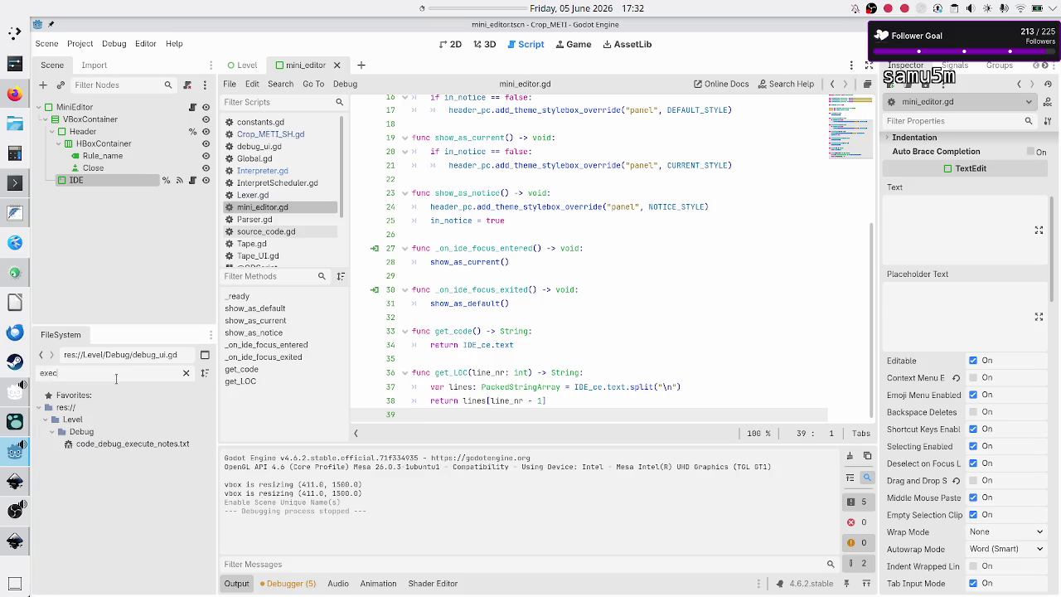
pyautogui.press('BackSpace')
pyautogui.press('BackSpace')
pyautogui.press('BackSpace')
pyautogui.write('deb')
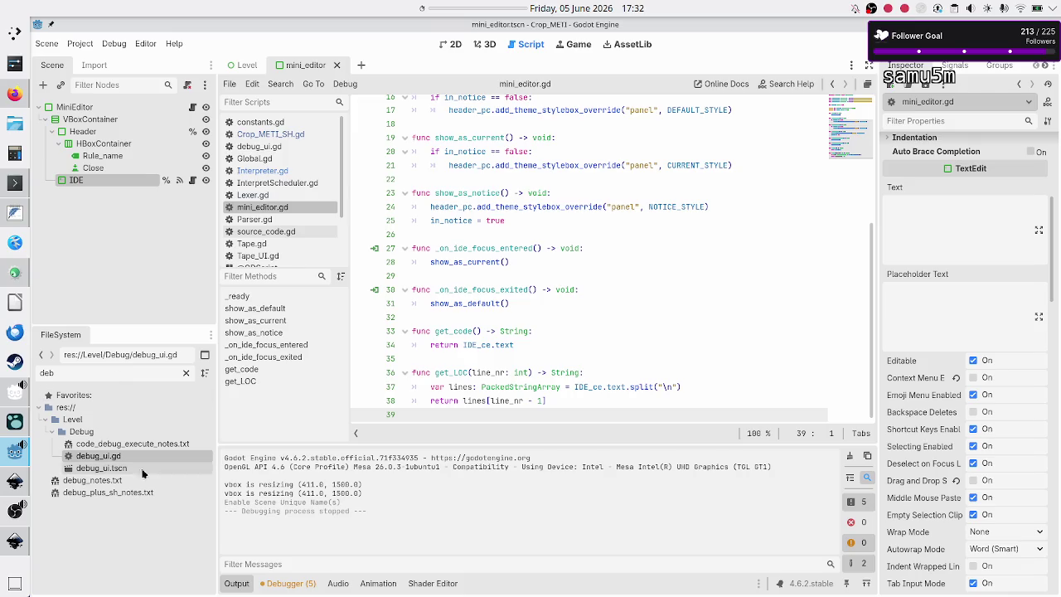
pyautogui.doubleClick(85, 372)
pyautogui.press('BackSpace')
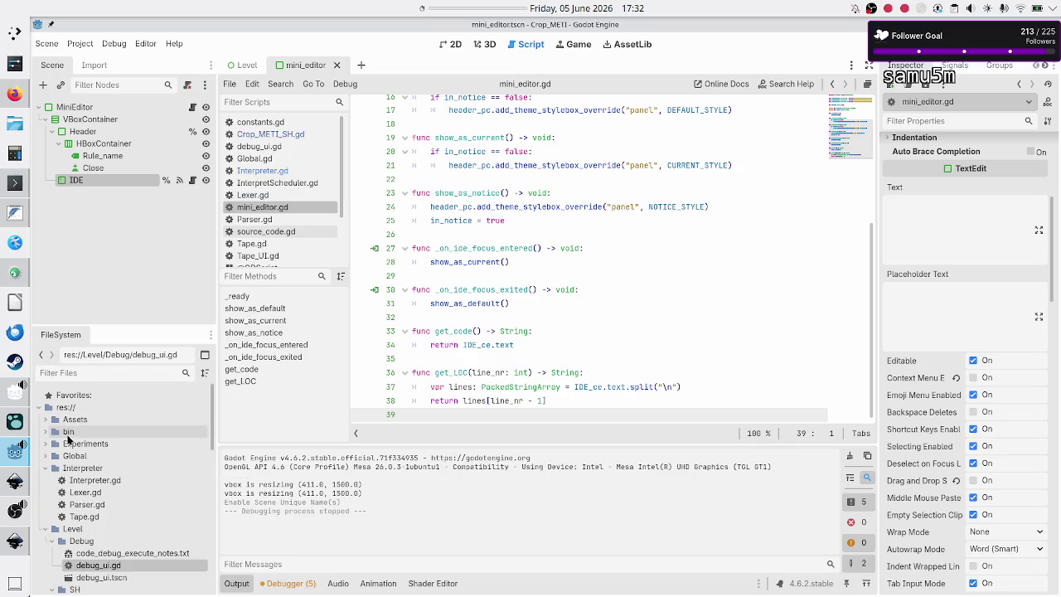
# Create script Execution.gd in the Interpreter folder and begin it with 'class_name Execution'.
pyautogui.rightClick(71, 470)
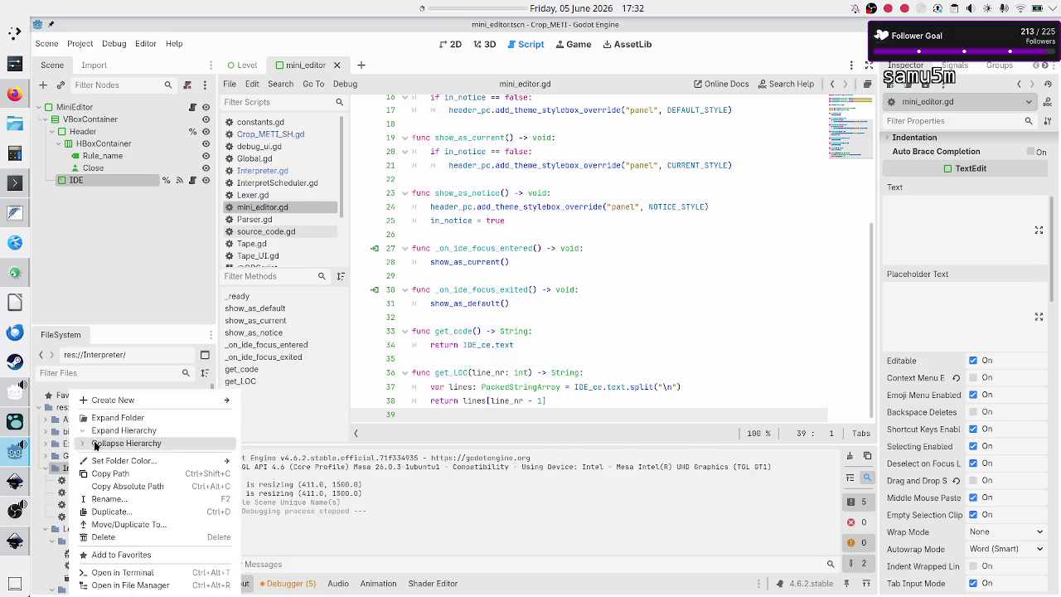
pyautogui.moveTo(156, 402)
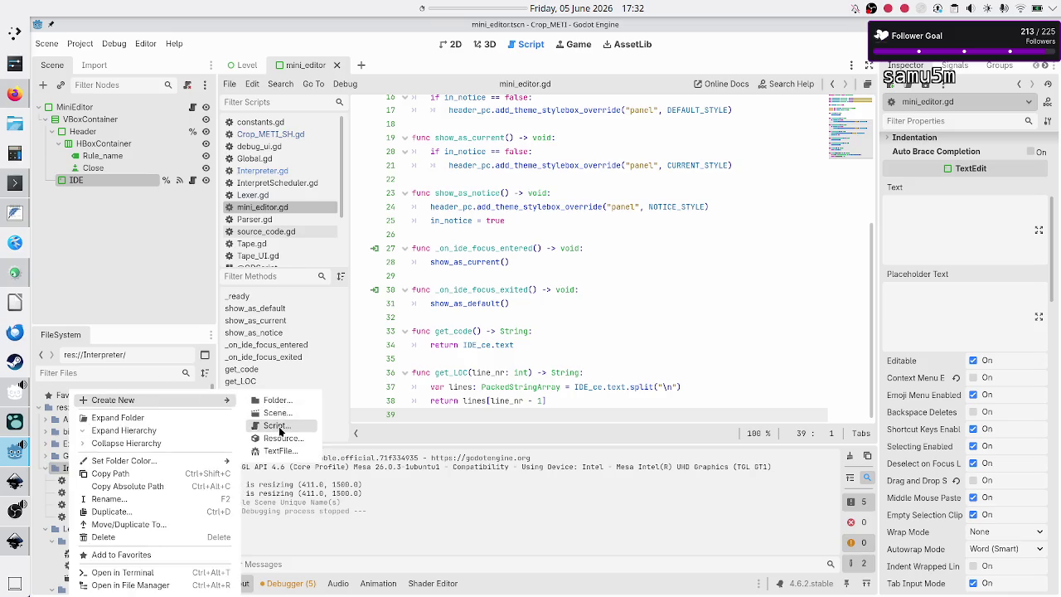
pyautogui.click(280, 426)
pyautogui.write('Execution')
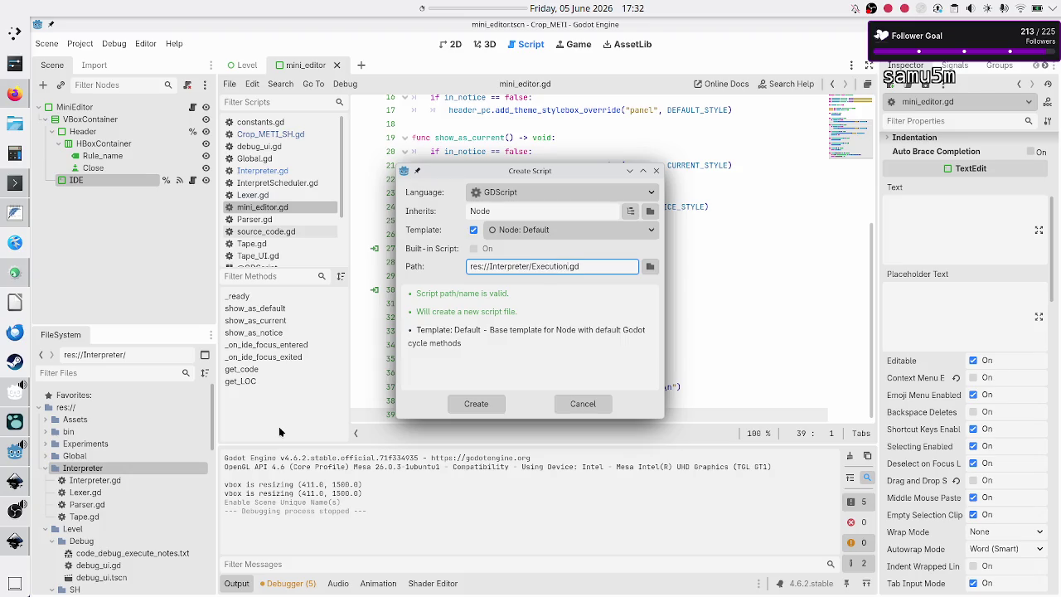
pyautogui.press('Return')
pyautogui.write('class_name E')
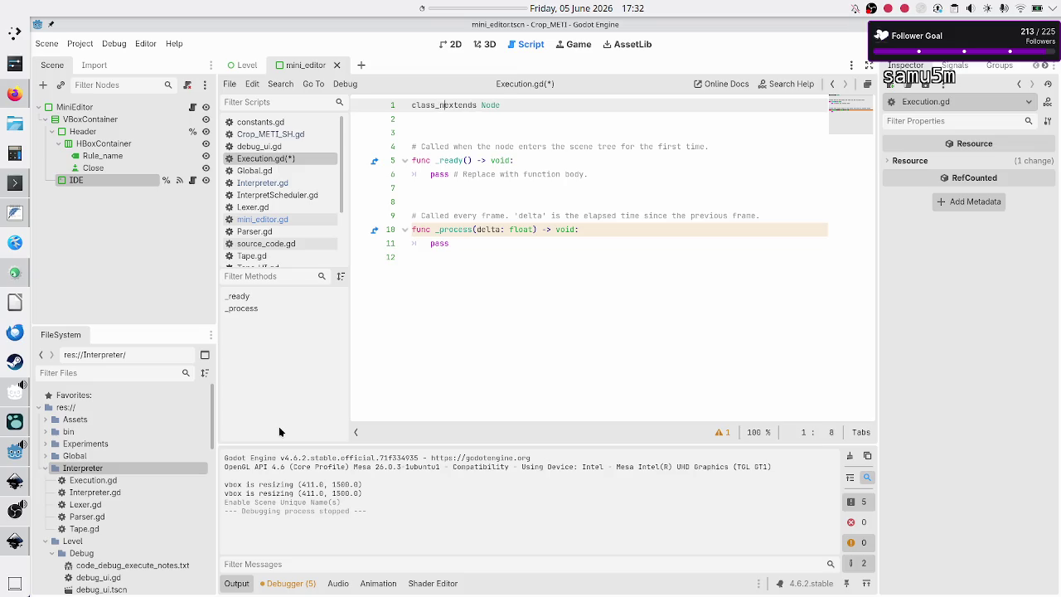
pyautogui.write('xecution')
# Make Execution extend Resource and replace the template functions with the pasted notes.
pyautogui.press('Down')
pyautogui.press('Up')
pyautogui.press('End')
pyautogui.press('BackSpace')
pyautogui.press('BackSpace')
pyautogui.press('BackSpace')
pyautogui.write('Reso')
pyautogui.press('Return')
pyautogui.press('Down')
pyautogui.press('Down')
pyautogui.press('Down')
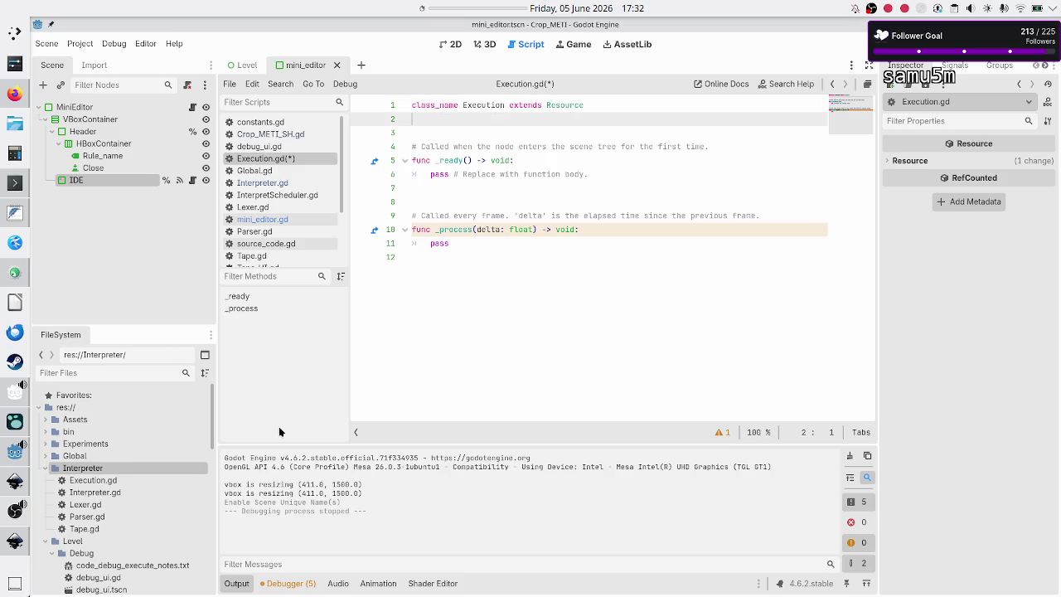
pyautogui.hotkey('ctrl', 'shift', 'End')
pyautogui.press('Delete')
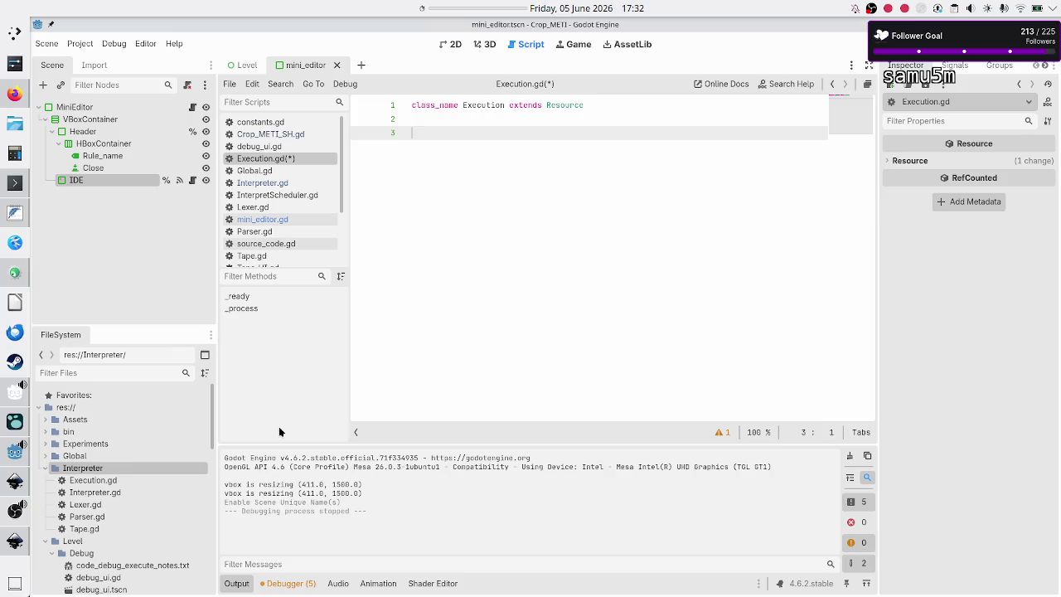
pyautogui.hotkey('ctrl', 'v')
# Comment out note lines 5–23, remove the Execution/debugging heading and blank line, and save.
pyautogui.hotkey('shift', 'Up')
pyautogui.hotkey('shift', 'Up')
pyautogui.hotkey('shift', 'Up')
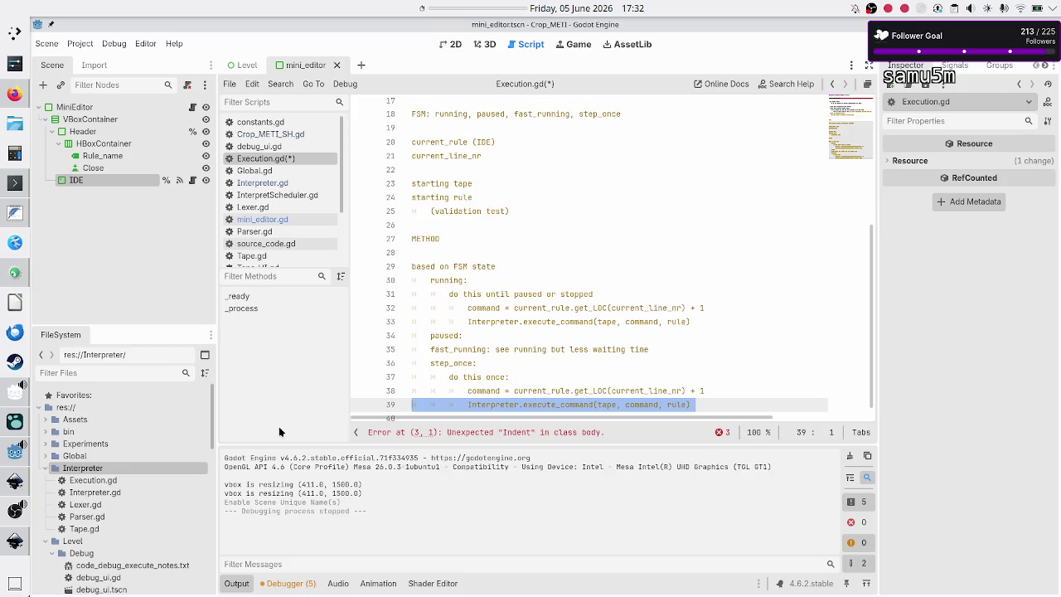
pyautogui.hotkey('shift', 'Up')
pyautogui.hotkey('shift', 'Up')
pyautogui.hotkey('shift', 'Up')
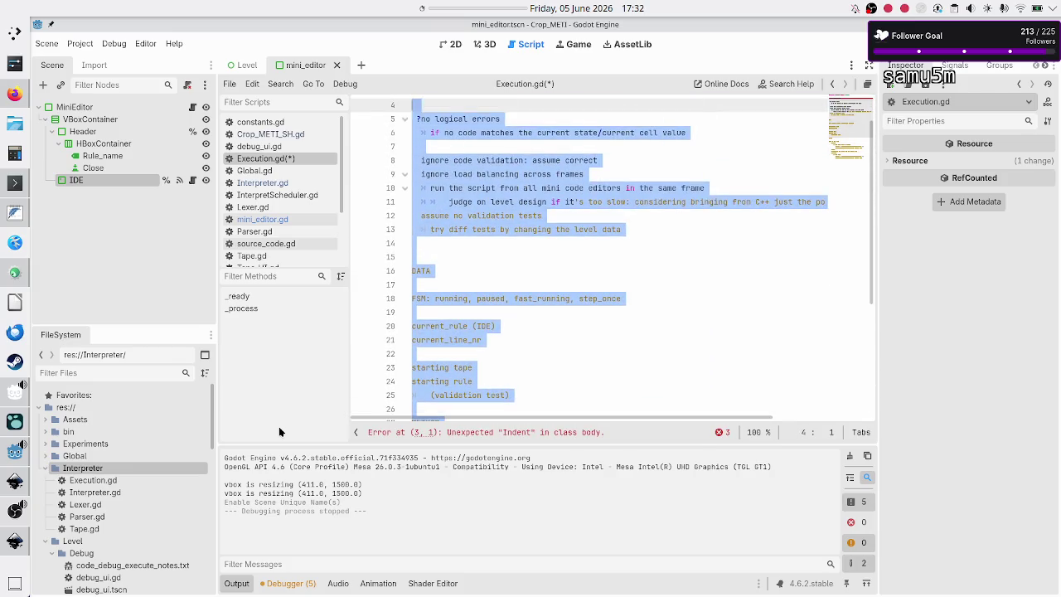
pyautogui.hotkey('shift', 'Up')
pyautogui.hotkey('shift', 'Up')
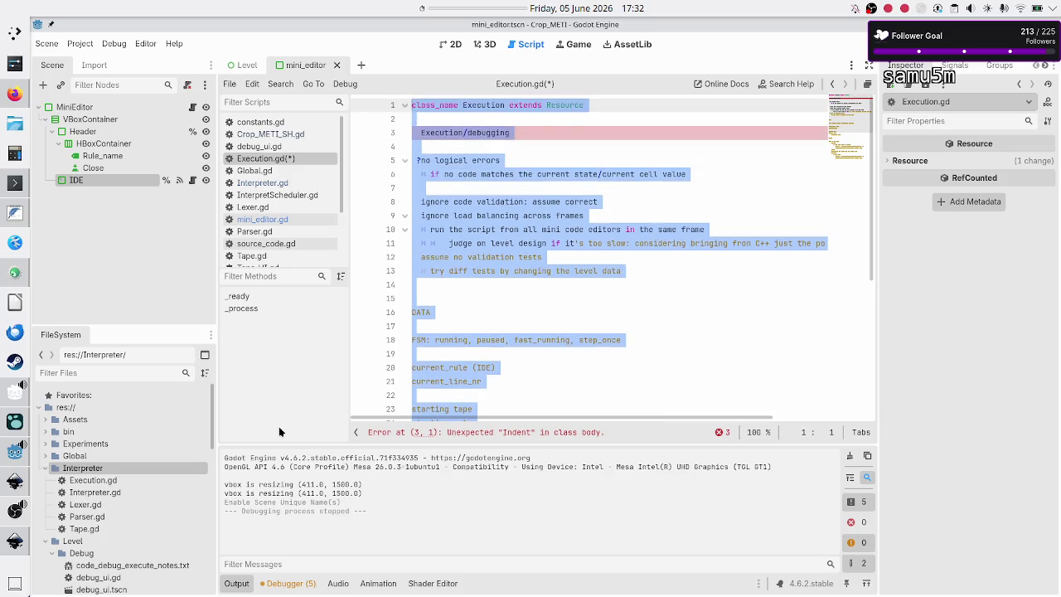
pyautogui.hotkey('shift', 'Down')
pyautogui.hotkey('shift', 'Down')
pyautogui.hotkey('shift', 'Down')
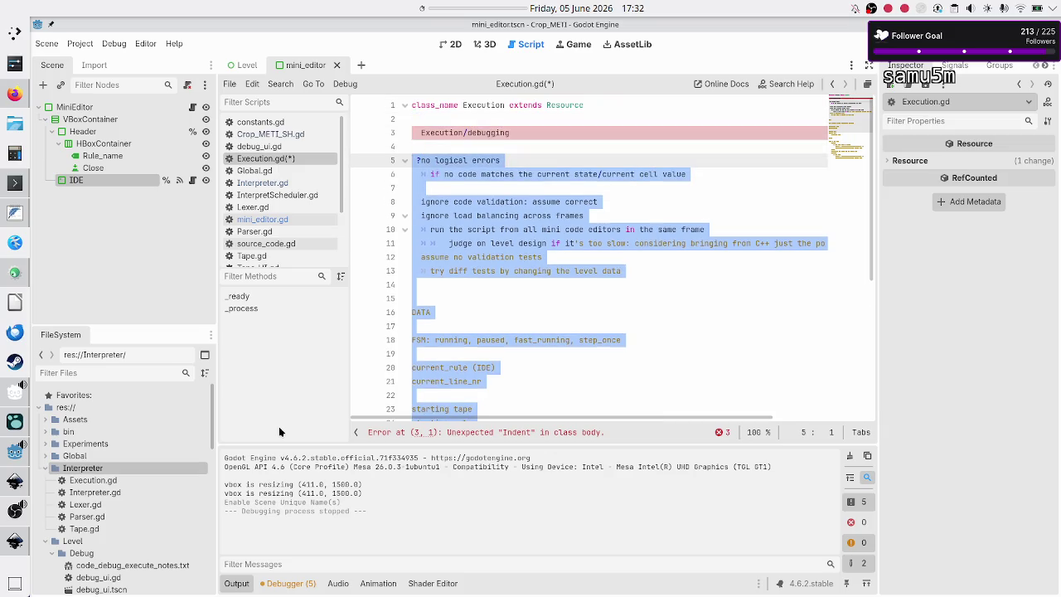
pyautogui.hotkey('ctrl', 'k')
pyautogui.press('Up')
pyautogui.press('Up')
pyautogui.press('Up')
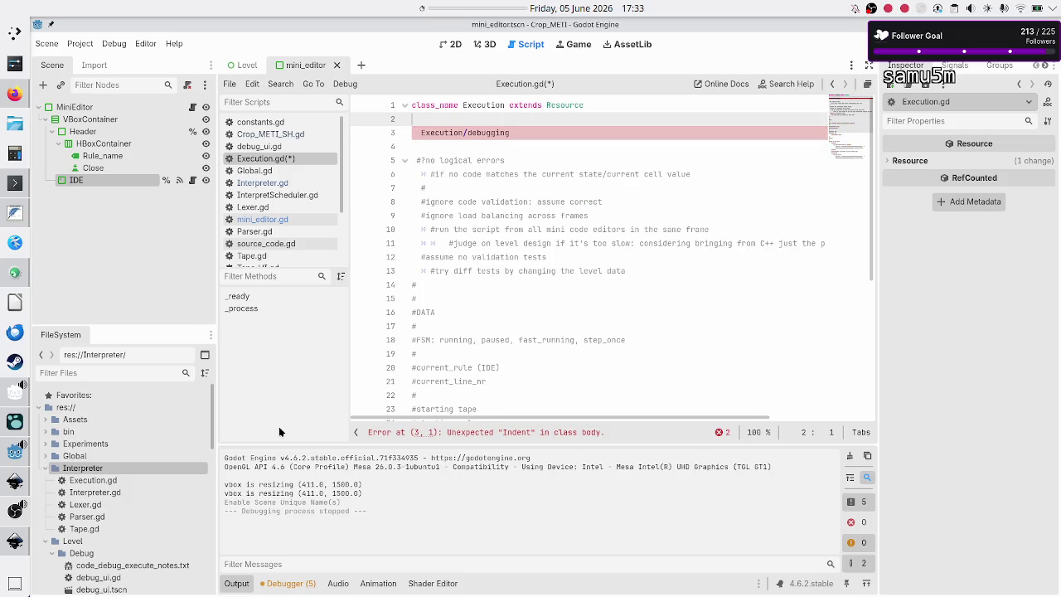
pyautogui.hotkey('shift', 'Down')
pyautogui.hotkey('shift', 'Down')
pyautogui.press('BackSpace')
pyautogui.hotkey('ctrl', 's')
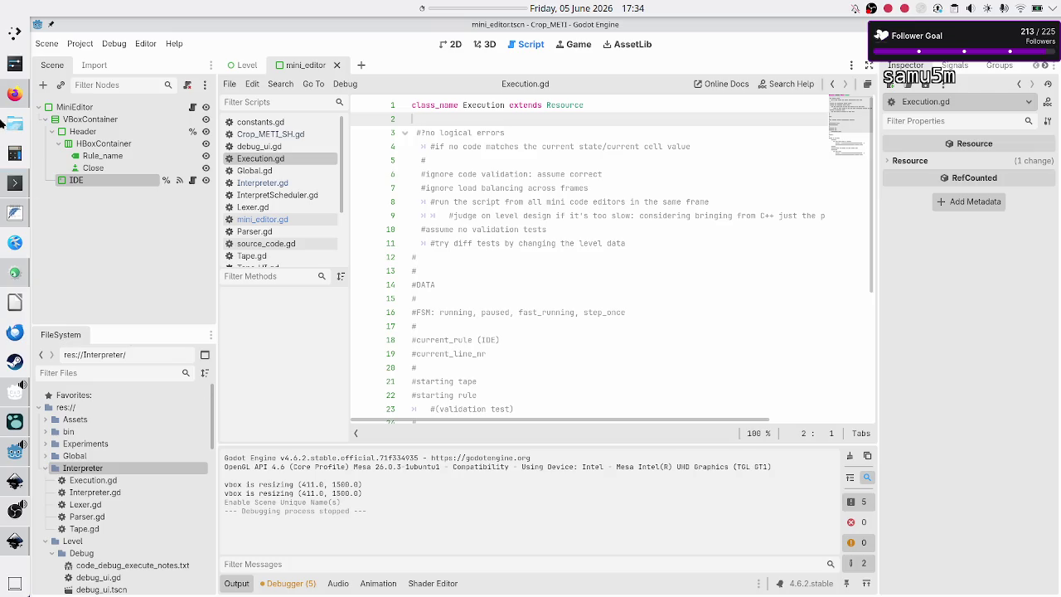
pyautogui.click(11, 96)
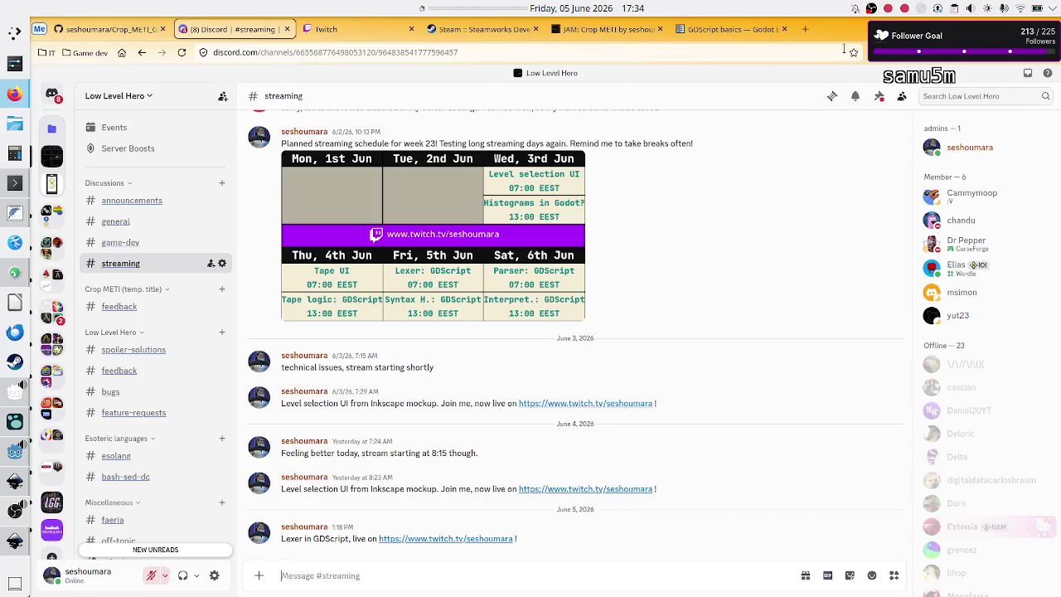
# Search DuckDuckGo in a new tab for 'faeria book', then refine to 'faeria game art book'.
pyautogui.click(809, 28)
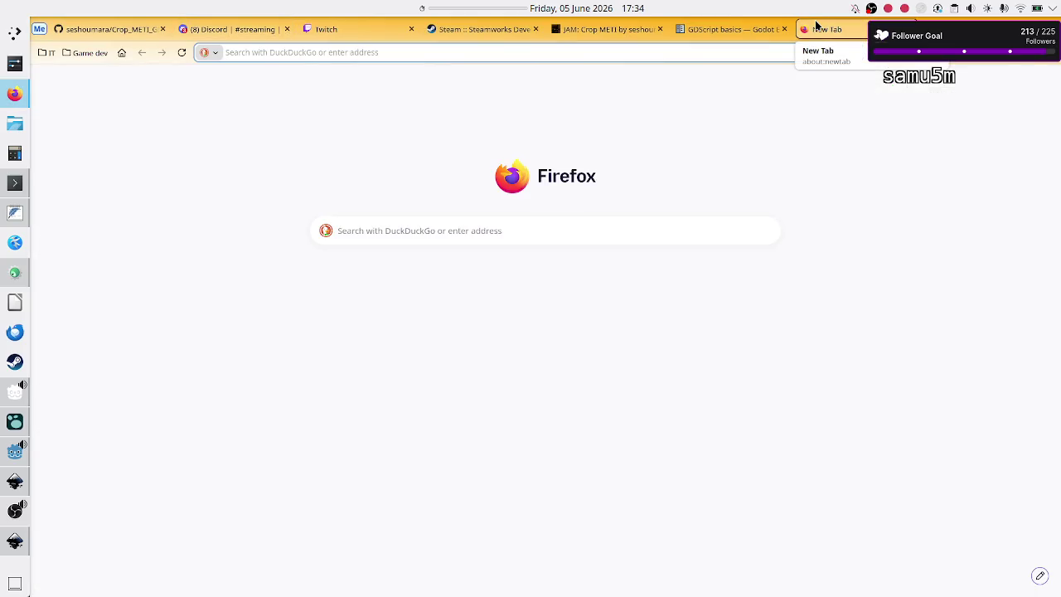
pyautogui.write('book')
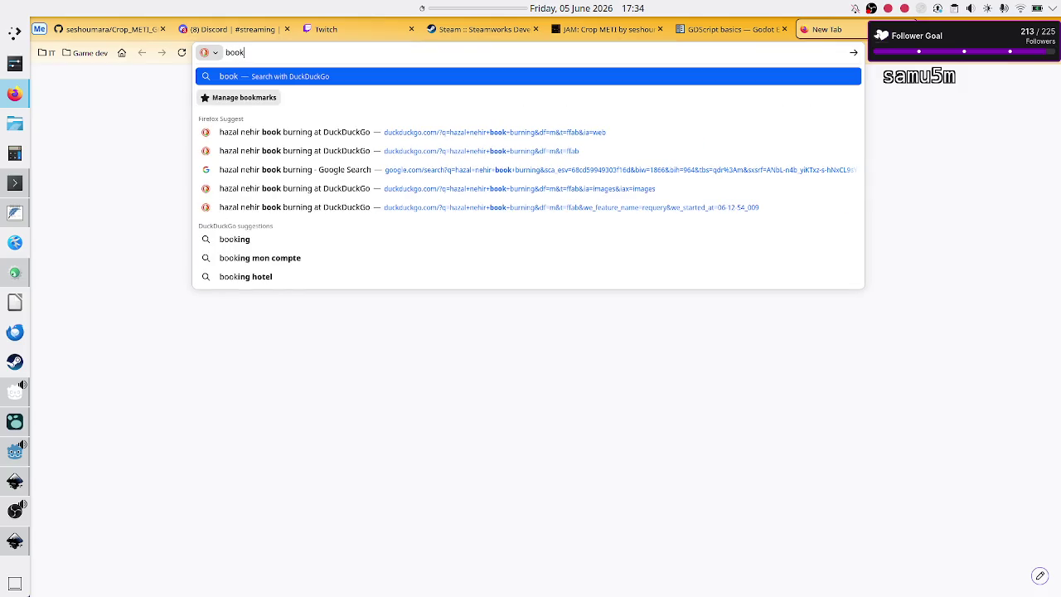
pyautogui.press('BackSpace')
pyautogui.press('BackSpace')
pyautogui.press('BackSpace')
pyautogui.write('faeria ')
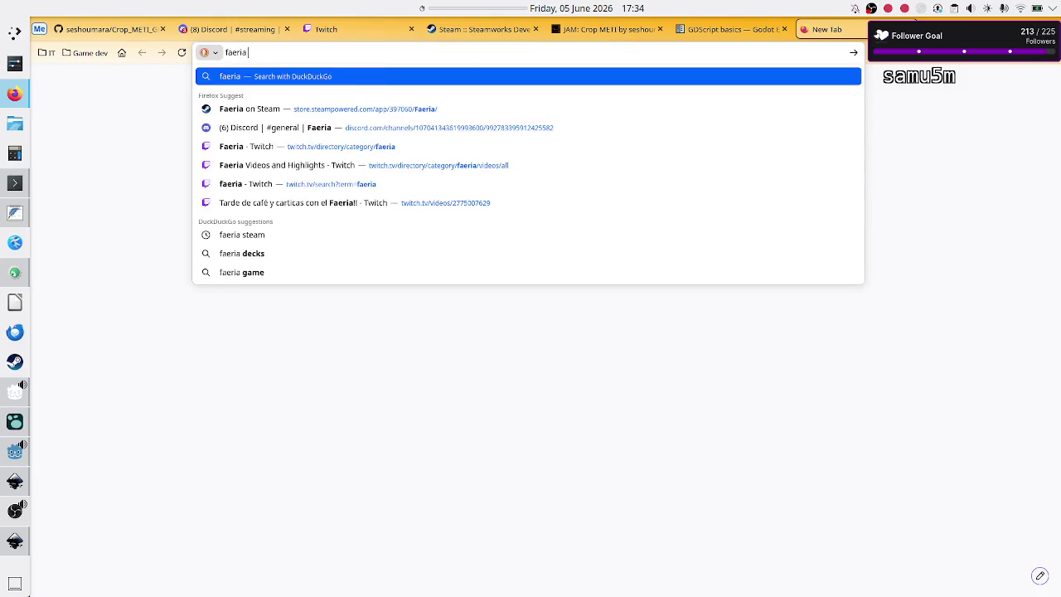
pyautogui.write('book')
pyautogui.press('Return')
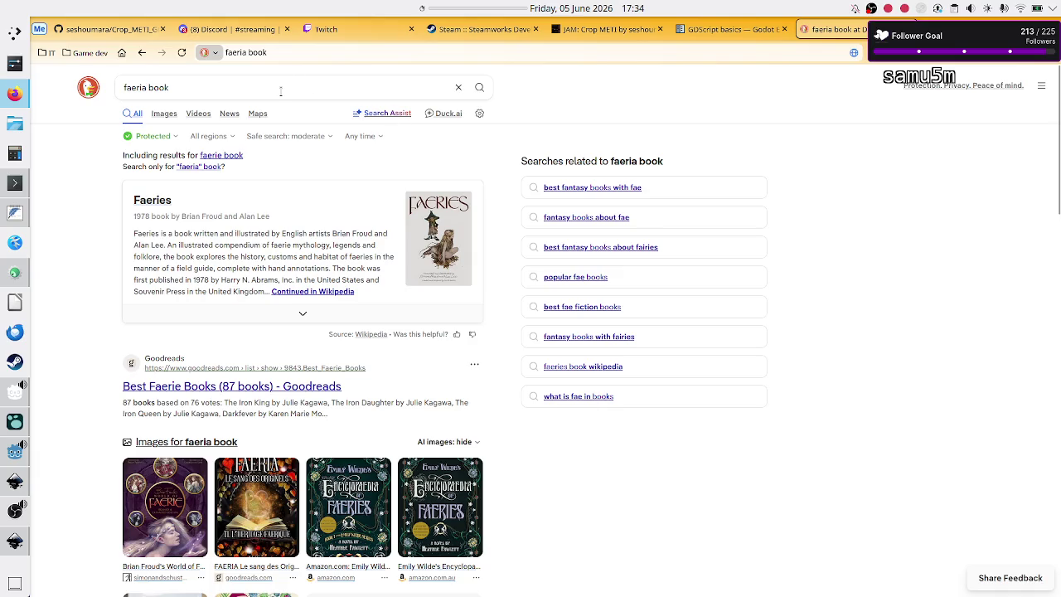
pyautogui.doubleClick(210, 89)
pyautogui.write('a')
pyautogui.press('BackSpace')
pyautogui.write('gam')
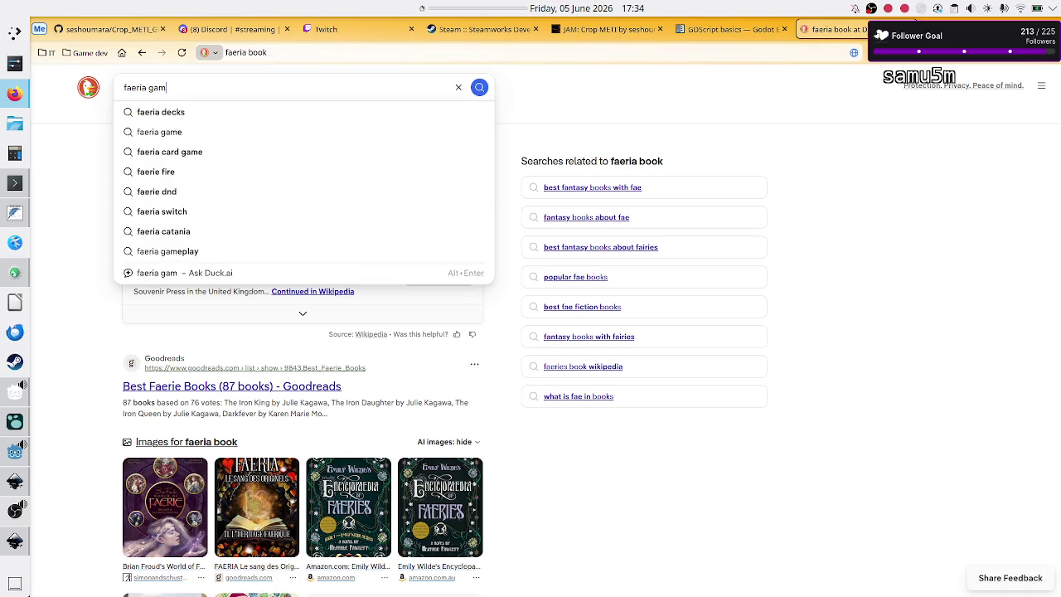
pyautogui.write('e art book')
pyautogui.press('Return')
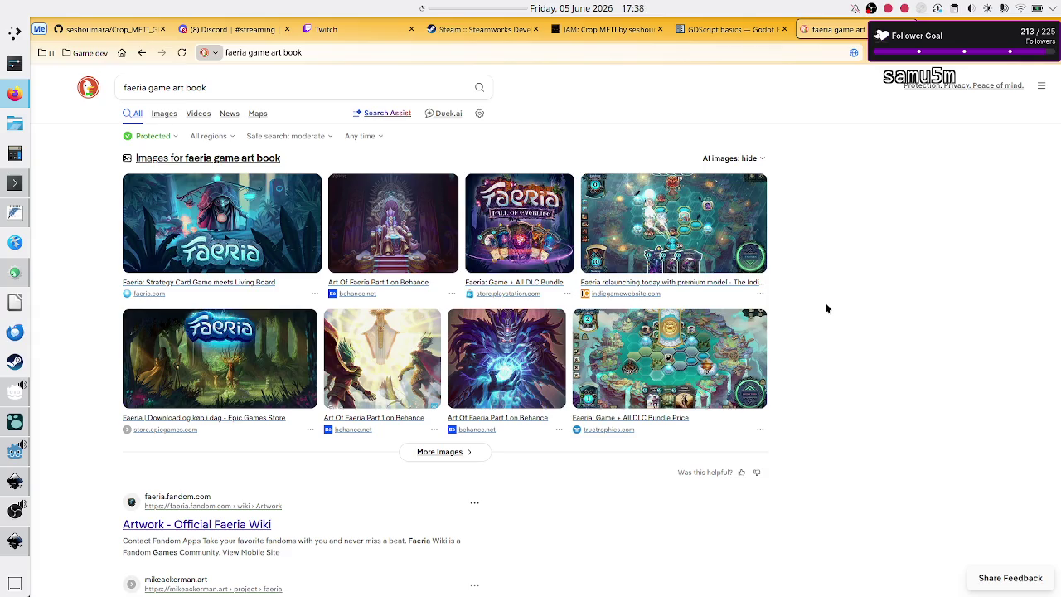
# Trim the search query back to 'faeria game', then open a new empty tab.
pyautogui.click(304, 88)
pyautogui.hotkey('ctrl', 'shift', 'Left')
pyautogui.press('BackSpace')
pyautogui.press('BackSpace')
pyautogui.press('BackSpace')
pyautogui.press('BackSpace')
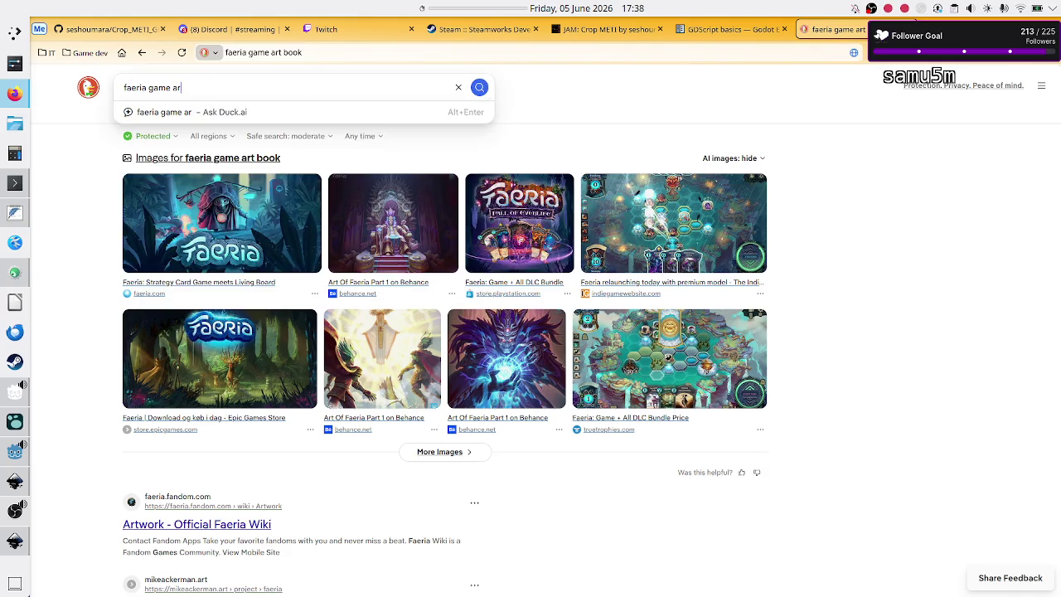
pyautogui.press('BackSpace')
pyautogui.press('BackSpace')
pyautogui.press('BackSpace')
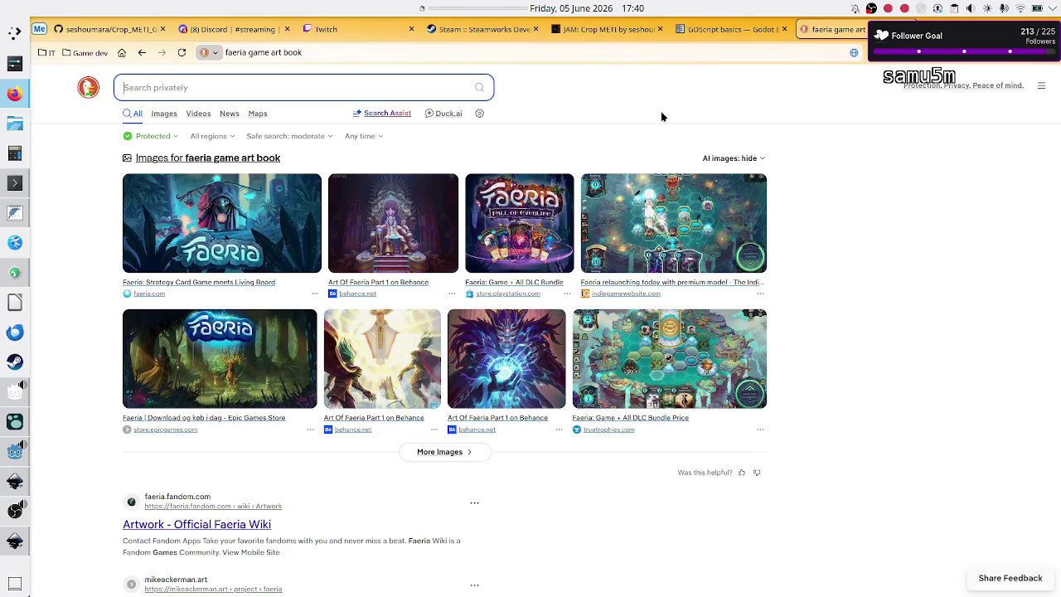
pyautogui.click(878, 29)
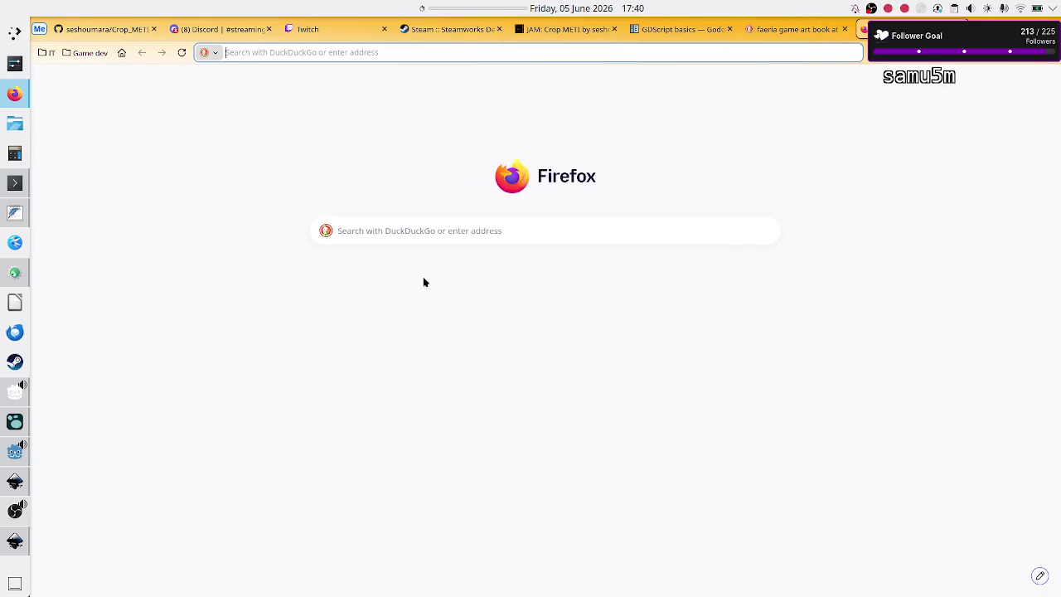
pyautogui.click(460, 236)
pyautogui.write('pbs space time')
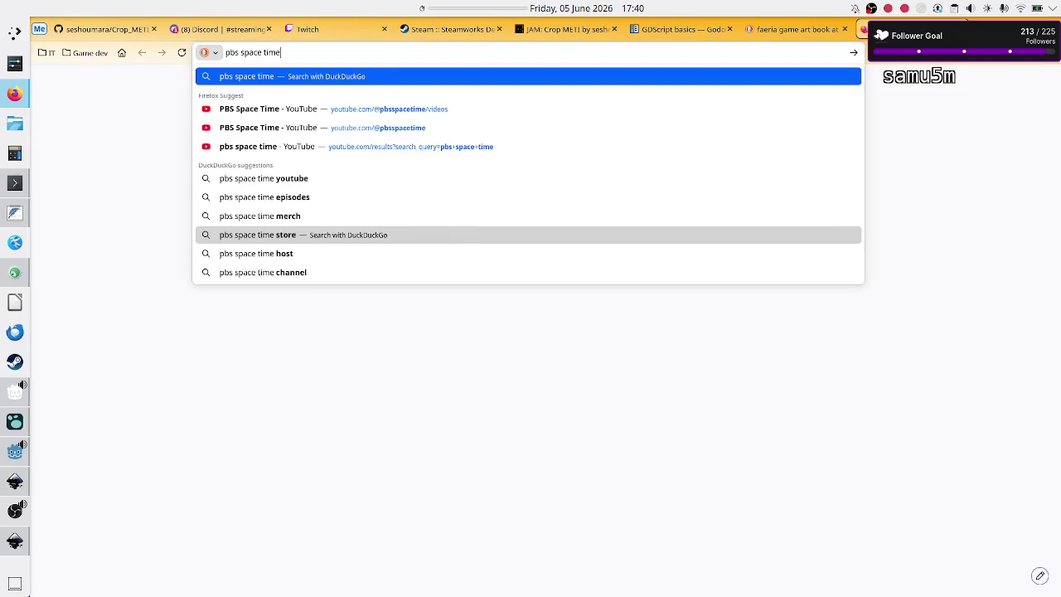
pyautogui.press('Down')
pyautogui.press('Down')
pyautogui.press('Return')
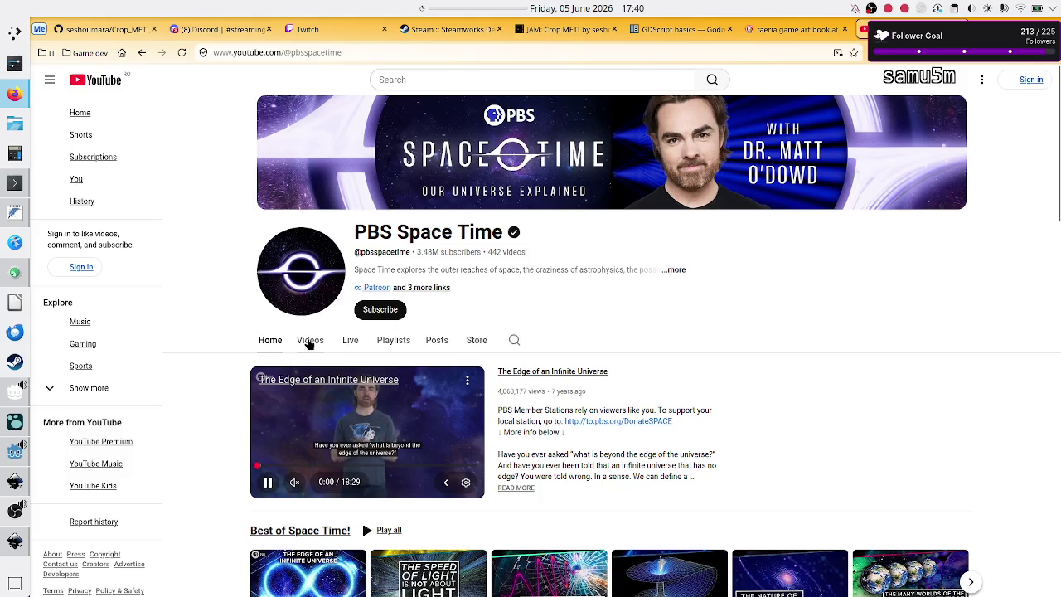
pyautogui.click(309, 342)
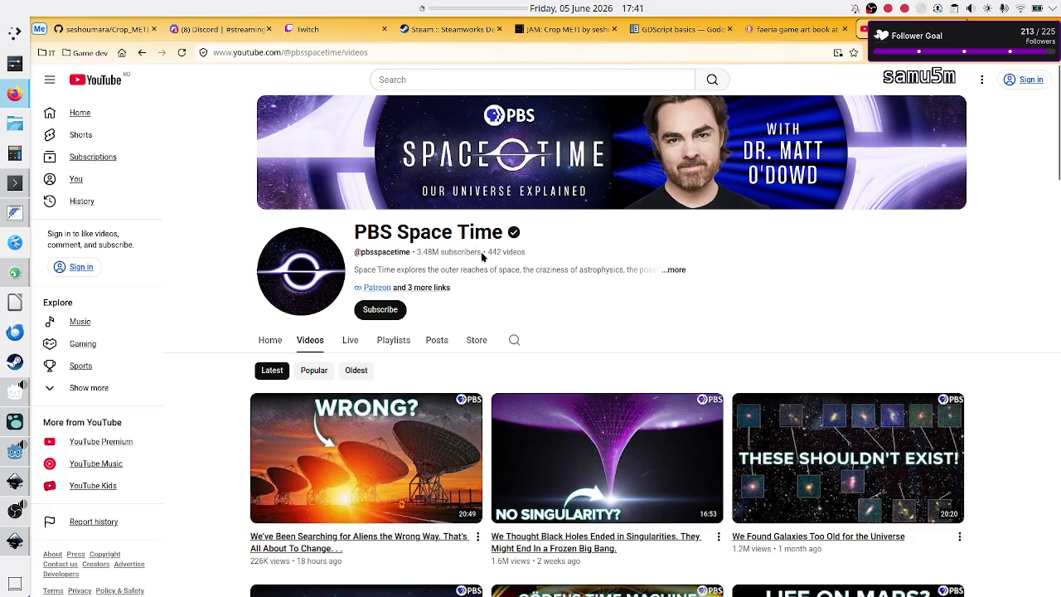
# Scroll through PBS Space Time's latest uploads and back to the top, then close the YouTube tab.
pyautogui.moveTo(417, 253); pyautogui.dragTo(480, 253)
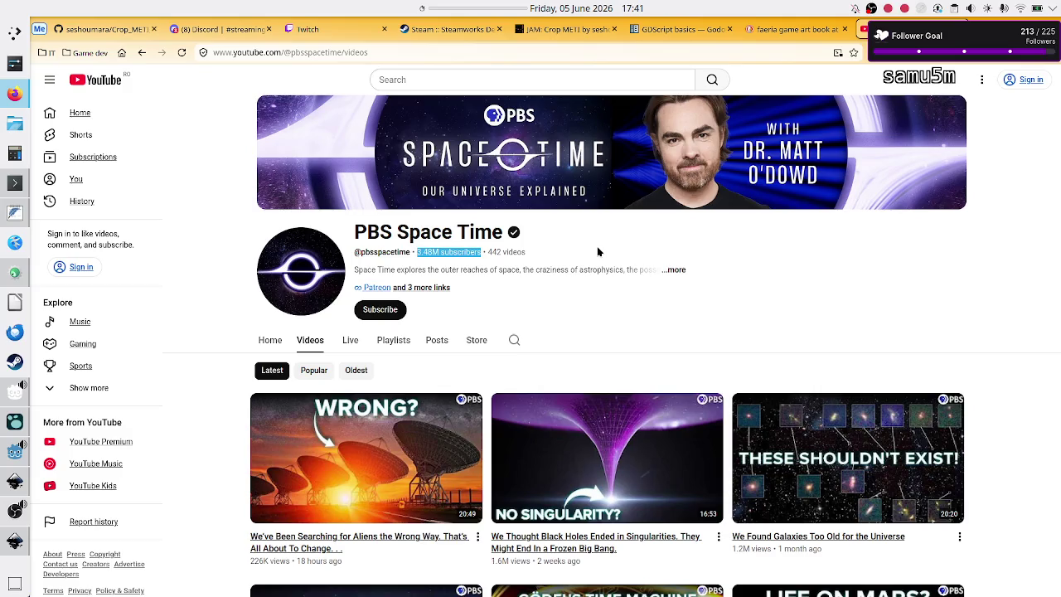
pyautogui.scroll(-2, 940, 373)
pyautogui.scroll(-2, 940, 373)
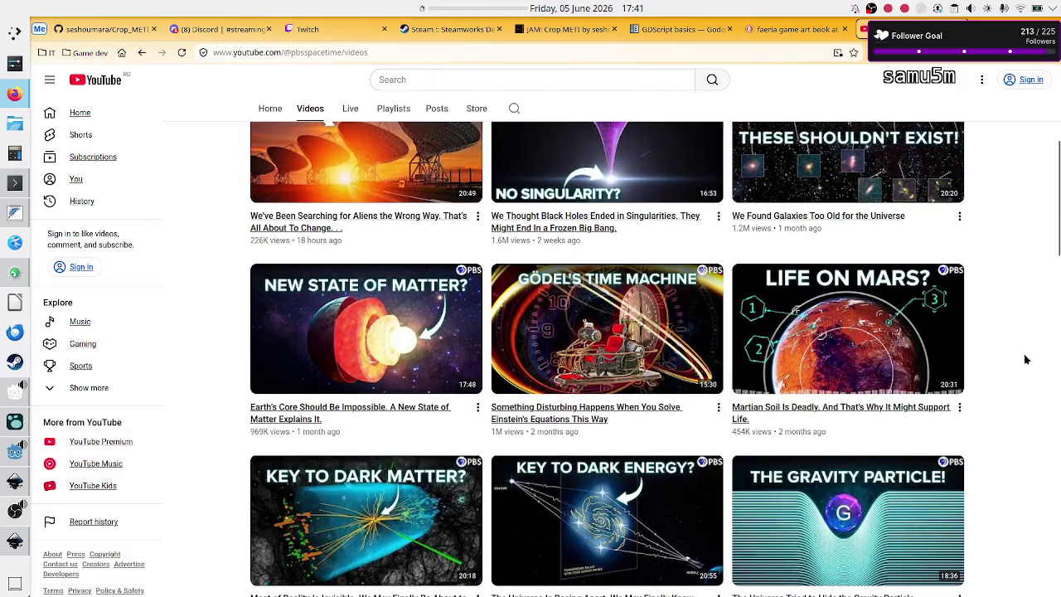
pyautogui.scroll(-3, 994, 350)
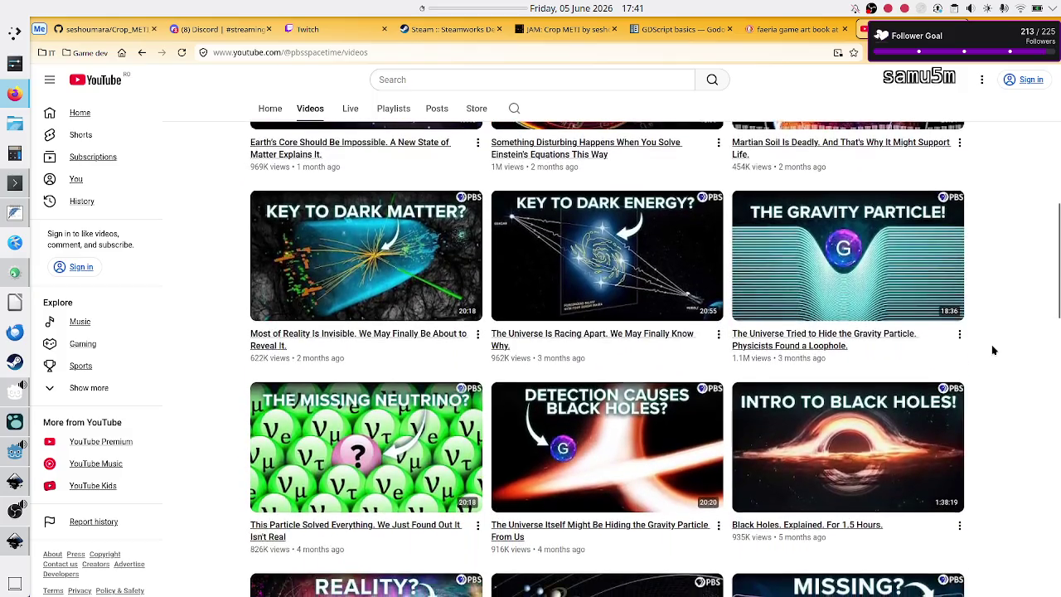
pyautogui.scroll(-1, 994, 350)
pyautogui.scroll(-1, 994, 350)
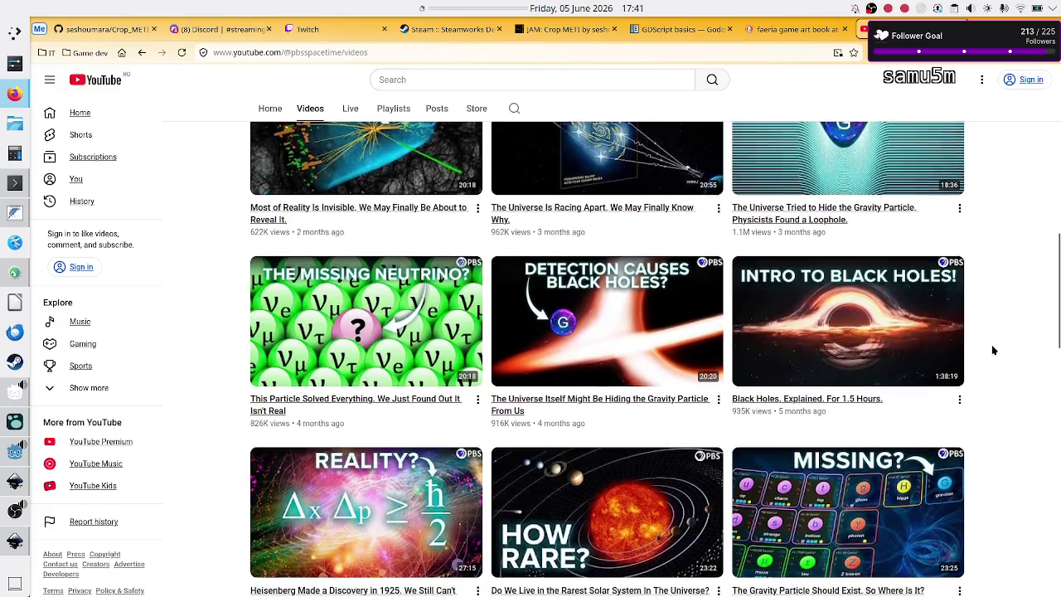
pyautogui.scroll(4, 994, 350)
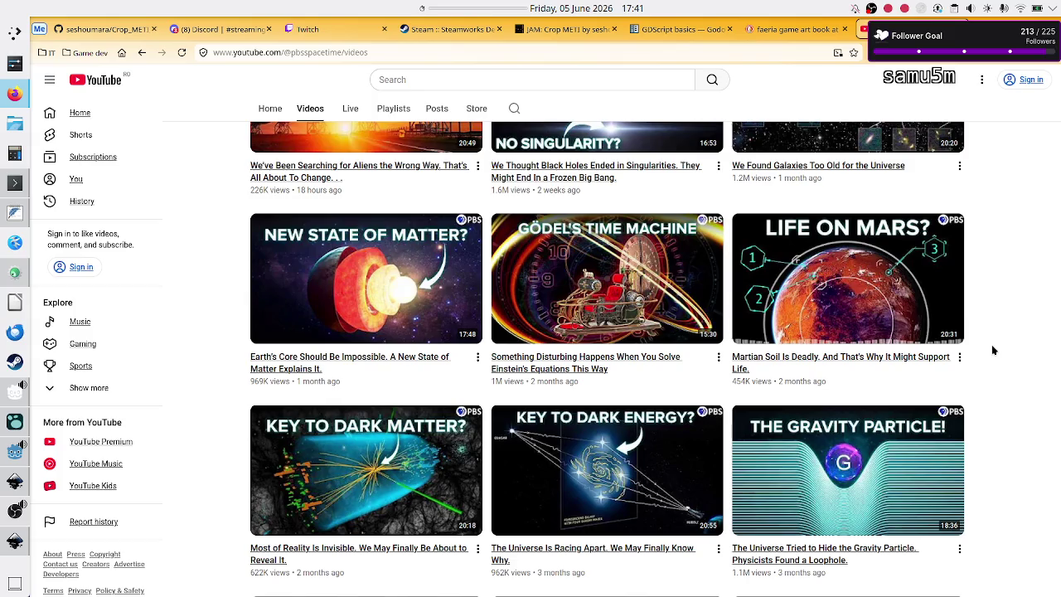
pyautogui.moveTo(530, 375)
pyautogui.scroll(5, 989, 252)
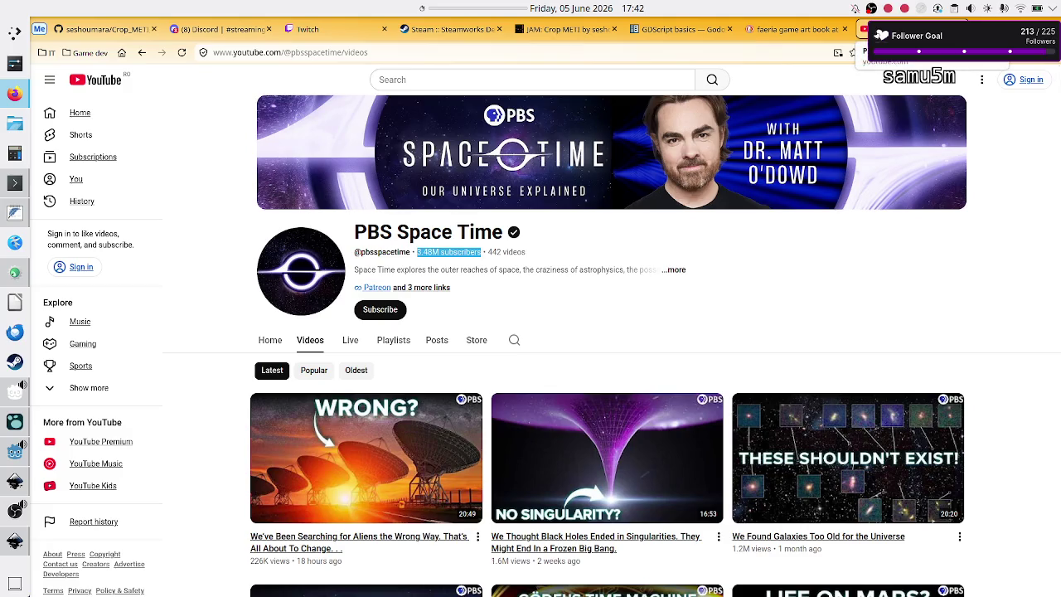
pyautogui.hotkey('ctrl', 'w')
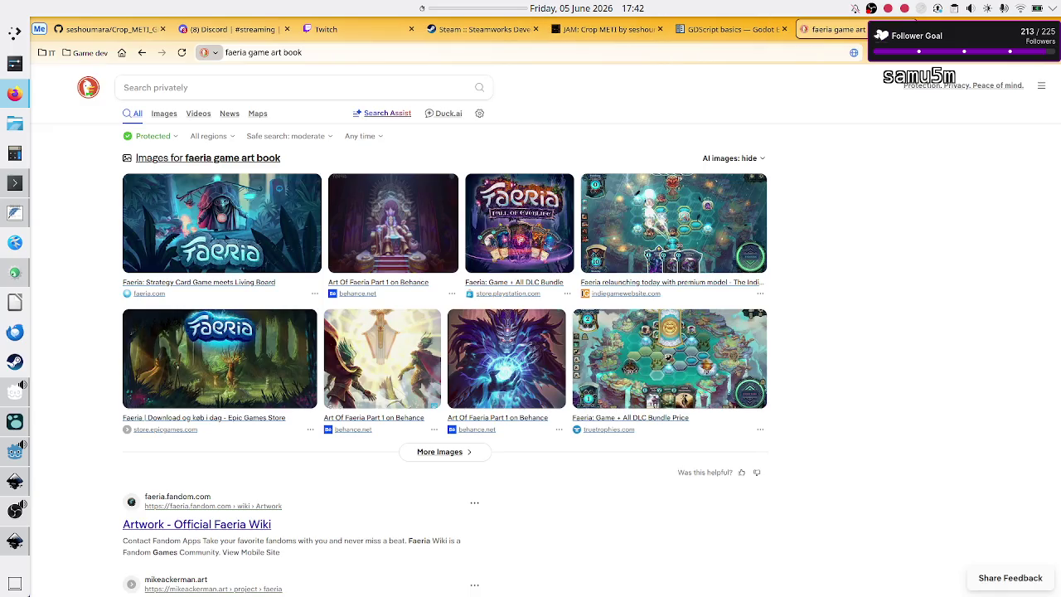